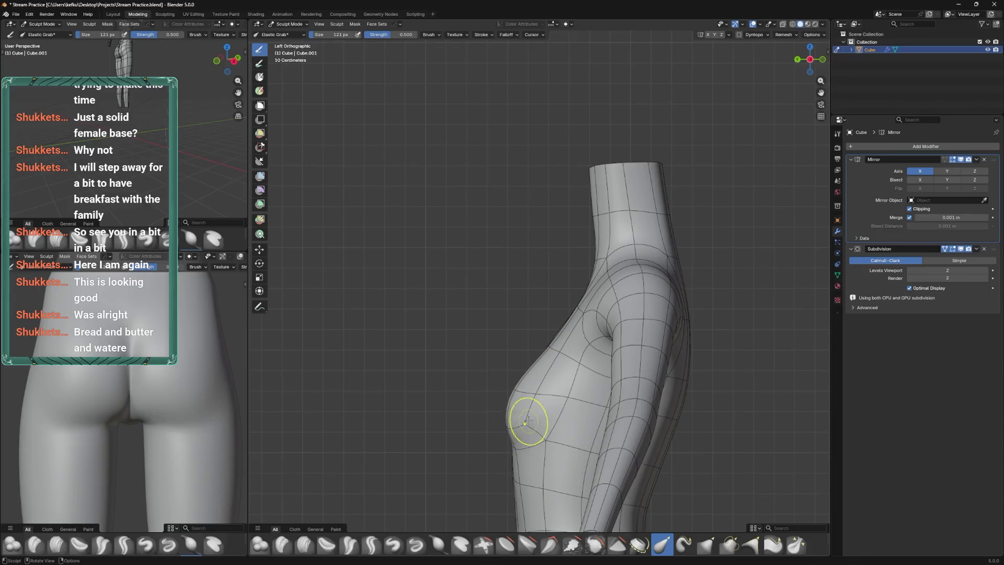
Orbit around the sculpted headless torso, then leave Sculpt Mode and enter Edit Mode
{"action": "left_click_drag", "start_coordinate": [508, 398], "coordinate": [506, 400]}
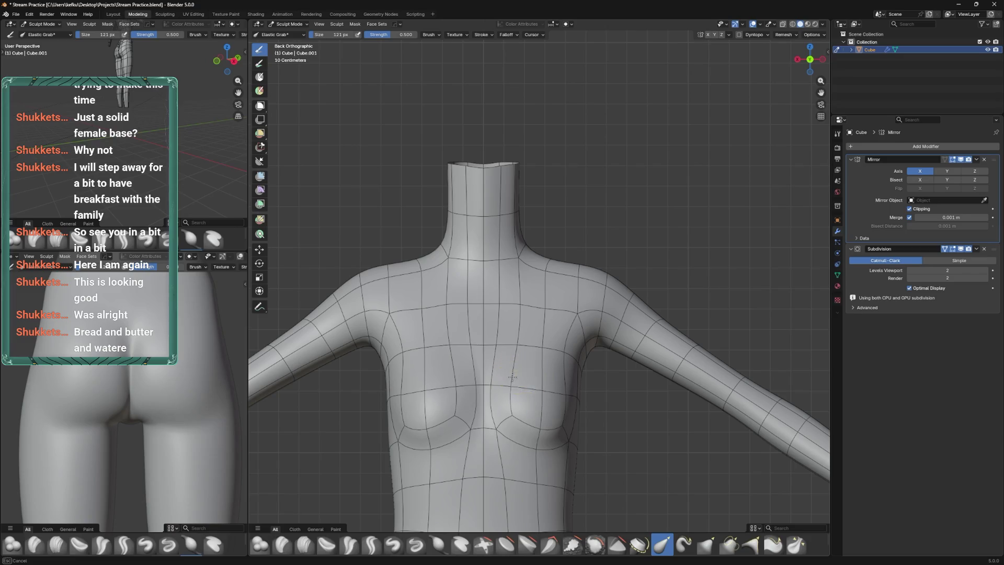
{"action": "left_click_drag", "start_coordinate": [552, 389], "coordinate": [628, 291]}
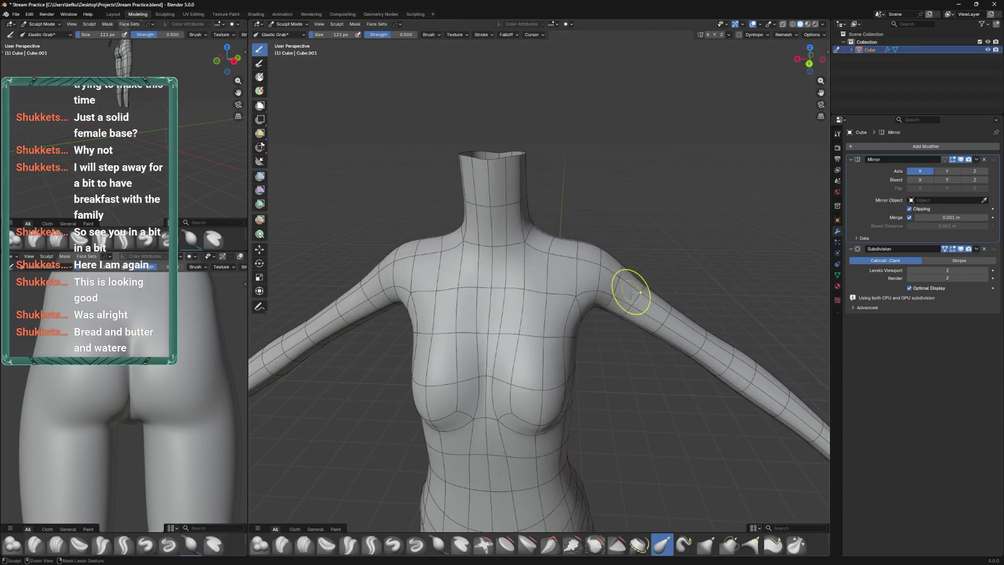
{"action": "key", "text": "ctrl+Tab"}
{"action": "key", "text": "Tab"}
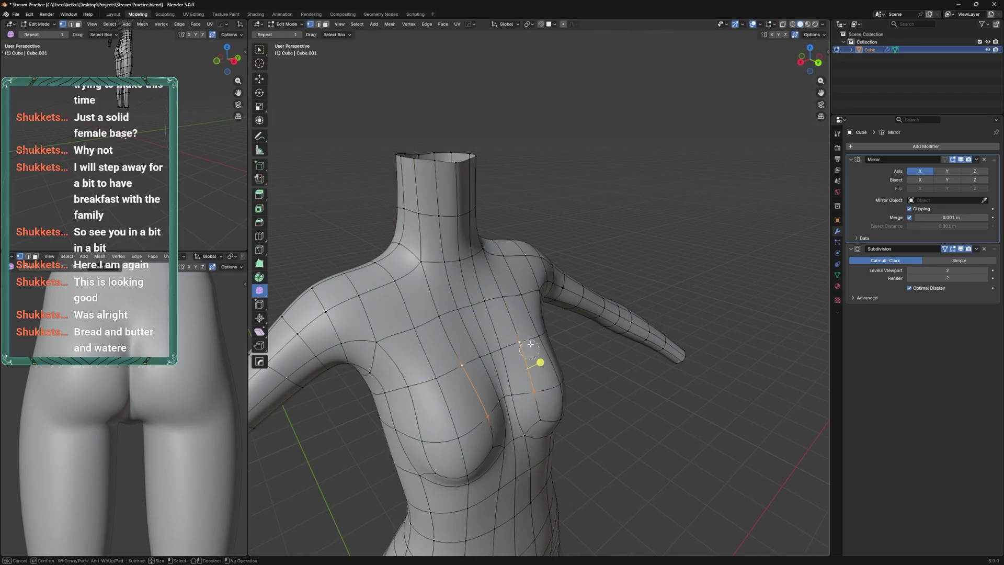
Select a chest vertex, preview the body and save Stream Practice.blend
{"action": "left_click_drag", "start_coordinate": [550, 341], "coordinate": [570, 333]}
{"action": "left_click", "coordinate": [503, 342]}
{"action": "key", "text": "Tab"}
{"action": "key", "text": "ctrl+s"}
{"action": "key", "text": "Tab"}
Move a side-chest vertex slightly outward and preview the result
{"action": "left_click_drag", "start_coordinate": [482, 313], "coordinate": [574, 366]}
{"action": "left_click", "coordinate": [567, 381]}
{"action": "key", "text": "g"}
{"action": "left_click", "coordinate": [580, 380]}
{"action": "key", "text": "Tab"}
{"action": "key", "text": "Tab"}
{"action": "key", "text": "Tab"}
{"action": "key", "text": "Tab"}
Shrink the chest edge loop slightly and check the body up close
{"action": "left_click", "coordinate": [567, 344]}
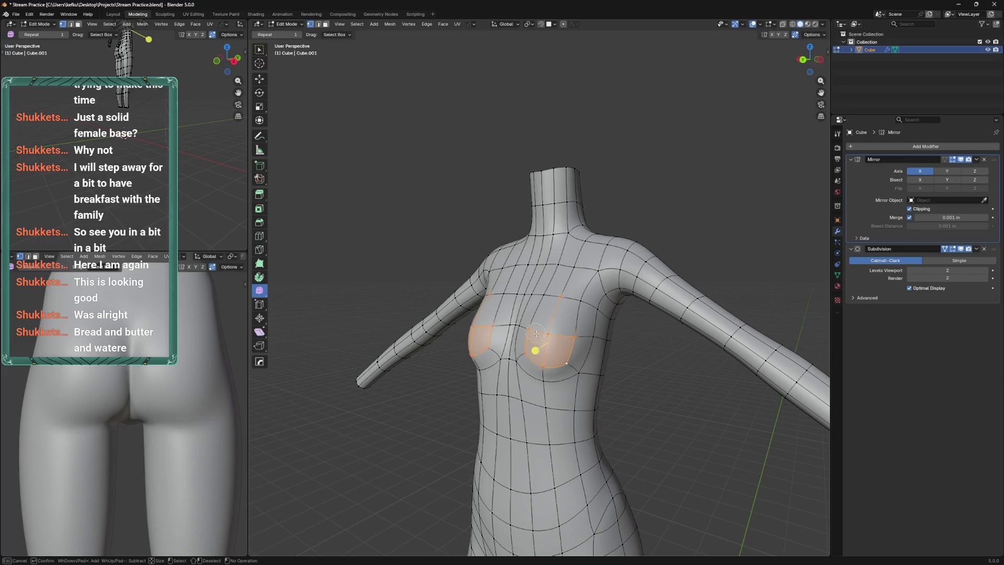
{"action": "left_click", "coordinate": [584, 316]}
{"action": "key", "text": "Tab"}
{"action": "left_click_drag", "start_coordinate": [584, 316], "coordinate": [599, 356]}
{"action": "scroll", "scroll_direction": "up", "scroll_amount": 3}
{"action": "key", "text": "Tab"}
Move the selected breast faces and a chest vertex to reshape the breast
{"action": "left_click", "coordinate": [612, 330]}
{"action": "key", "text": "Tab"}
{"action": "key", "text": "Tab"}
{"action": "left_click", "coordinate": [642, 331]}
Nudge a torso-side vertex slightly and save the file again
{"action": "key", "text": "Tab"}
{"action": "key", "text": "Tab"}
{"action": "key", "text": "g"}
{"action": "left_click", "coordinate": [515, 327]}
{"action": "left_click", "coordinate": [517, 324]}
{"action": "key", "text": "Tab"}
{"action": "key", "text": "ctrl+s"}
{"action": "left_click_drag", "start_coordinate": [579, 312], "coordinate": [554, 267]}
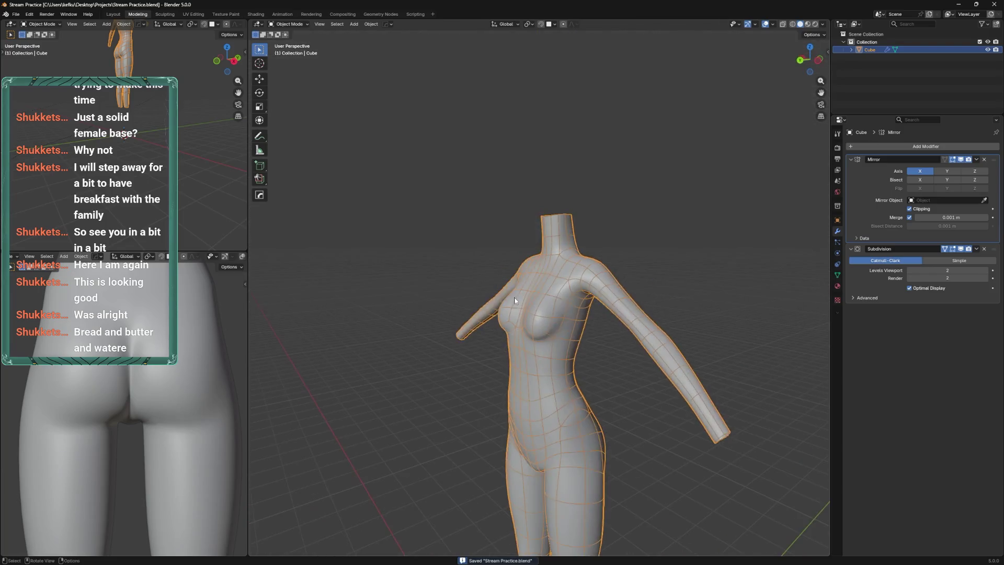
Reselect the body, face the torso front-on, save, and enter Edit Mode
{"action": "left_click", "coordinate": [528, 225]}
{"action": "left_click_drag", "start_coordinate": [528, 225], "coordinate": [570, 340]}
{"action": "left_click", "coordinate": [546, 416]}
{"action": "left_click_drag", "start_coordinate": [545, 416], "coordinate": [591, 313]}
{"action": "key", "text": "ctrl+s"}
{"action": "scroll", "scroll_direction": "up", "scroll_amount": 3}
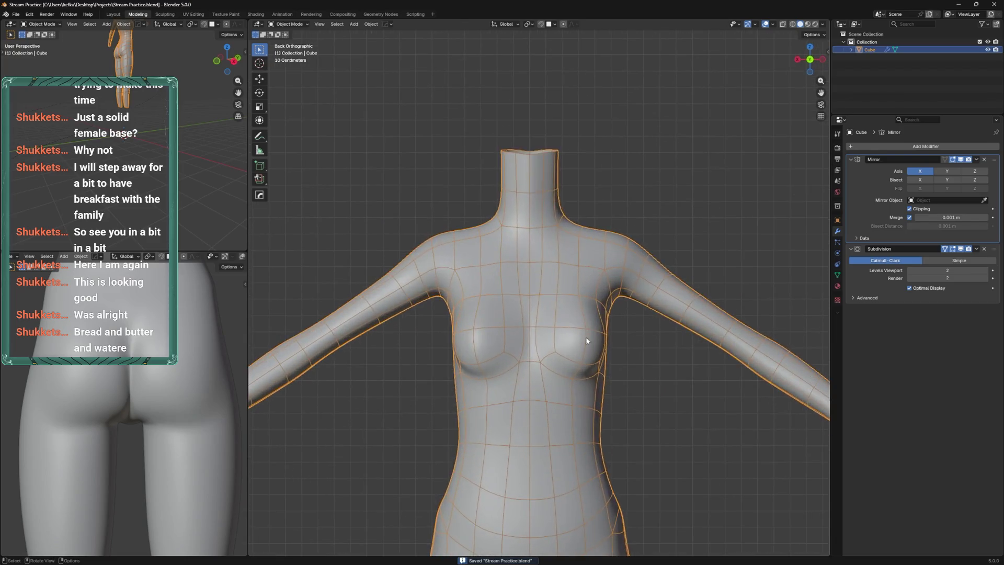
{"action": "key", "text": "Tab"}
Pull the under-breast vertex down and retry sliding a chest vertex upward, undoing bad attempts
{"action": "left_click_drag", "start_coordinate": [583, 328], "coordinate": [581, 362]}
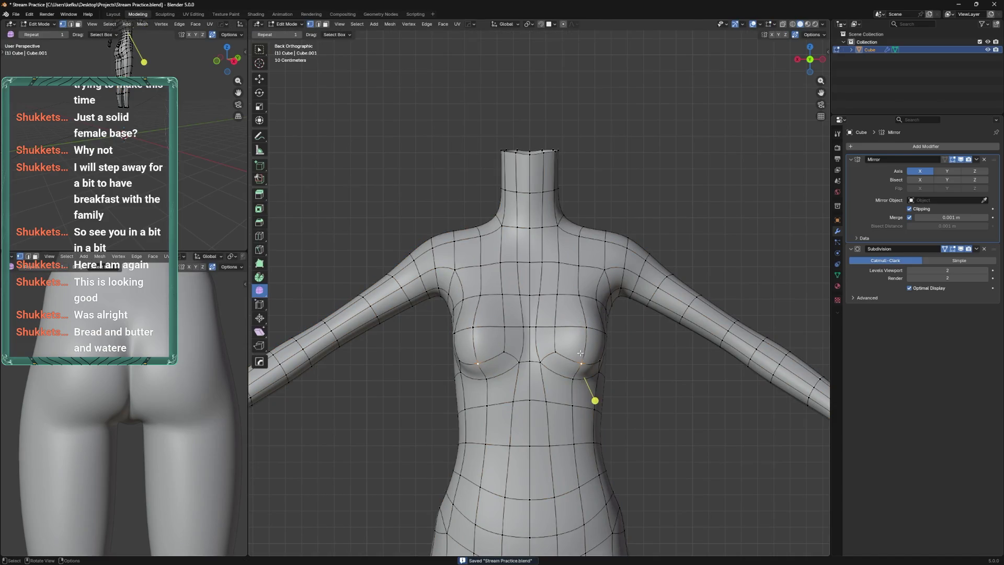
{"action": "key", "text": "g"}
{"action": "key", "text": "g"}
{"action": "left_click", "coordinate": [548, 340]}
{"action": "key", "text": "ctrl+z"}
{"action": "key", "text": "ctrl+z"}
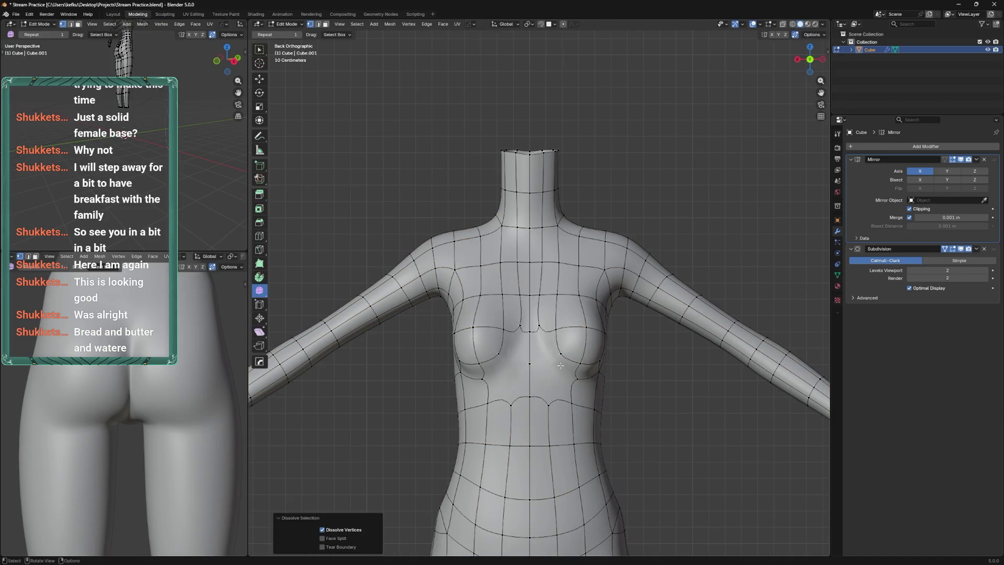
{"action": "key", "text": "g"}
{"action": "key", "text": "g"}
{"action": "left_click", "coordinate": [530, 351]}
{"action": "key", "text": "ctrl+z"}
{"action": "key", "text": "g"}
{"action": "key", "text": "g"}
{"action": "left_click", "coordinate": [539, 354]}
{"action": "key", "text": "g"}
{"action": "key", "text": "g"}
{"action": "left_click", "coordinate": [538, 347]}
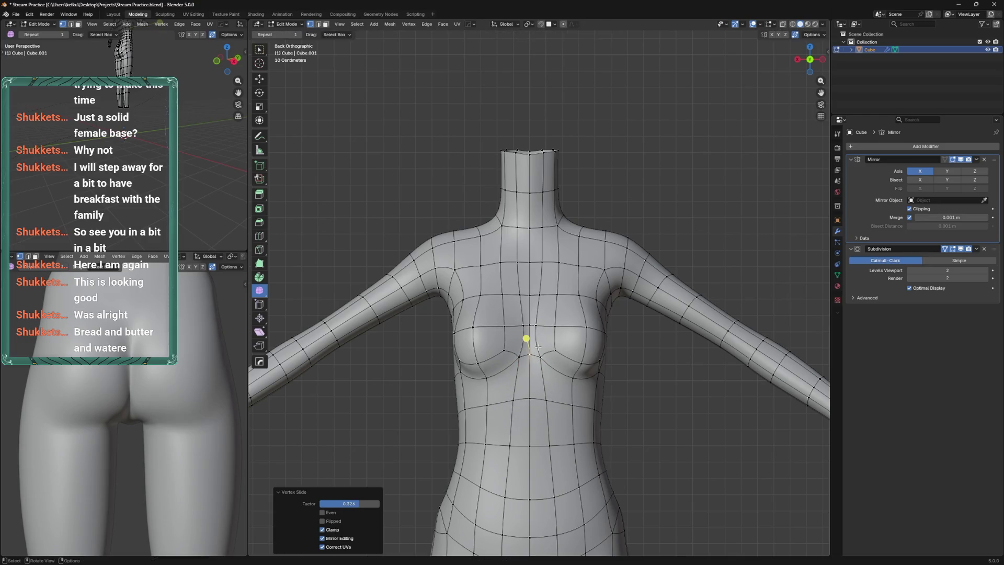
{"action": "key", "text": "ctrl+z"}
Slide a side-chest vertex, then in side view slide a vertex at factor 0.564
{"action": "left_click", "coordinate": [599, 371]}
{"action": "key", "text": "g"}
{"action": "key", "text": "g"}
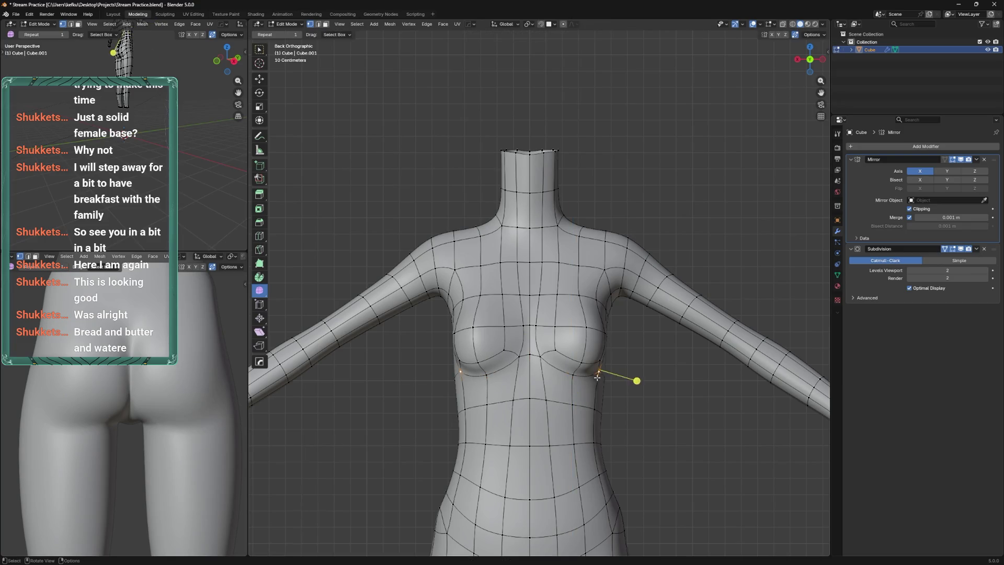
{"action": "left_click", "coordinate": [603, 370]}
{"action": "key", "text": "ctrl+KP_3"}
{"action": "key", "text": "g"}
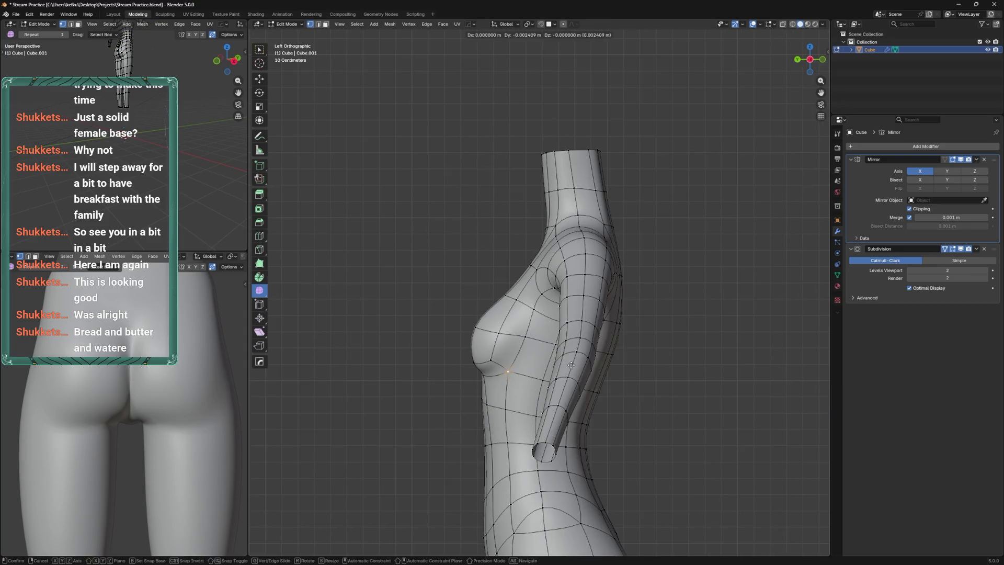
{"action": "left_click", "coordinate": [581, 360]}
{"action": "key", "text": "g"}
{"action": "key", "text": "g"}
{"action": "left_click", "coordinate": [498, 331]}
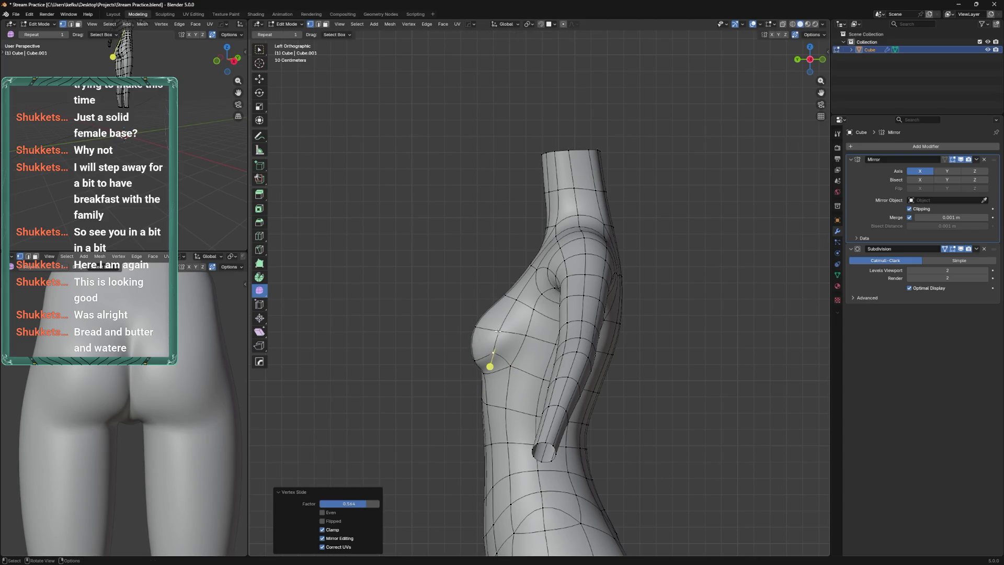
{"action": "left_click", "coordinate": [496, 349]}
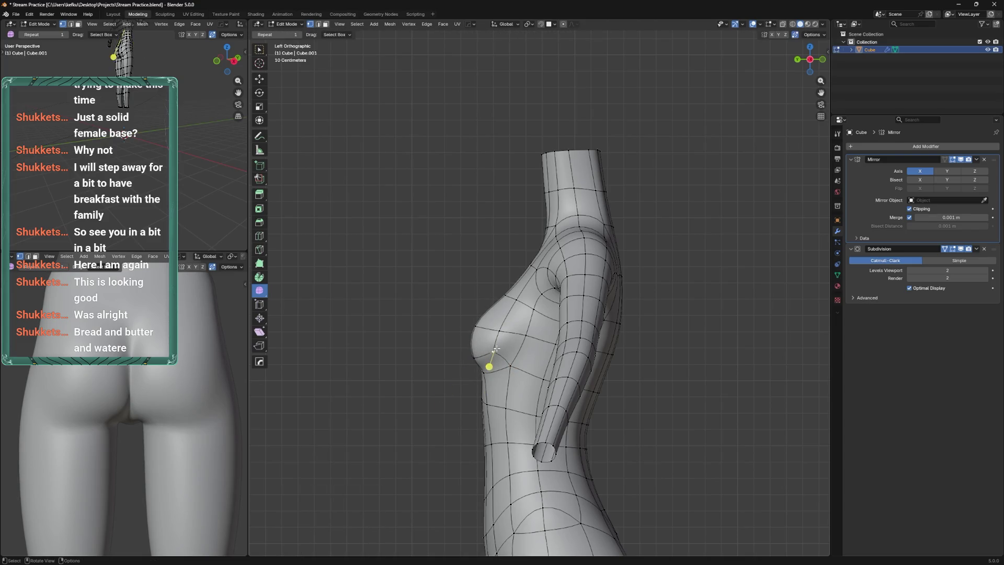
{"action": "left_click", "coordinate": [489, 386]}
Slide and move several more chest vertices to refine the under-breast contour
{"action": "left_click", "coordinate": [492, 331]}
{"action": "left_click", "coordinate": [486, 324]}
{"action": "key", "text": "g"}
{"action": "left_click", "coordinate": [481, 326]}
{"action": "key", "text": "g"}
{"action": "left_click", "coordinate": [479, 325]}
{"action": "left_click", "coordinate": [496, 318]}
{"action": "left_click", "coordinate": [503, 297]}
{"action": "left_click", "coordinate": [503, 354]}
{"action": "left_click", "coordinate": [509, 365]}
Check the chest in front and side orthographic views, cancelling one slide
{"action": "key", "text": "ctrl+KP_1"}
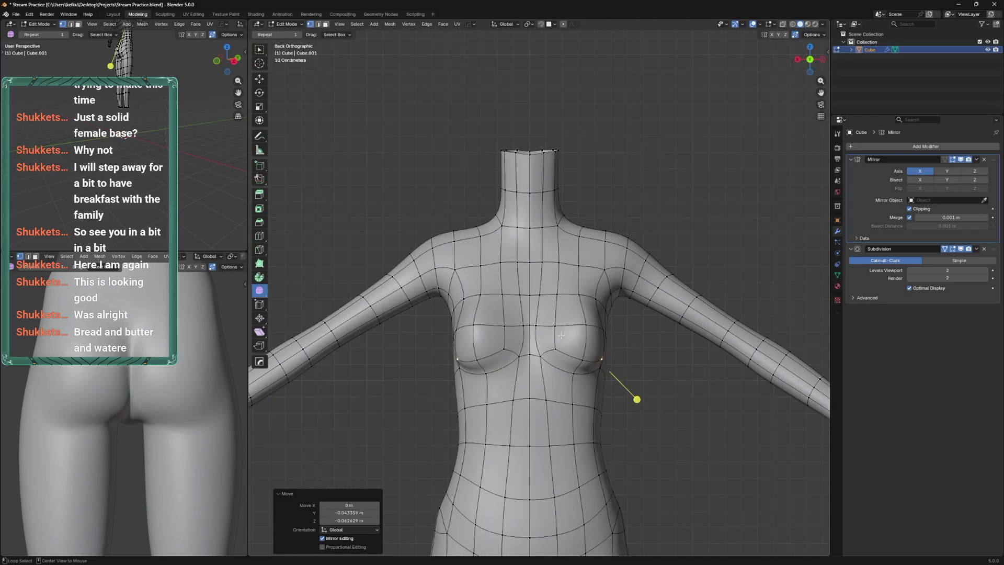
{"action": "left_click_drag", "start_coordinate": [569, 320], "coordinate": [574, 327]}
{"action": "right_click", "coordinate": [578, 316]}
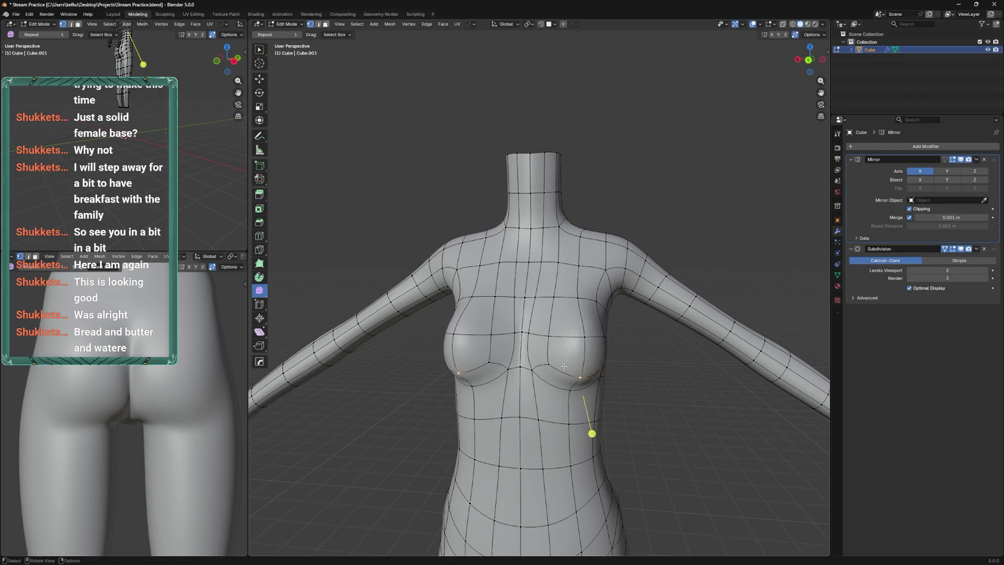
{"action": "key", "text": "KP_3"}
{"action": "key", "text": "ctrl+KP_1"}
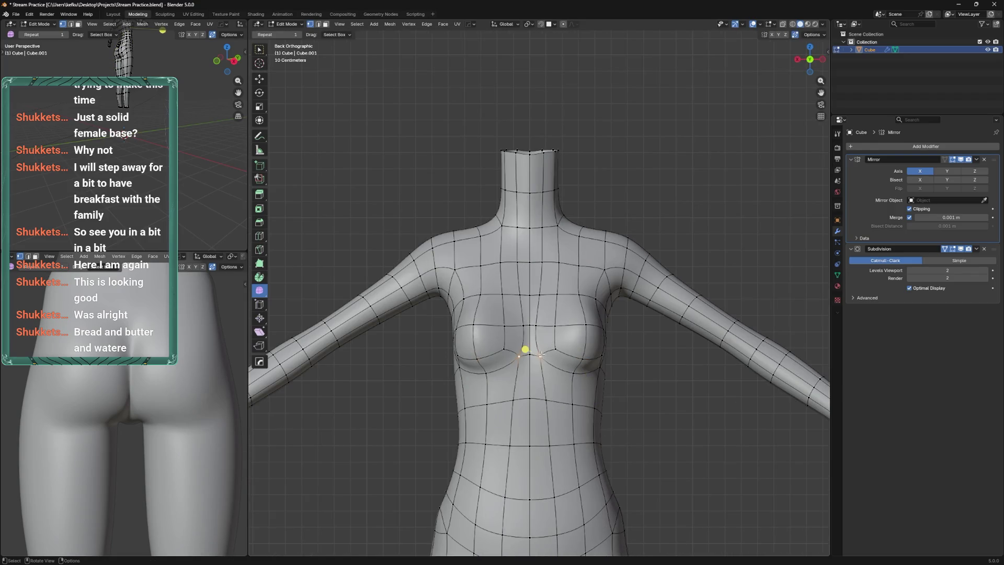
{"action": "left_click", "coordinate": [531, 349]}
Vertex-slide a higher chest vertex at 0.268 and a side-chest vertex at 0.175
{"action": "left_click", "coordinate": [555, 321]}
{"action": "key", "text": "shift+v"}
{"action": "left_click", "coordinate": [538, 324]}
{"action": "left_click", "coordinate": [587, 323]}
{"action": "key", "text": "shift+v"}
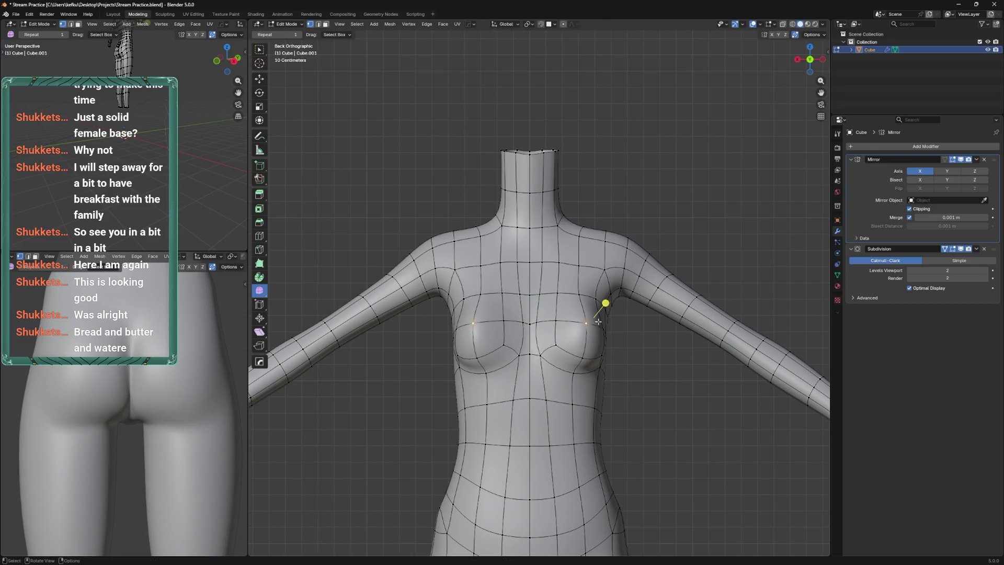
{"action": "left_click", "coordinate": [583, 289]}
{"action": "key", "text": "shift+v"}
{"action": "left_click", "coordinate": [581, 290]}
Vertex-slide two more chest vertices from a perspective angle
{"action": "left_click_drag", "start_coordinate": [581, 291], "coordinate": [605, 254]}
{"action": "left_click", "coordinate": [562, 345]}
{"action": "key", "text": "shift+v"}
{"action": "left_click", "coordinate": [551, 370]}
{"action": "key", "text": "shift+v"}
{"action": "left_click", "coordinate": [599, 326]}
{"action": "left_click", "coordinate": [562, 326]}
{"action": "key", "text": "shift+v"}
Finish a chest slide at 0.245 and move the armpit vertex outward
{"action": "left_click", "coordinate": [562, 327]}
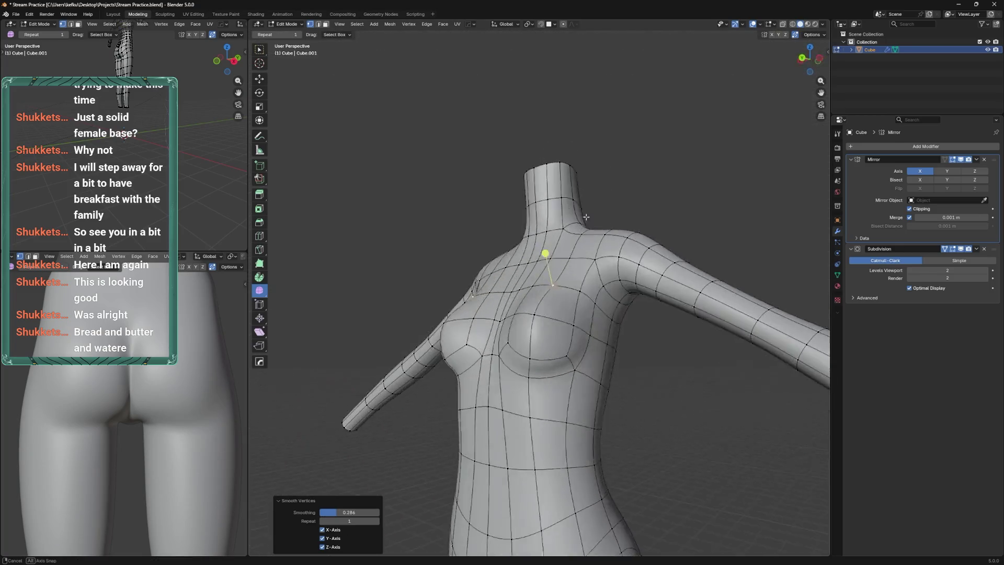
{"action": "key", "text": "Tab"}
{"action": "key", "text": "Tab"}
{"action": "left_click", "coordinate": [608, 285]}
{"action": "key", "text": "g"}
{"action": "left_click", "coordinate": [617, 318]}
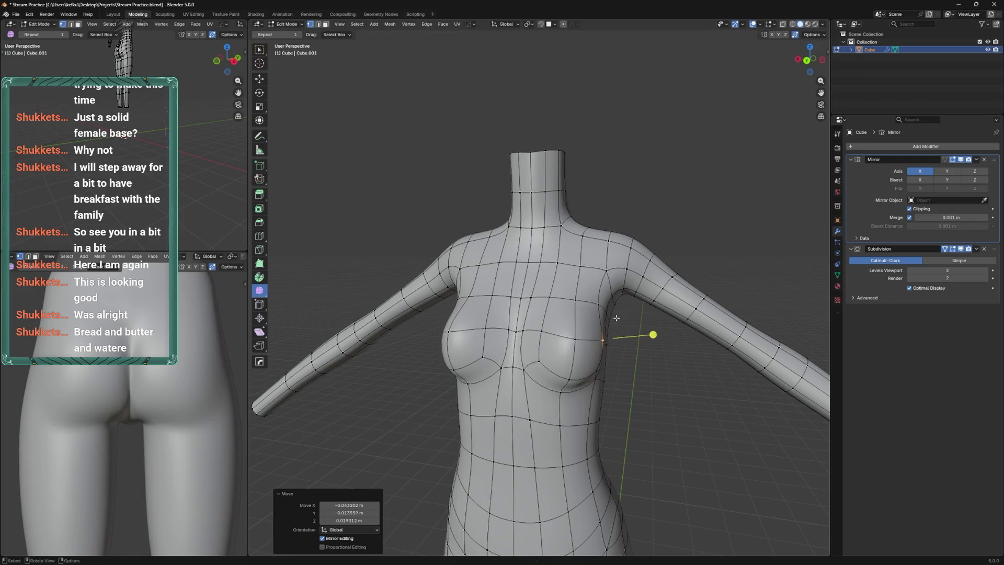
{"action": "key", "text": "Tab"}
Try pulling the vertex between the breasts down, then undo that move
{"action": "left_click_drag", "start_coordinate": [623, 331], "coordinate": [552, 362]}
{"action": "key", "text": "Tab"}
{"action": "left_click", "coordinate": [544, 348]}
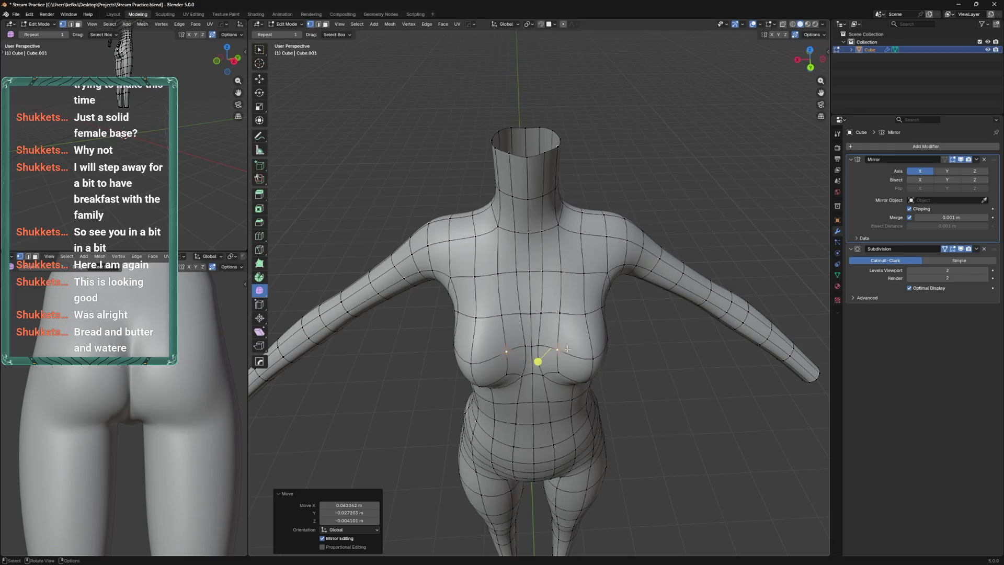
{"action": "key", "text": "g"}
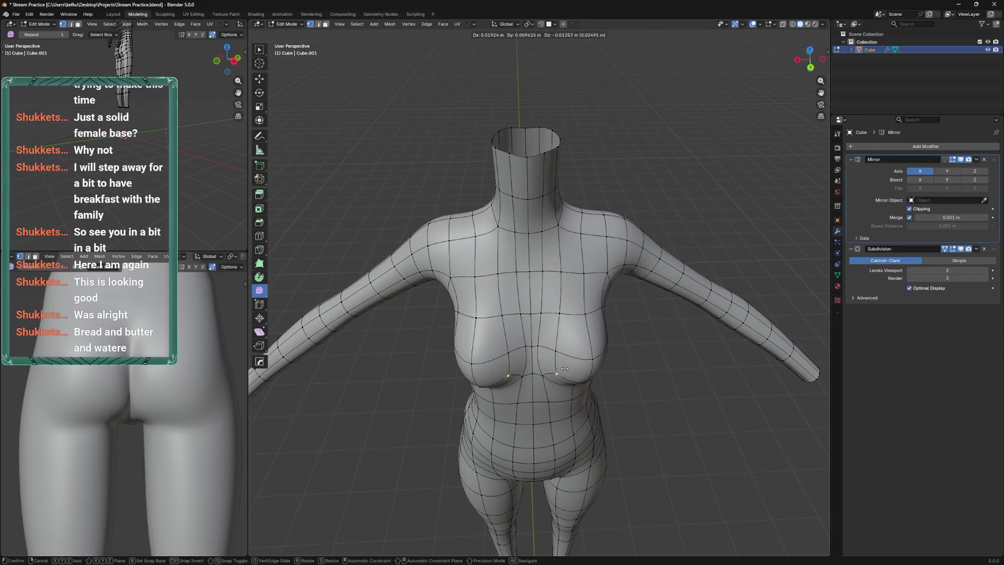
{"action": "left_click", "coordinate": [553, 351]}
{"action": "key", "text": "ctrl+z"}
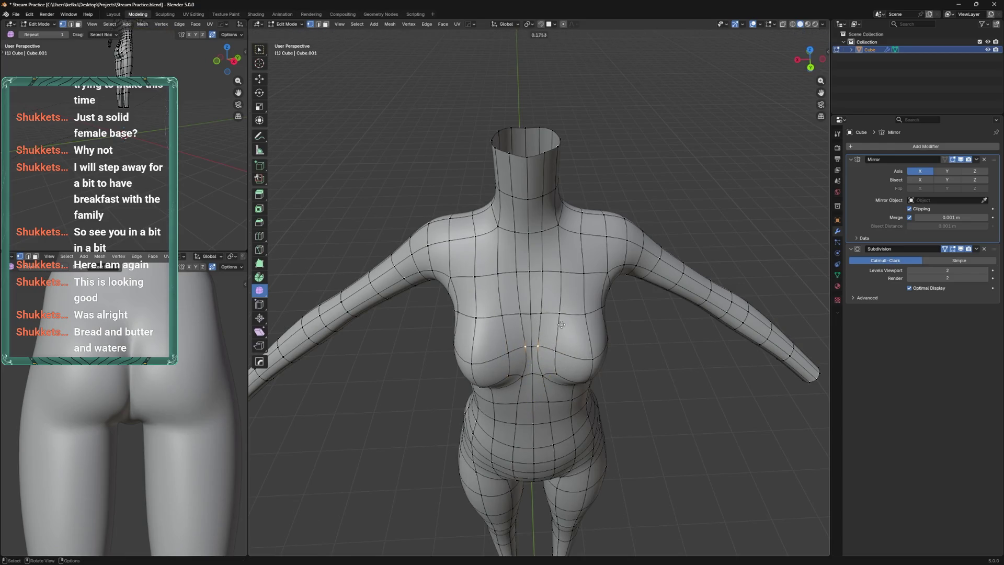
{"action": "key", "text": "Tab"}
Slide and move upper-chest vertices from three-quarter and front views
{"action": "left_click_drag", "start_coordinate": [560, 325], "coordinate": [553, 331]}
{"action": "key", "text": "Tab"}
{"action": "key", "text": "Tab"}
{"action": "key", "text": "Tab"}
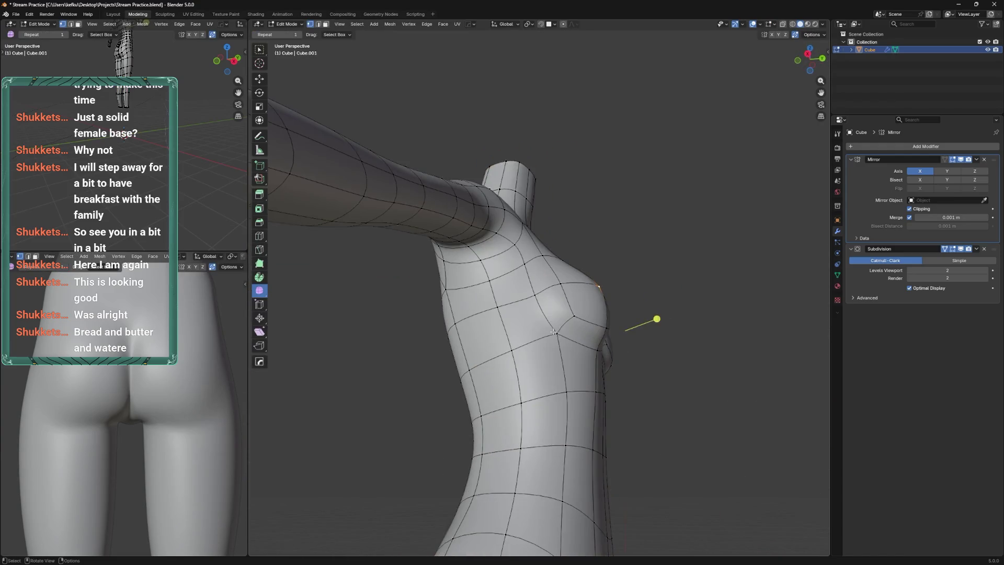
{"action": "left_click", "coordinate": [559, 337]}
{"action": "left_click_drag", "start_coordinate": [565, 365], "coordinate": [590, 370]}
{"action": "key", "text": "Tab"}
{"action": "key", "text": "Tab"}
{"action": "key", "text": "g"}
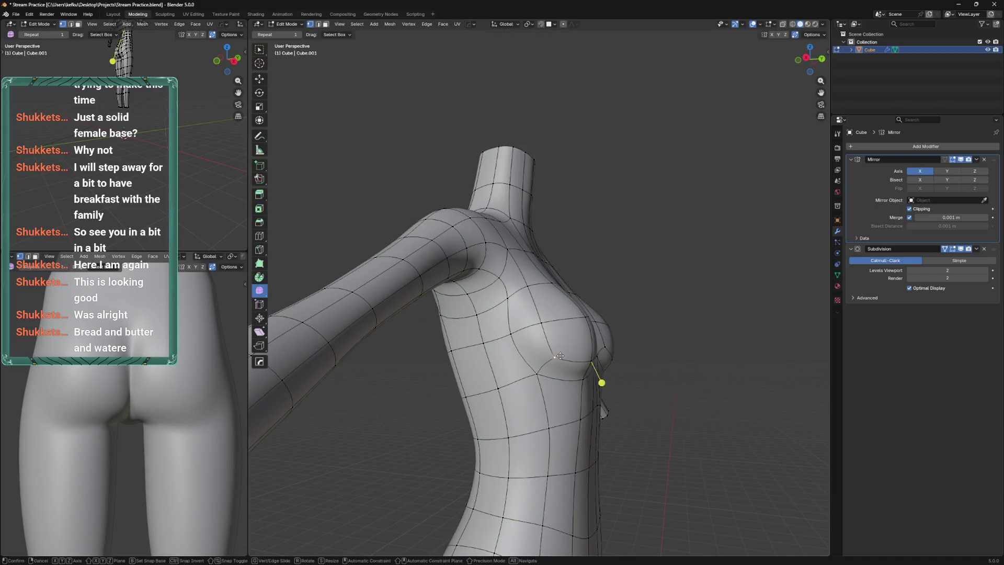
{"action": "left_click", "coordinate": [556, 348]}
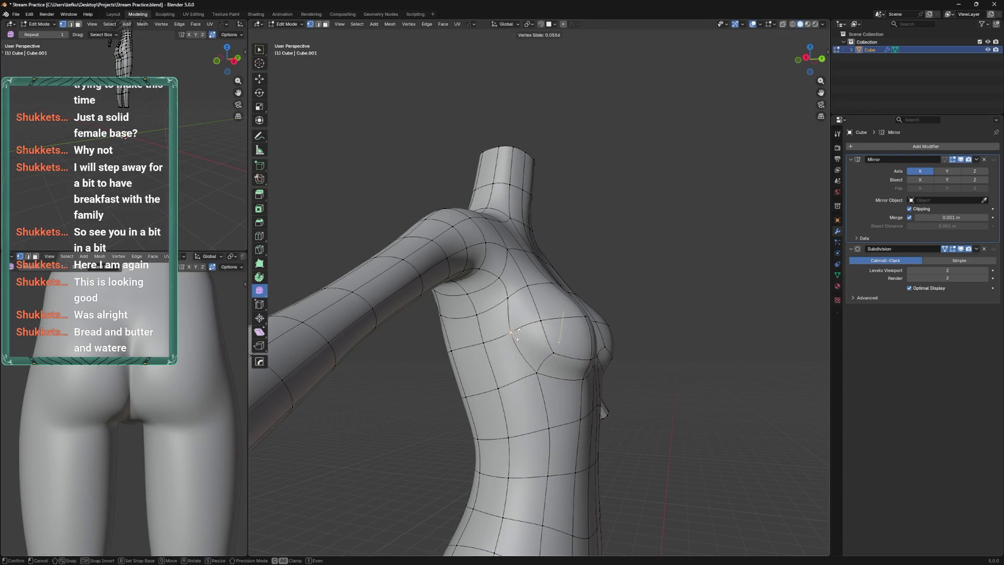
Edge-slide an upper-chest vertex and move another from the right, ending in Object Mode
{"action": "left_click", "coordinate": [503, 291]}
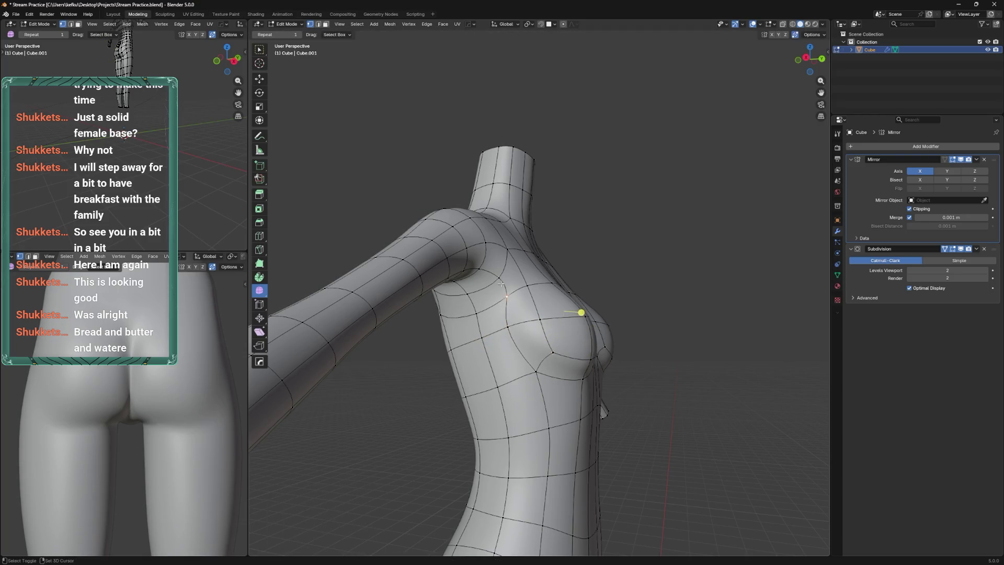
{"action": "left_click", "coordinate": [504, 284]}
{"action": "left_click_drag", "start_coordinate": [608, 282], "coordinate": [573, 309]}
{"action": "key", "text": "g"}
{"action": "left_click", "coordinate": [578, 289]}
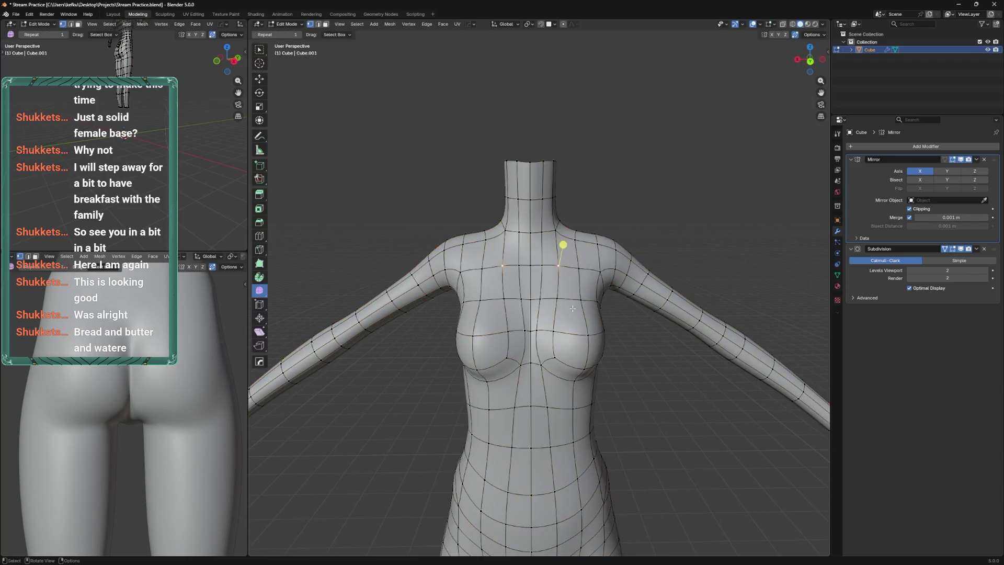
{"action": "left_click", "coordinate": [598, 265]}
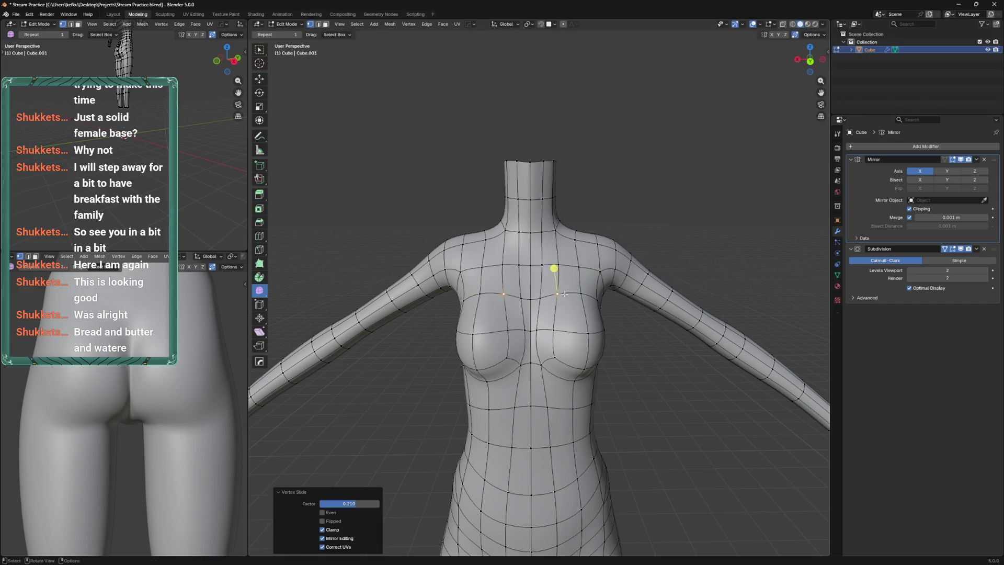
{"action": "key", "text": "Tab"}
{"action": "left_click_drag", "start_coordinate": [560, 309], "coordinate": [515, 294]}
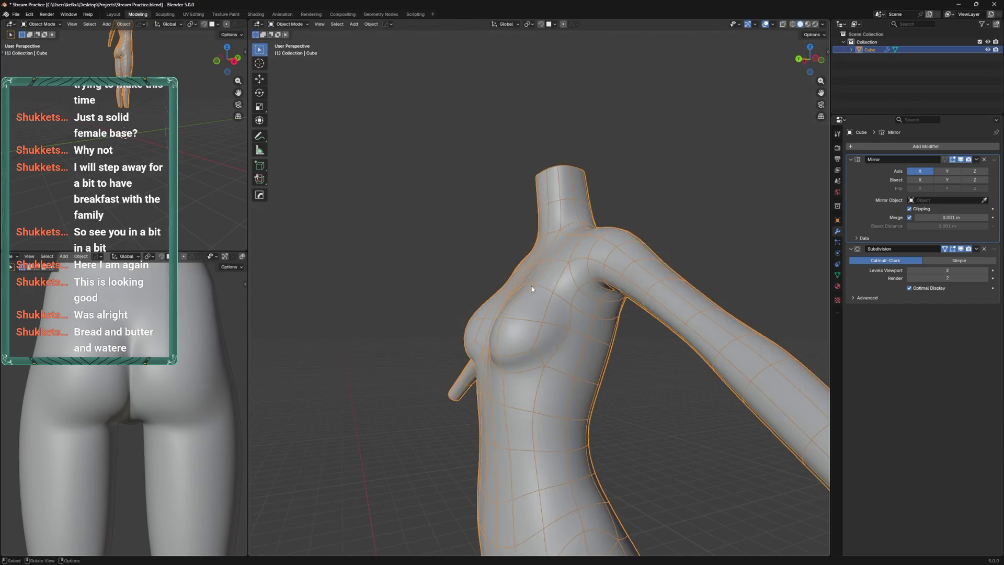
Slide the first chest vertices upward and preview the smoothed body
{"action": "key", "text": "Tab"}
{"action": "left_click_drag", "start_coordinate": [517, 361], "coordinate": [583, 383]}
{"action": "left_click", "coordinate": [554, 375]}
{"action": "left_click", "coordinate": [591, 342]}
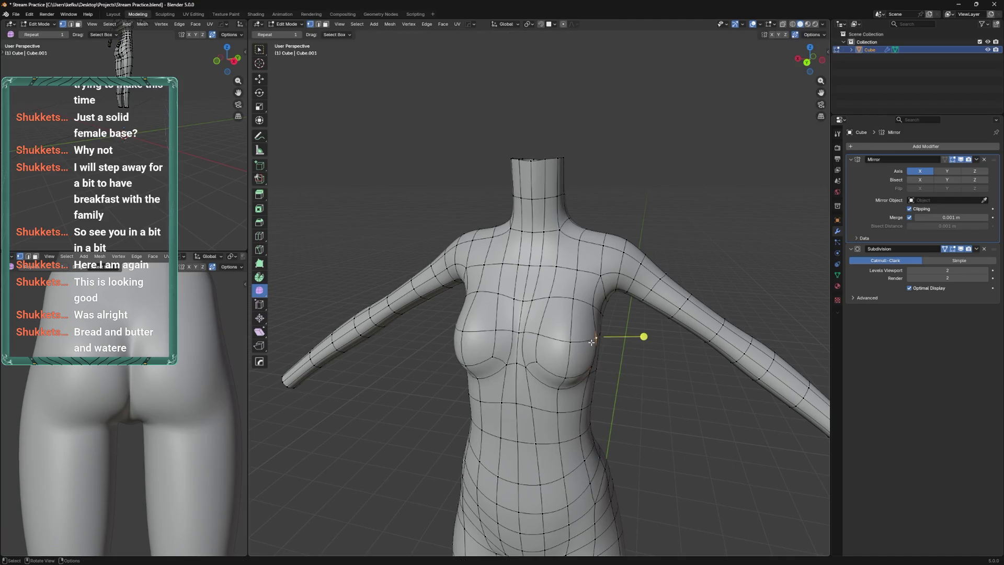
{"action": "left_click", "coordinate": [592, 347]}
{"action": "key", "text": "Tab"}
{"action": "scroll", "scroll_direction": "down", "scroll_amount": 3}
{"action": "right_click", "coordinate": [586, 361]}
{"action": "left_click", "coordinate": [617, 400]}
Vertex-slide more chest vertices, including the one between the breasts, along their edges
{"action": "key", "text": "Tab"}
{"action": "scroll", "scroll_direction": "up", "scroll_amount": 3}
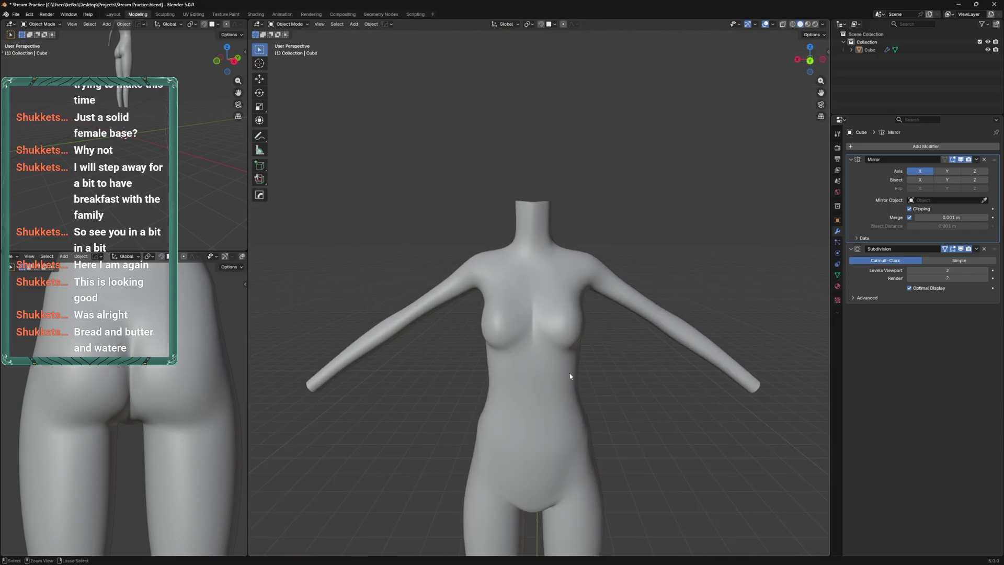
{"action": "scroll", "scroll_direction": "down", "scroll_amount": 3}
{"action": "left_click_drag", "start_coordinate": [549, 342], "coordinate": [528, 354]}
{"action": "scroll", "scroll_direction": "up", "scroll_amount": 3}
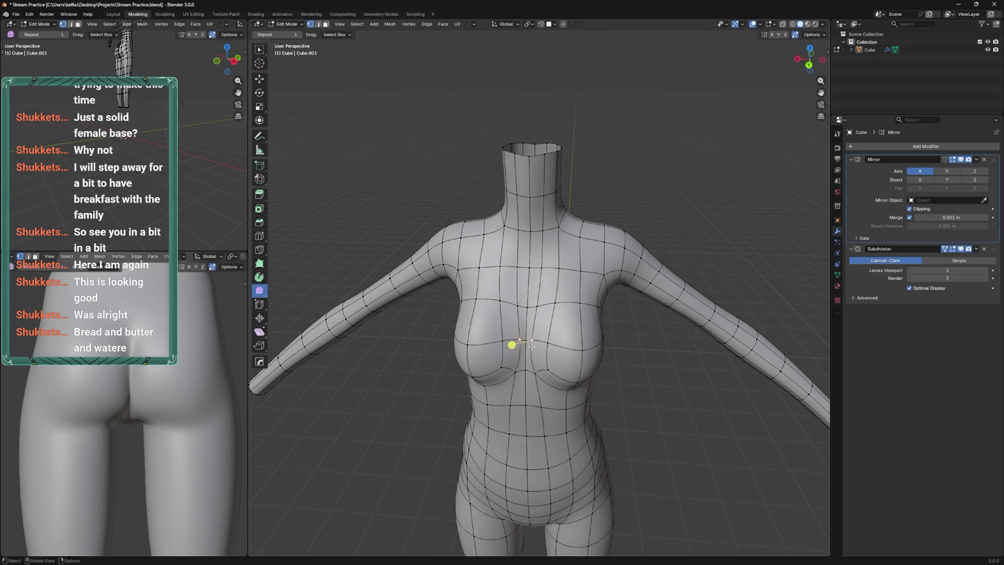
{"action": "left_click", "coordinate": [509, 347]}
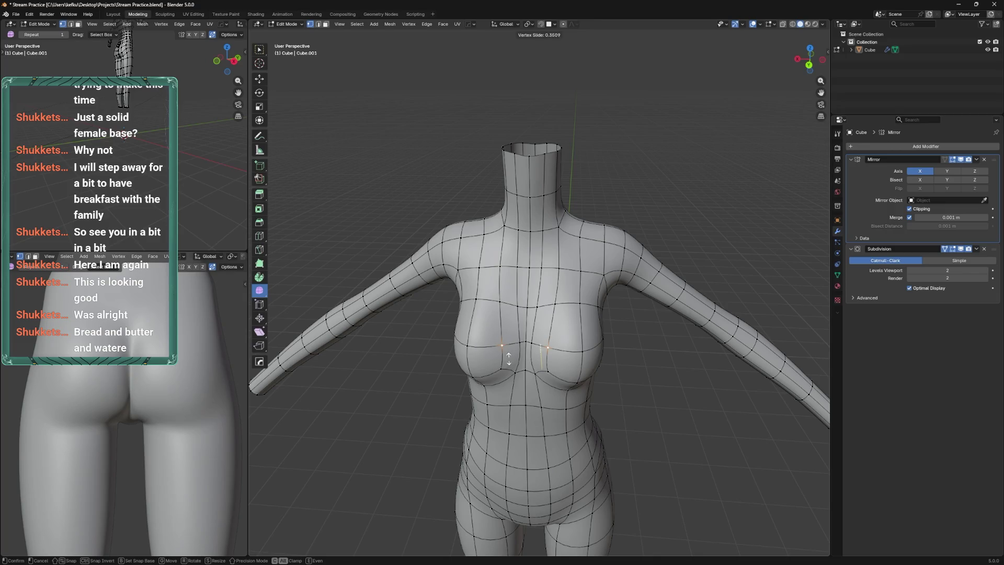
{"action": "left_click", "coordinate": [509, 359]}
{"action": "left_click_drag", "start_coordinate": [508, 359], "coordinate": [529, 354]}
{"action": "left_click", "coordinate": [530, 348]}
{"action": "key", "text": "shift+v"}
{"action": "left_click", "coordinate": [522, 414]}
{"action": "left_click_drag", "start_coordinate": [587, 345], "coordinate": [546, 336]}
{"action": "left_click", "coordinate": [545, 336]}
{"action": "left_click", "coordinate": [545, 335]}
{"action": "left_click", "coordinate": [556, 274]}
Add a new edge loop cut under the chest of the torso
{"action": "key", "text": "Tab"}
{"action": "left_click_drag", "start_coordinate": [573, 255], "coordinate": [535, 345]}
{"action": "key", "text": "Tab"}
{"action": "left_click", "coordinate": [533, 400]}
{"action": "key", "text": "Tab"}
{"action": "key", "text": "ctrl+Tab"}
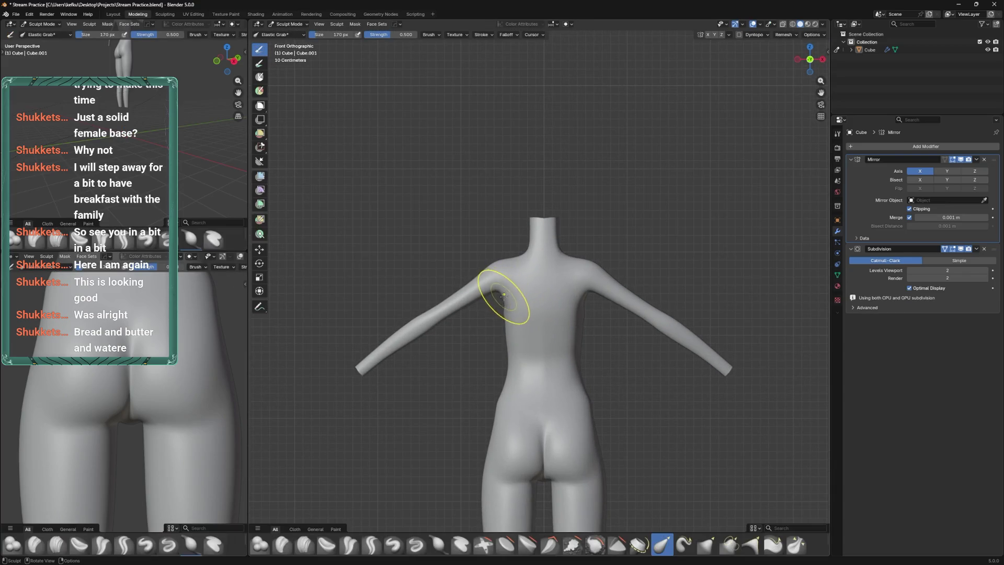
Pull the chest surface with the Elastic Grab brush, resizing it smaller with F
{"action": "left_click_drag", "start_coordinate": [484, 304], "coordinate": [572, 328]}
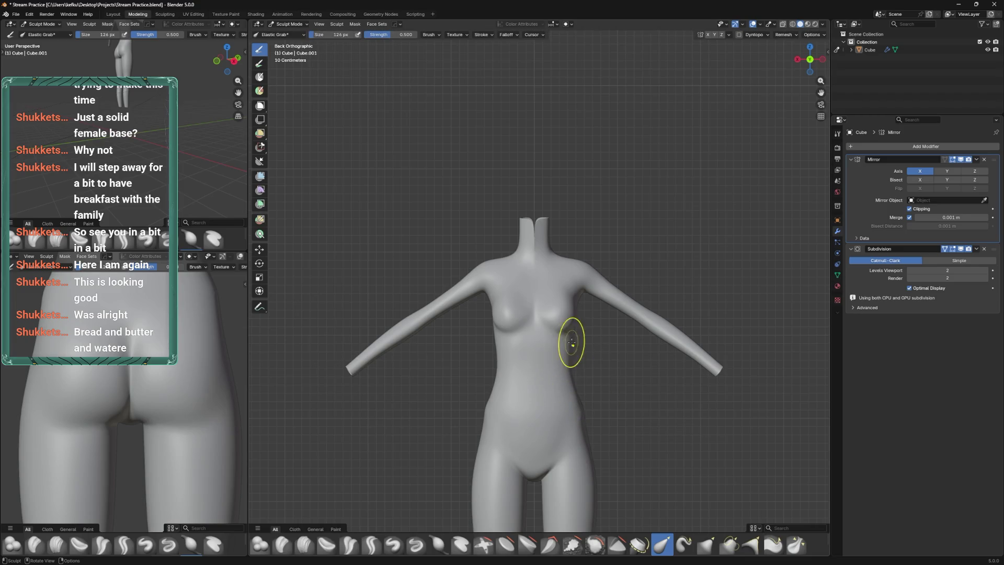
{"action": "left_click", "coordinate": [585, 333]}
{"action": "left_click_drag", "start_coordinate": [585, 333], "coordinate": [583, 323]}
{"action": "key", "text": "f"}
{"action": "left_click", "coordinate": [570, 366]}
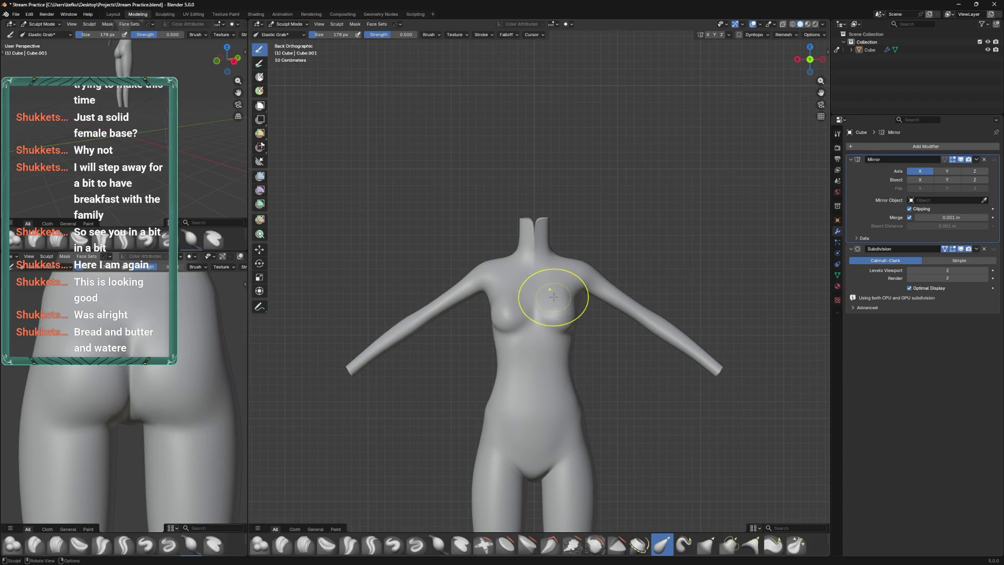
{"action": "left_click_drag", "start_coordinate": [565, 298], "coordinate": [560, 226]}
{"action": "key", "text": "Tab"}
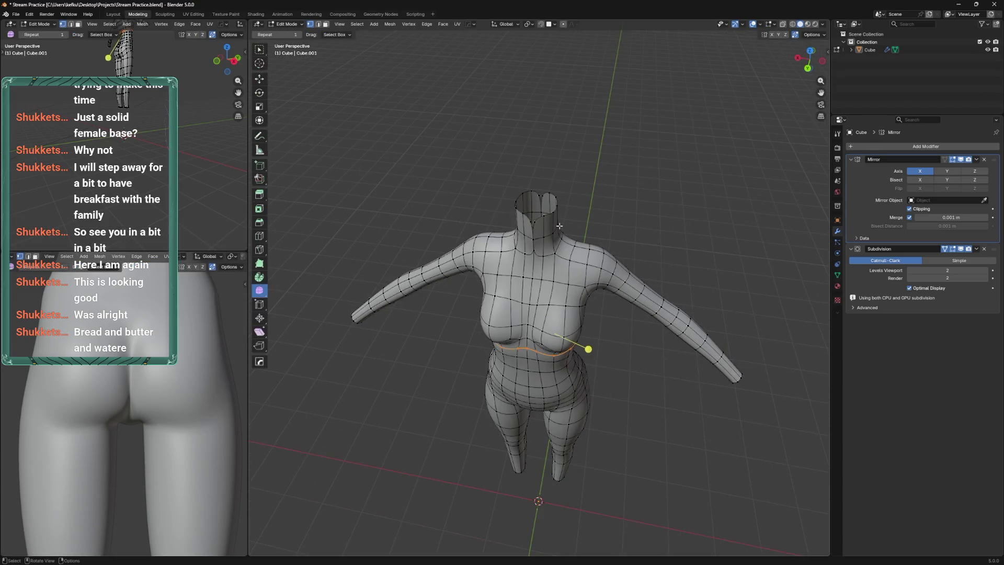
Shift the neck-top and lower neck vertices sideways along X
{"action": "key", "text": "g"}
{"action": "left_click", "coordinate": [545, 212]}
{"action": "left_click", "coordinate": [532, 239]}
{"action": "key", "text": "g"}
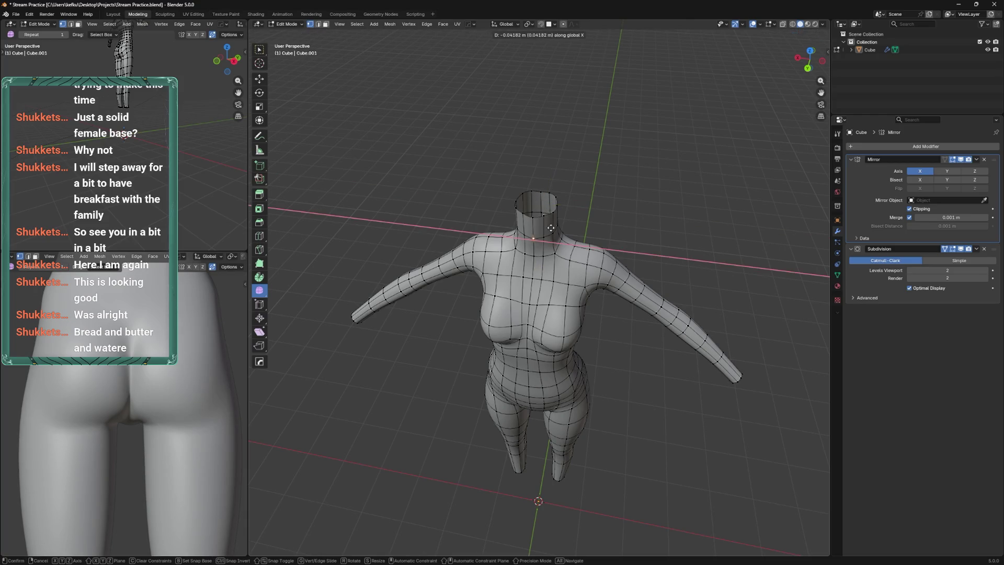
{"action": "left_click", "coordinate": [552, 227]}
{"action": "left_click_drag", "start_coordinate": [551, 227], "coordinate": [523, 314]}
{"action": "key", "text": "g"}
{"action": "left_click", "coordinate": [563, 265]}
{"action": "scroll", "scroll_direction": "up", "scroll_amount": 3}
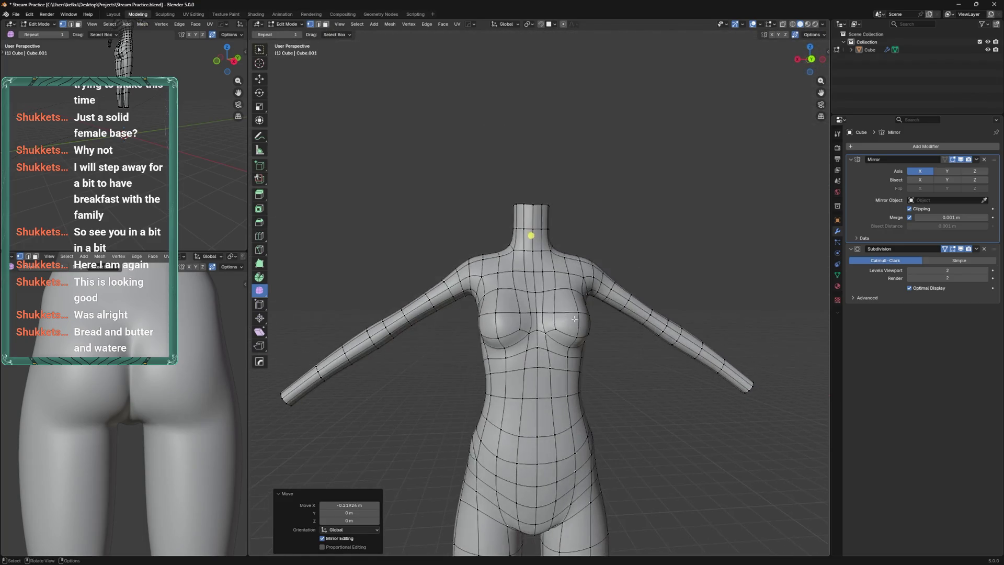
Slide the waist vertices along their edges and save Stream Practice.blend
{"action": "key", "text": "Tab"}
{"action": "left_click_drag", "start_coordinate": [506, 362], "coordinate": [624, 303]}
{"action": "key", "text": "ctrl+s"}
{"action": "key", "text": "Tab"}
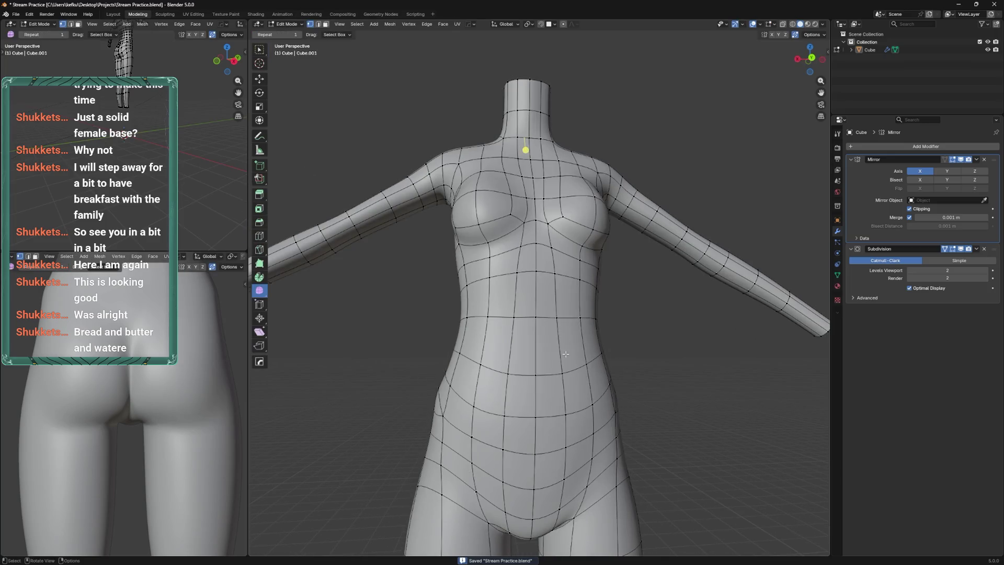
{"action": "left_click_drag", "start_coordinate": [577, 328], "coordinate": [570, 312]}
{"action": "left_click", "coordinate": [623, 302]}
{"action": "key", "text": "g"}
{"action": "key", "text": "g"}
{"action": "left_click", "coordinate": [605, 349]}
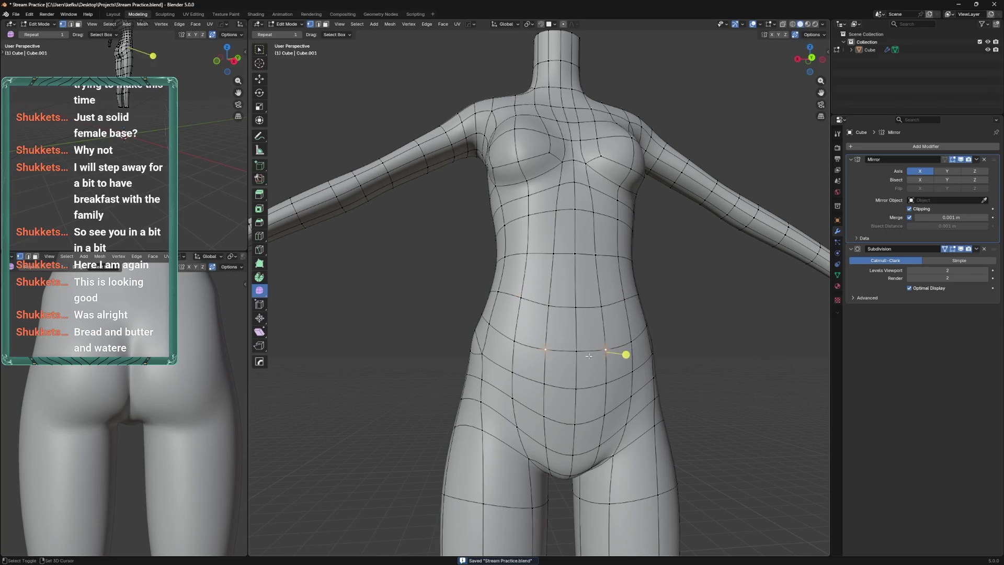
{"action": "left_click", "coordinate": [586, 349]}
{"action": "key", "text": "shift+v"}
{"action": "left_click", "coordinate": [580, 345]}
{"action": "left_click_drag", "start_coordinate": [580, 345], "coordinate": [591, 291]}
{"action": "key", "text": "ctrl+s"}
Slide the hip vertices along their edges and select the waist vertices beneath the chest
{"action": "scroll", "scroll_direction": "down", "scroll_amount": 3}
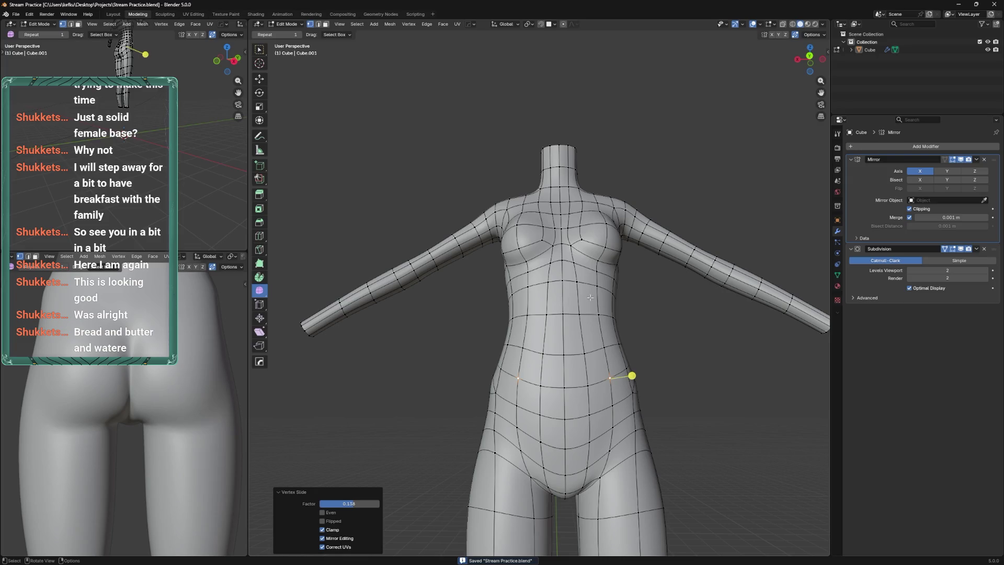
{"action": "left_click_drag", "start_coordinate": [595, 318], "coordinate": [580, 282]}
{"action": "left_click", "coordinate": [555, 316]}
{"action": "left_click_drag", "start_coordinate": [555, 317], "coordinate": [614, 376]}
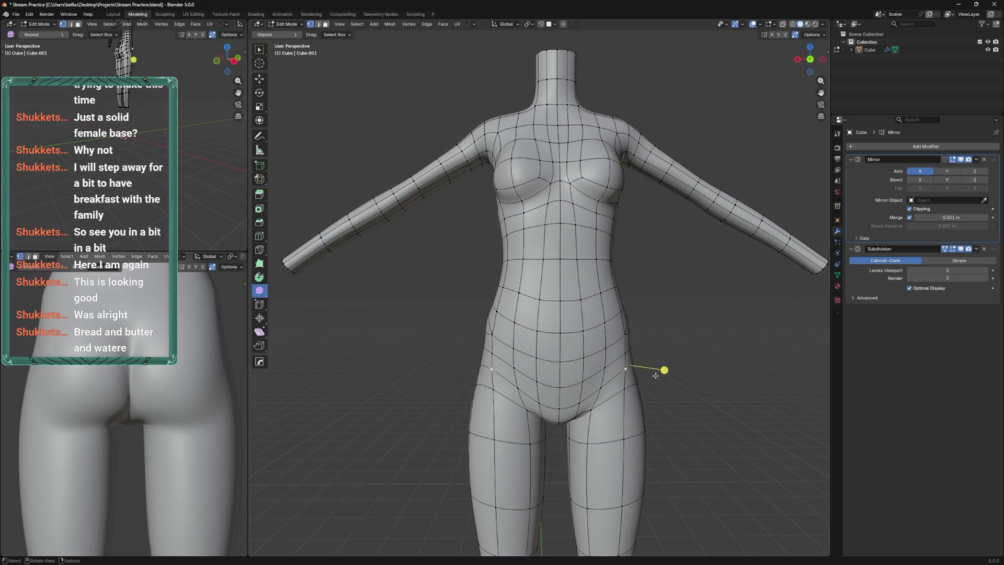
{"action": "key", "text": "g"}
{"action": "key", "text": "g"}
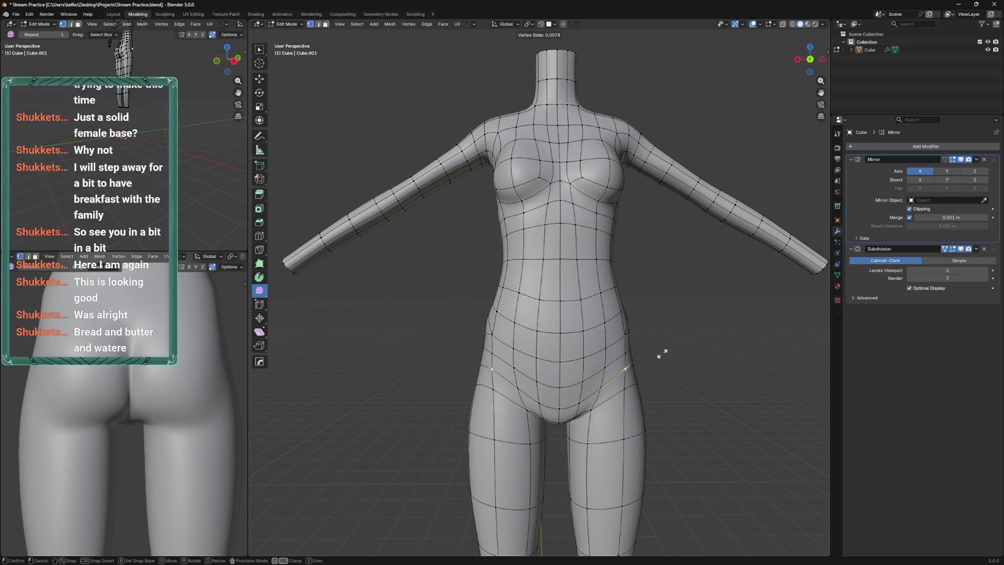
{"action": "left_click", "coordinate": [646, 368]}
{"action": "left_click_drag", "start_coordinate": [603, 302], "coordinate": [578, 289]}
{"action": "left_click", "coordinate": [546, 286]}
{"action": "scroll", "scroll_direction": "up", "scroll_amount": 3}
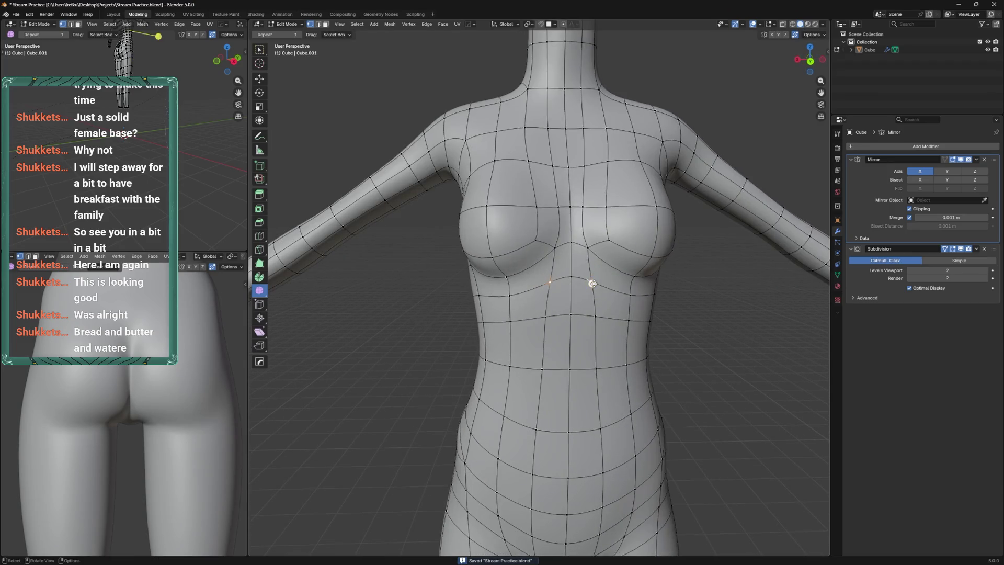
{"action": "left_click", "coordinate": [630, 318]}
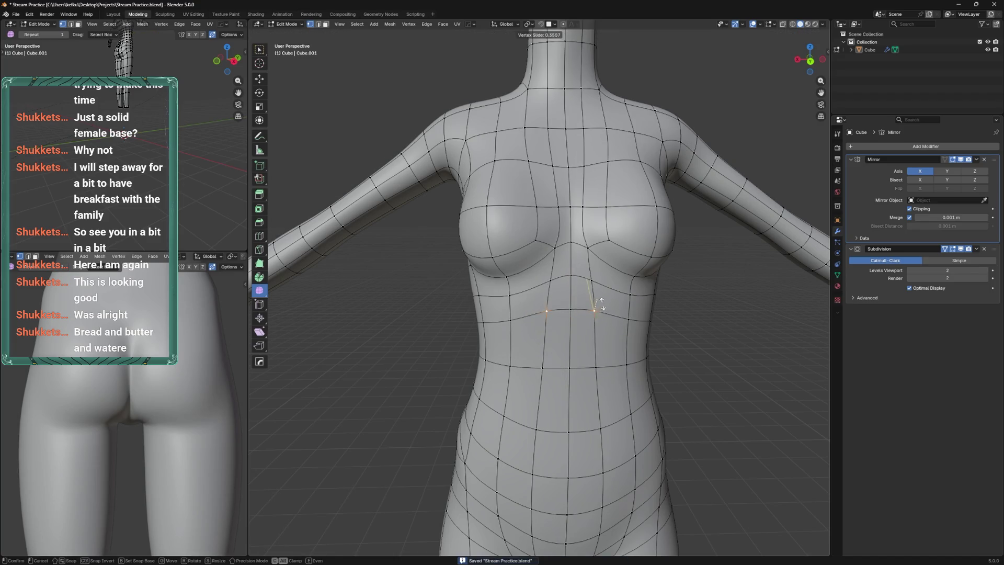
{"action": "left_click_drag", "start_coordinate": [634, 320], "coordinate": [624, 295]}
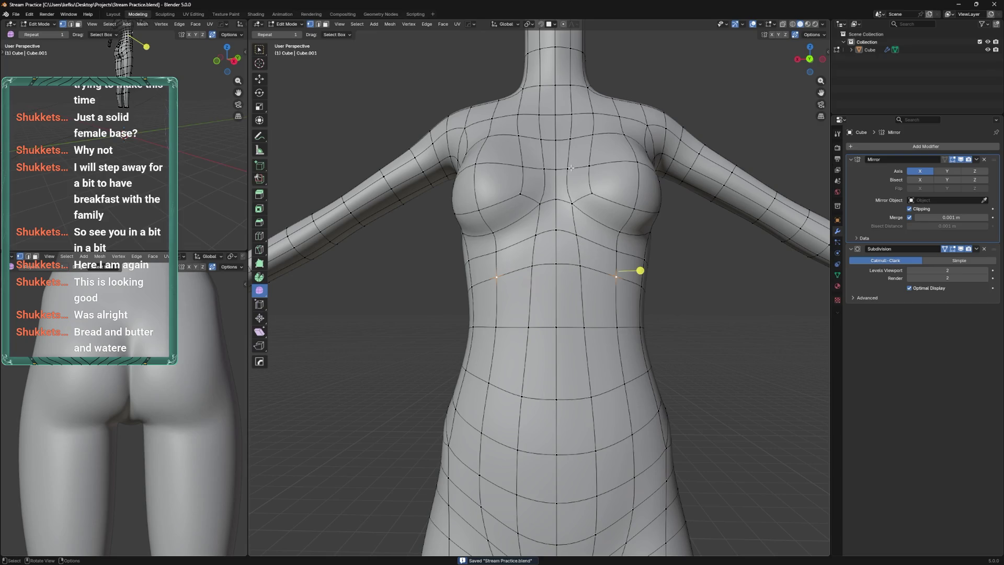
{"action": "left_click_drag", "start_coordinate": [570, 167], "coordinate": [591, 379]}
Push the abdomen's centre-line vertices backward along Y in two moves
{"action": "key", "text": "g"}
{"action": "key", "text": "y"}
{"action": "left_click", "coordinate": [562, 426]}
{"action": "key", "text": "g"}
{"action": "key", "text": "y"}
{"action": "left_click", "coordinate": [538, 424]}
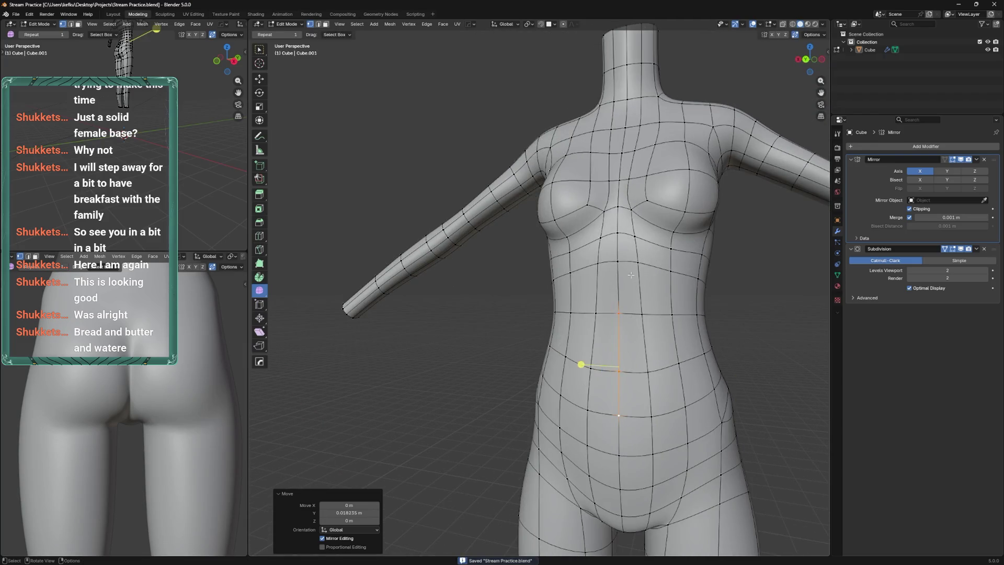
Cut a new knife edge down the abdomen's centre line
{"action": "left_click_drag", "start_coordinate": [631, 275], "coordinate": [586, 391]}
{"action": "scroll", "scroll_direction": "up", "scroll_amount": 3}
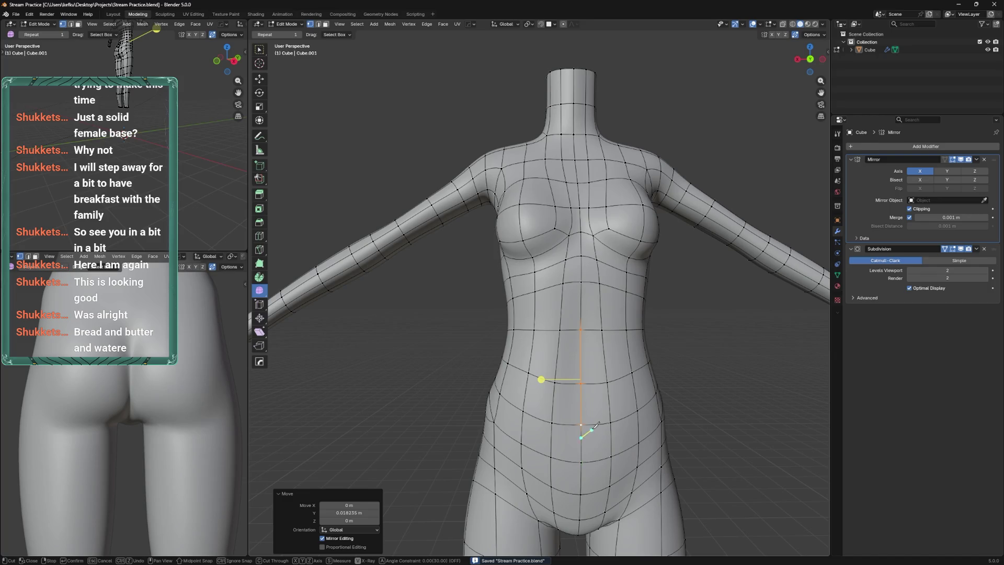
{"action": "key", "text": "Return"}
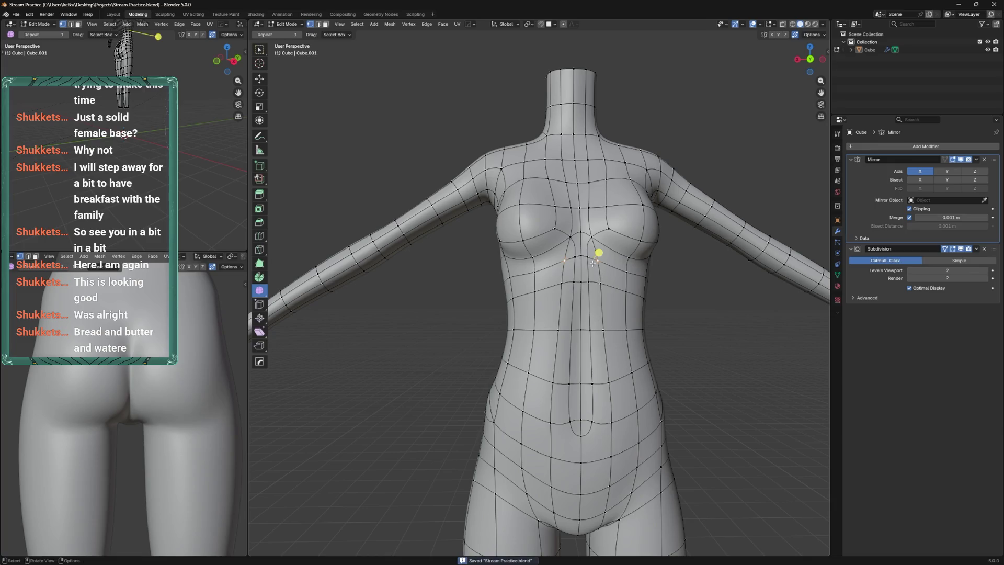
{"action": "left_click_drag", "start_coordinate": [587, 401], "coordinate": [572, 251]}
Move the waist vertices −0.044 m along X and select vertices near the navel
{"action": "key", "text": "g"}
{"action": "key", "text": "x"}
{"action": "left_click", "coordinate": [586, 352]}
{"action": "left_click_drag", "start_coordinate": [586, 352], "coordinate": [613, 352]}
{"action": "left_click", "coordinate": [602, 436]}
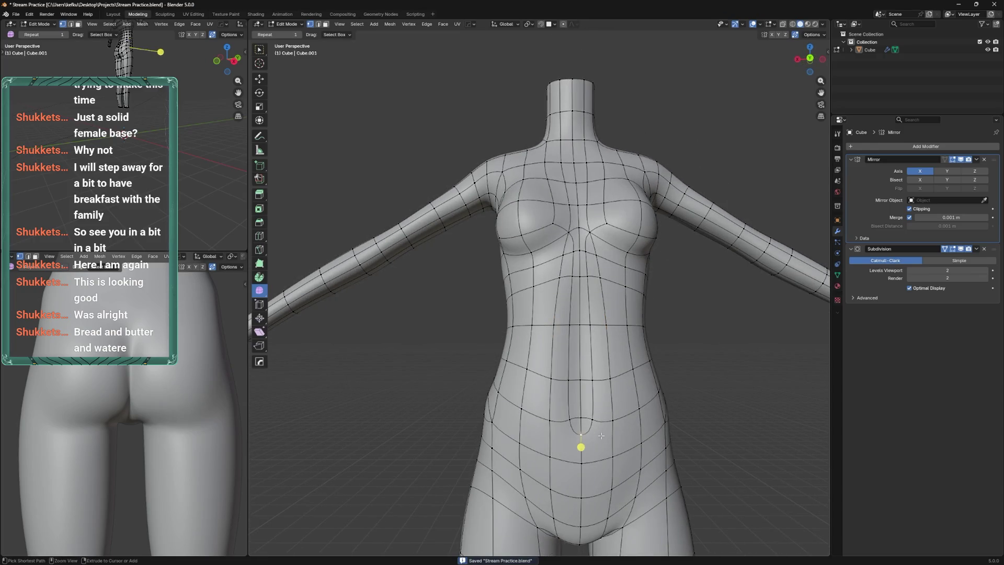
{"action": "left_click", "coordinate": [609, 450]}
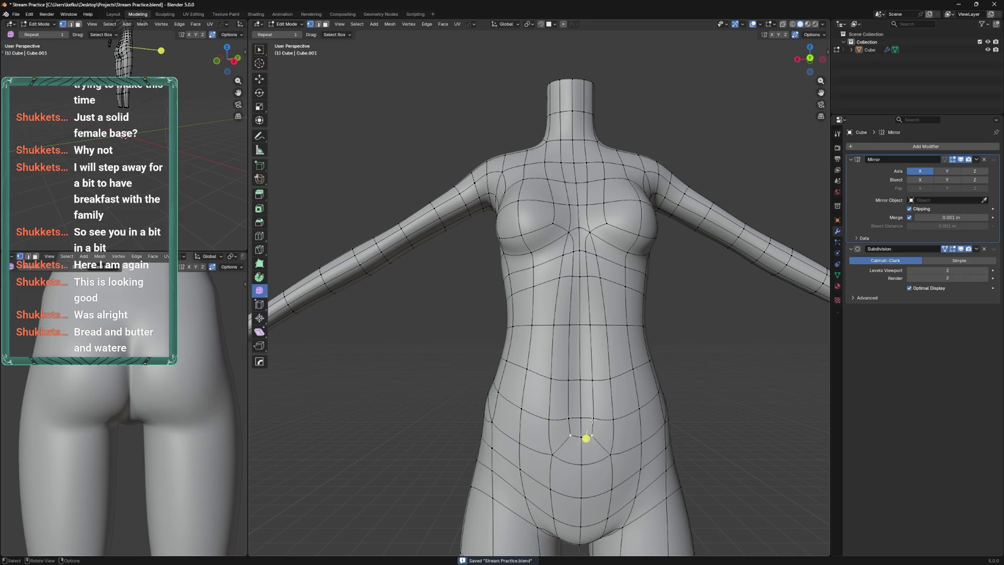
{"action": "left_click_drag", "start_coordinate": [593, 413], "coordinate": [501, 413]}
Preview the smooth shape, then slide the selected loop vertices toward the centre and raise them
{"action": "key", "text": "ctrl+Tab"}
{"action": "key", "text": "Tab"}
{"action": "key", "text": "Tab"}
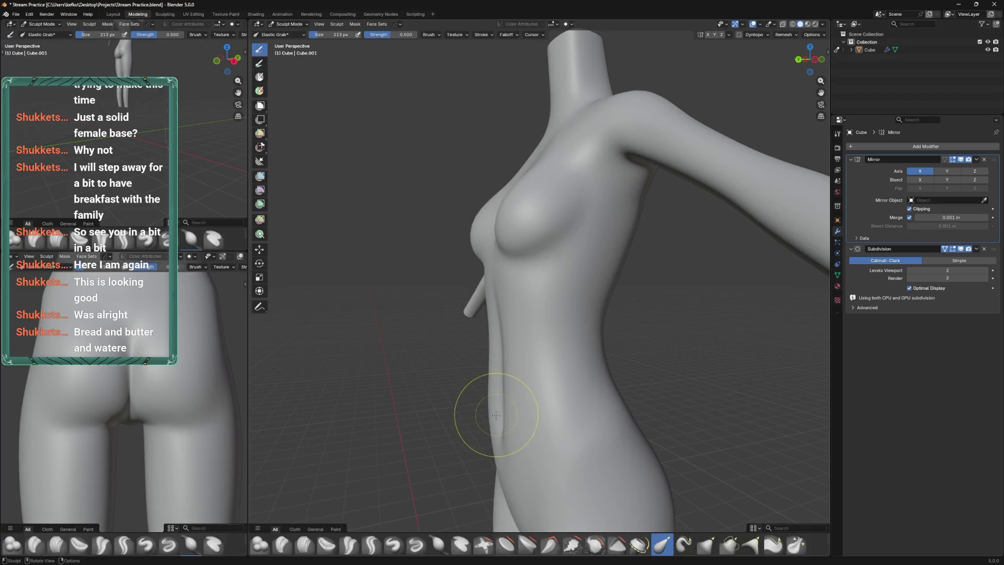
{"action": "key", "text": "Tab"}
{"action": "left_click_drag", "start_coordinate": [495, 424], "coordinate": [559, 389]}
{"action": "left_click_drag", "start_coordinate": [601, 334], "coordinate": [596, 330]}
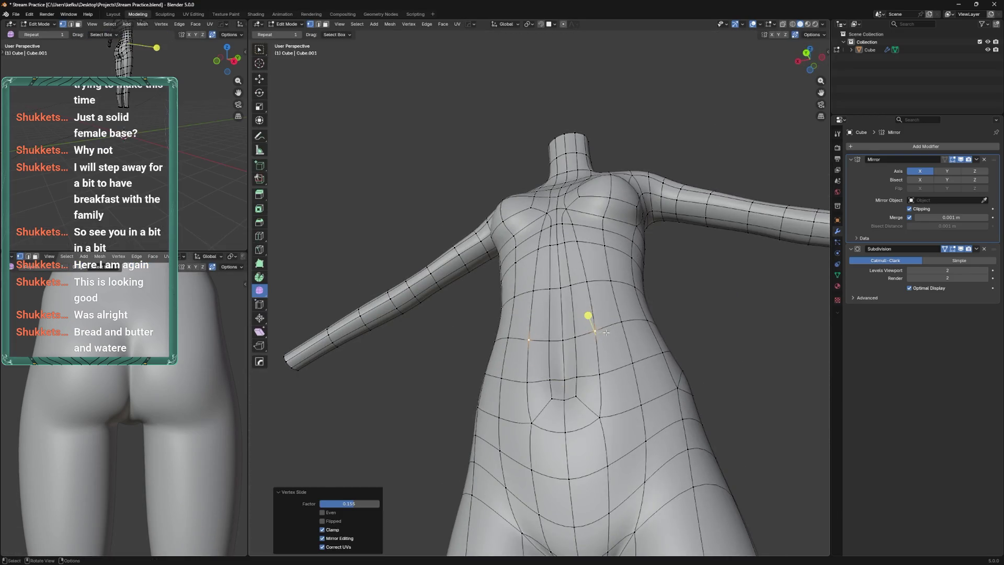
{"action": "left_click_drag", "start_coordinate": [597, 329], "coordinate": [601, 397]}
{"action": "left_click_drag", "start_coordinate": [602, 398], "coordinate": [583, 366]}
{"action": "scroll", "scroll_direction": "up", "scroll_amount": 3}
{"action": "key", "text": "g"}
{"action": "key", "text": "g"}
{"action": "left_click", "coordinate": [575, 434]}
{"action": "key", "text": "g"}
{"action": "left_click", "coordinate": [581, 358]}
{"action": "left_click_drag", "start_coordinate": [589, 359], "coordinate": [567, 384]}
Move the first waist loop forward or back along Y in side view
{"action": "key", "text": "g"}
{"action": "key", "text": "y"}
{"action": "key", "text": "Return"}
{"action": "key", "text": "g"}
{"action": "key", "text": "y"}
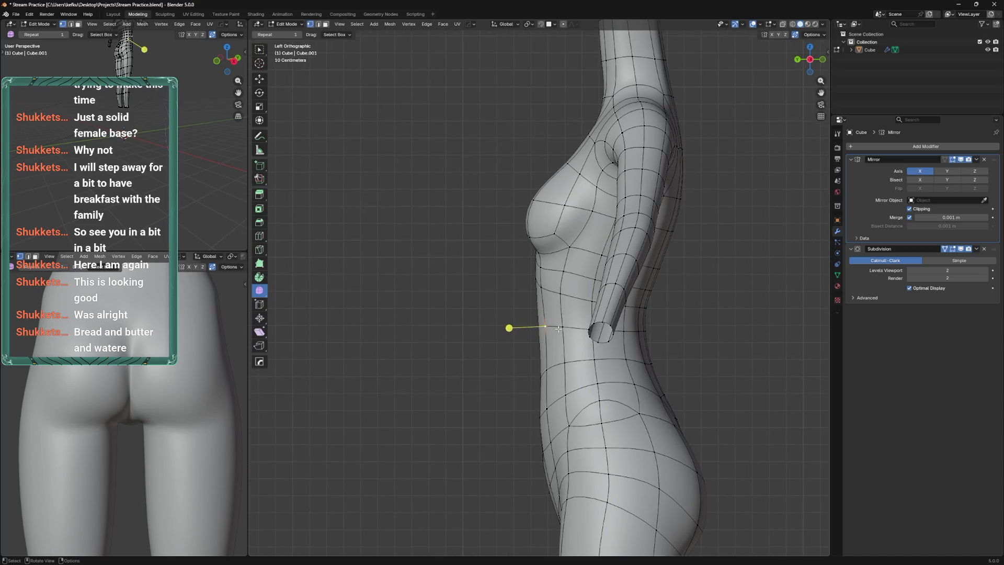
{"action": "key", "text": "Escape"}
{"action": "key", "text": "g"}
{"action": "key", "text": "y"}
{"action": "left_click", "coordinate": [565, 325]}
Shift the next waist loop and the lower waist loop in depth along Y
{"action": "left_click", "coordinate": [544, 363]}
{"action": "key", "text": "g"}
{"action": "key", "text": "y"}
{"action": "left_click", "coordinate": [536, 361]}
{"action": "left_click", "coordinate": [563, 394]}
{"action": "key", "text": "g"}
{"action": "key", "text": "y"}
{"action": "left_click", "coordinate": [565, 403]}
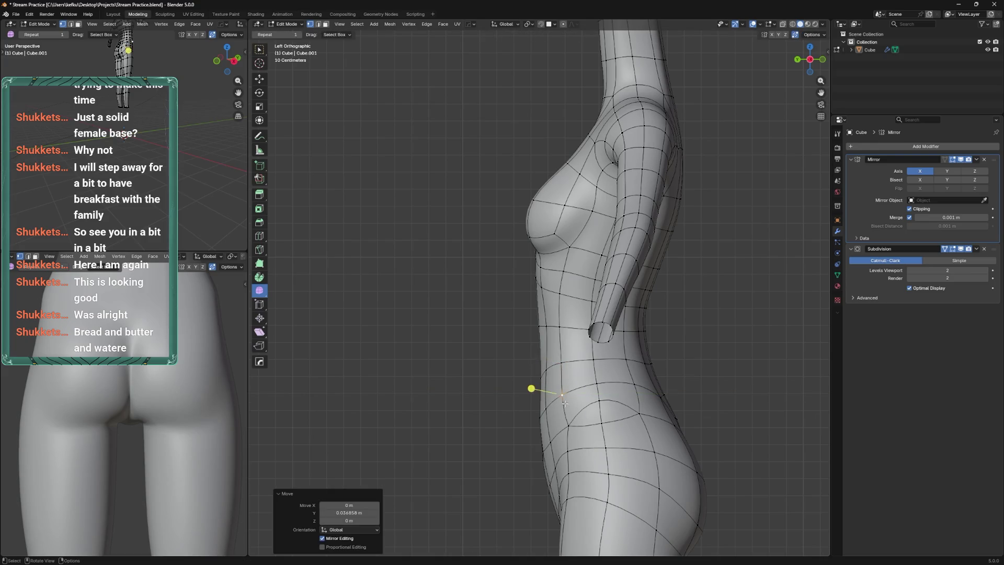
Nudge a vertex on the belly front into place
{"action": "left_click", "coordinate": [546, 369]}
{"action": "key", "text": "g"}
{"action": "left_click", "coordinate": [556, 370]}
{"action": "key", "text": "g"}
{"action": "left_click", "coordinate": [556, 370]}
{"action": "left_click_drag", "start_coordinate": [507, 408], "coordinate": [633, 354]}
Spread two upper-abdomen vertices −0.04163 m along X and save Stream Practice.blend
{"action": "key", "text": "ctrl+Tab"}
{"action": "key", "text": "Tab"}
{"action": "left_click_drag", "start_coordinate": [634, 422], "coordinate": [648, 426]}
{"action": "scroll", "scroll_direction": "up", "scroll_amount": 3}
{"action": "key", "text": "s"}
{"action": "key", "text": "x"}
{"action": "left_click", "coordinate": [607, 259]}
{"action": "key", "text": "Tab"}
{"action": "key", "text": "Tab"}
{"action": "left_click_drag", "start_coordinate": [598, 291], "coordinate": [594, 352]}
{"action": "key", "text": "ctrl+s"}
{"action": "key", "text": "alt+a"}
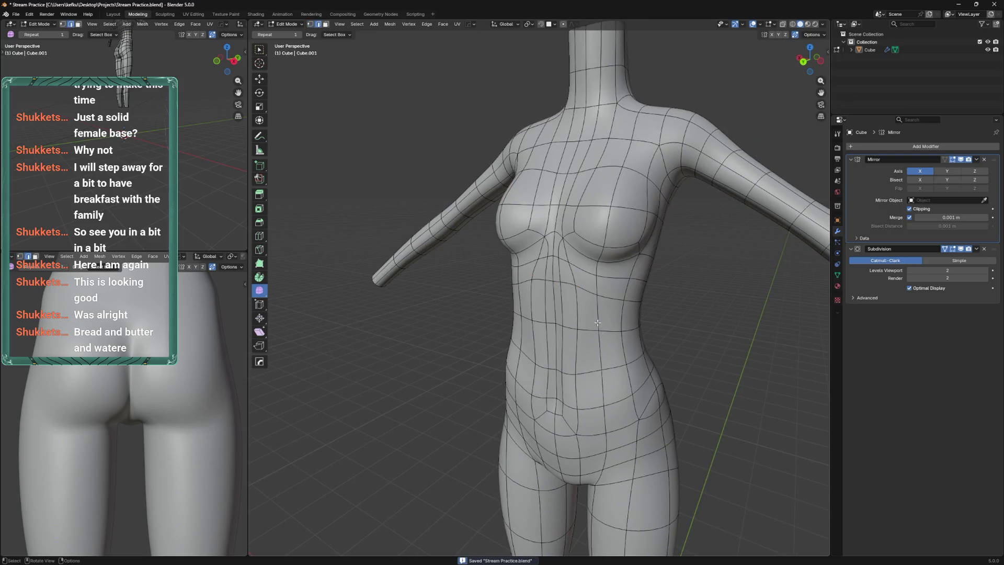
{"action": "left_click_drag", "start_coordinate": [598, 293], "coordinate": [606, 276]}
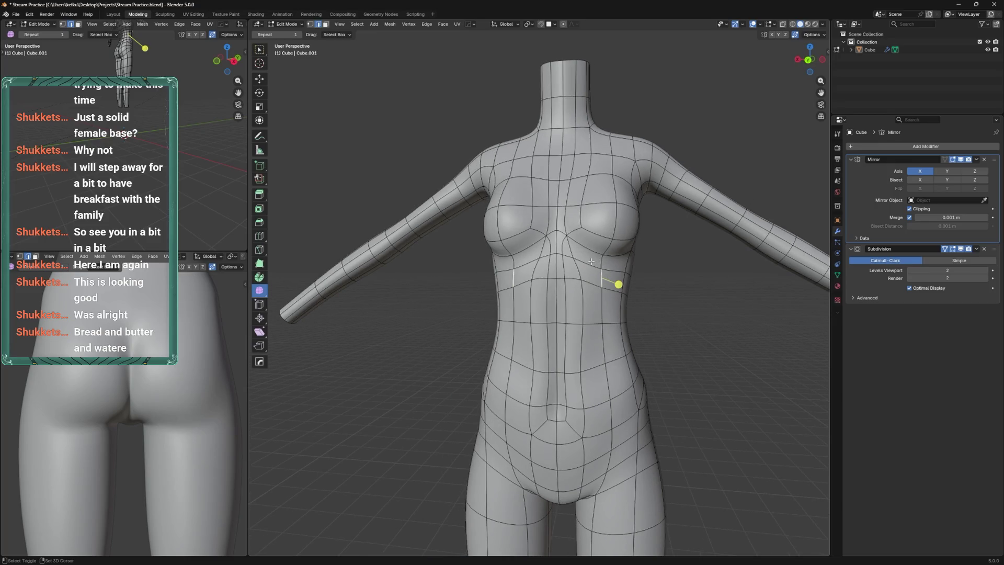
Try a bevel on the waist loop, preview it in sculpt mode, then undo it
{"action": "key", "text": "ctrl+b"}
{"action": "left_click", "coordinate": [603, 334]}
{"action": "key", "text": "ctrl+z"}
{"action": "scroll", "scroll_direction": "up", "scroll_amount": 3}
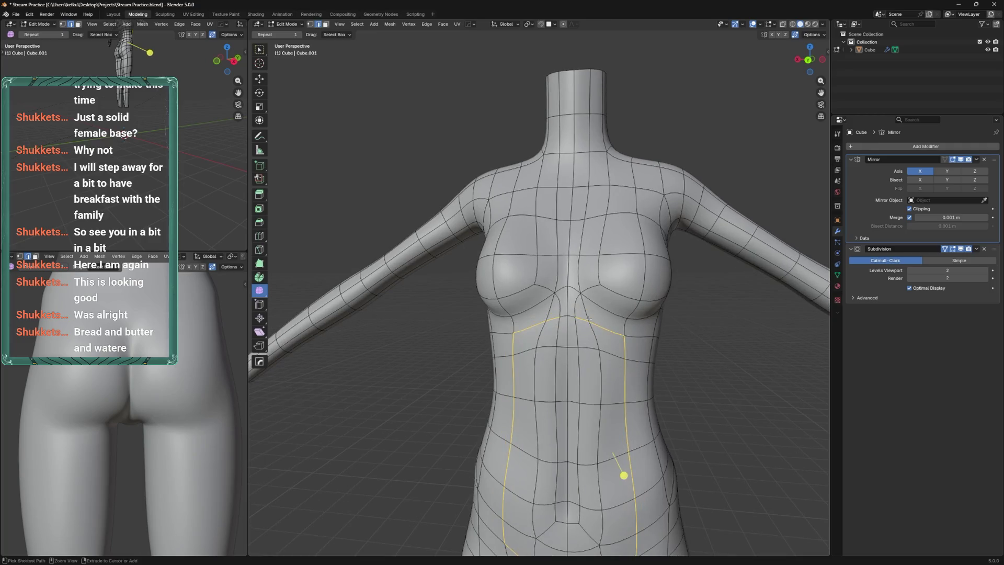
{"action": "scroll", "scroll_direction": "down", "scroll_amount": 3}
{"action": "left_click_drag", "start_coordinate": [584, 309], "coordinate": [602, 353]}
{"action": "key", "text": "ctrl+b"}
{"action": "left_click", "coordinate": [595, 312]}
{"action": "key", "text": "ctrl+Tab"}
{"action": "key", "text": "ctrl+z"}
{"action": "key", "text": "ctrl+z"}
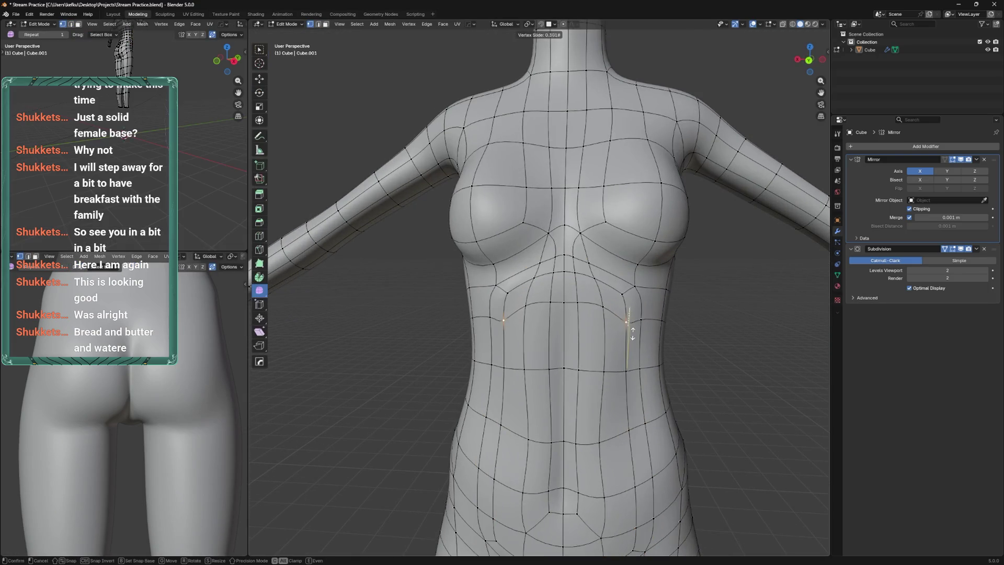
Vertex-slide the waist vertices along their edges with GG to start reshaping the waist
{"action": "key", "text": "g"}
{"action": "left_click", "coordinate": [642, 314]}
{"action": "key", "text": "g"}
{"action": "left_click", "coordinate": [654, 292]}
{"action": "key", "text": "g"}
{"action": "key", "text": "g"}
{"action": "left_click", "coordinate": [657, 328]}
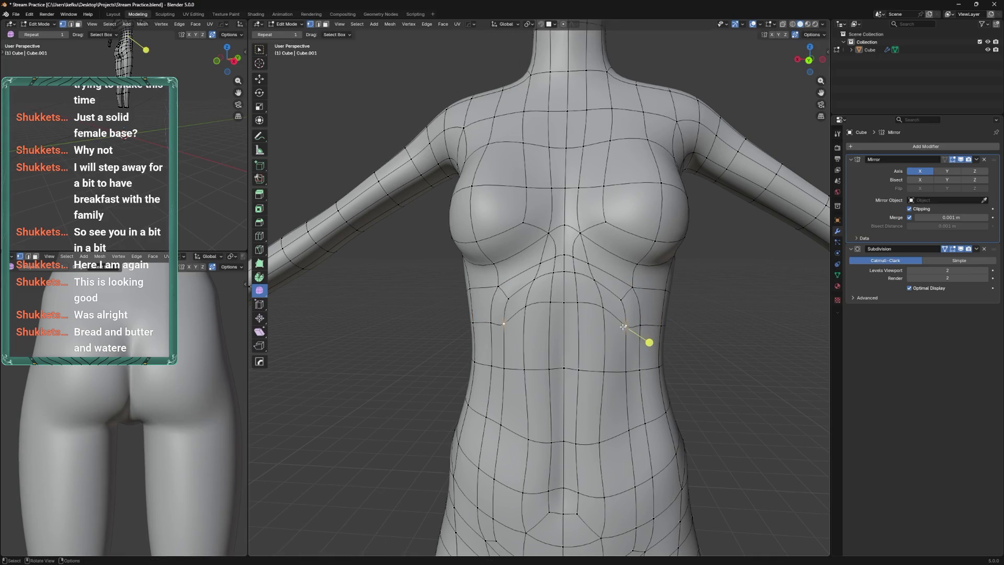
{"action": "key", "text": "g"}
Slide the waist vertices further along their edges and check the shape in sculpt mode
{"action": "key", "text": "g"}
{"action": "left_click", "coordinate": [583, 314]}
{"action": "key", "text": "g"}
Make a final waist vertex slide, then add a centred loop cut between the breasts
{"action": "key", "text": "g"}
{"action": "left_click", "coordinate": [568, 317]}
{"action": "key", "text": "g"}
{"action": "left_click", "coordinate": [647, 327]}
{"action": "left_click_drag", "start_coordinate": [647, 327], "coordinate": [636, 307]}
{"action": "key", "text": "ctrl+Tab"}
{"action": "key", "text": "Tab"}
{"action": "key", "text": "g"}
{"action": "key", "text": "g"}
{"action": "left_click", "coordinate": [614, 323]}
{"action": "key", "text": "g"}
{"action": "key", "text": "g"}
{"action": "left_click", "coordinate": [596, 275]}
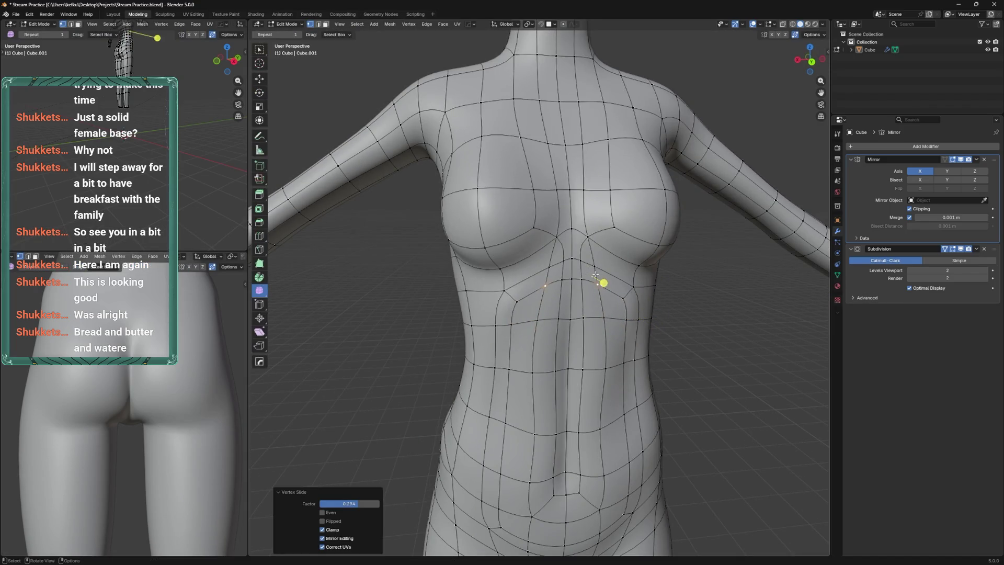
{"action": "key", "text": "ctrl+r"}
{"action": "left_click", "coordinate": [582, 244]}
{"action": "right_click", "coordinate": [582, 244]}
From a frontal torso view, slide a chest vertex along its edges
{"action": "scroll", "scroll_direction": "down", "scroll_amount": 3}
{"action": "left_click_drag", "start_coordinate": [581, 244], "coordinate": [603, 335]}
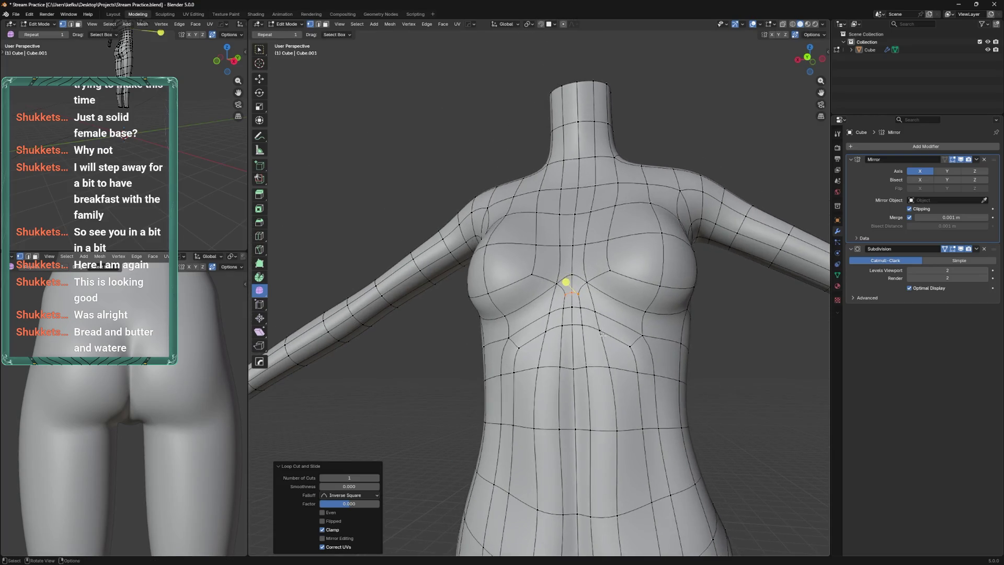
{"action": "left_click_drag", "start_coordinate": [579, 252], "coordinate": [610, 313]}
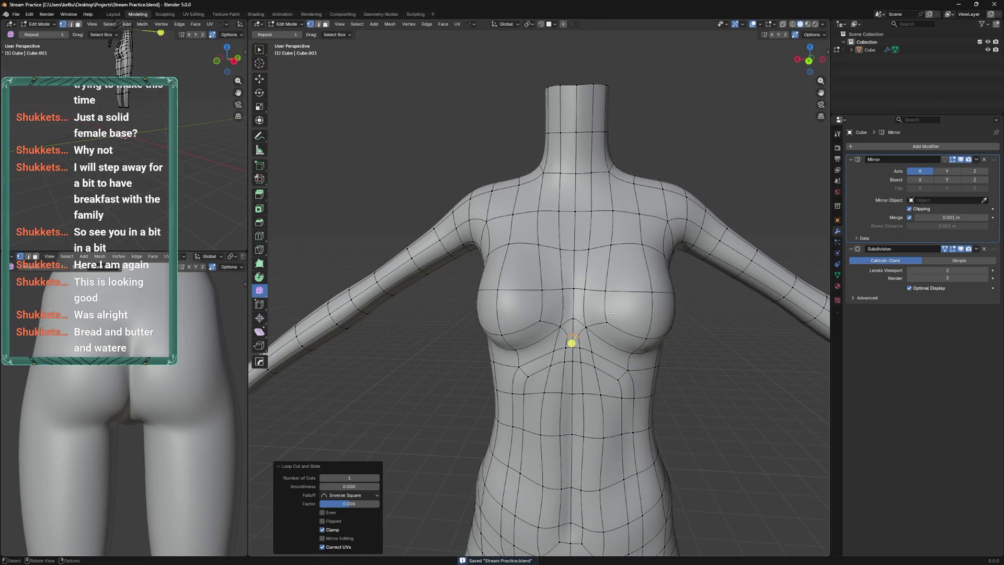
{"action": "left_click", "coordinate": [604, 292]}
{"action": "key", "text": "shift+v"}
{"action": "left_click", "coordinate": [609, 289]}
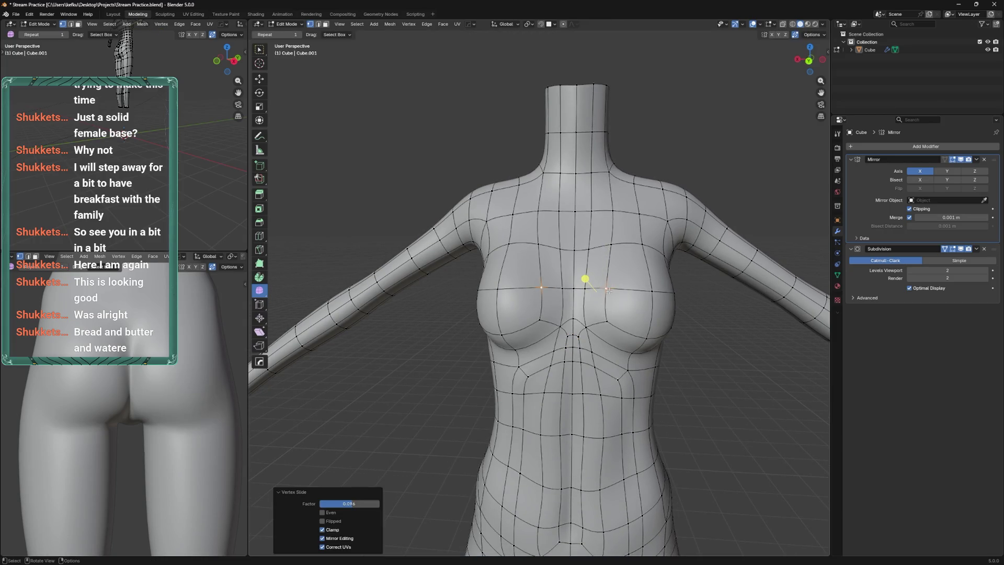
{"action": "left_click", "coordinate": [584, 327]}
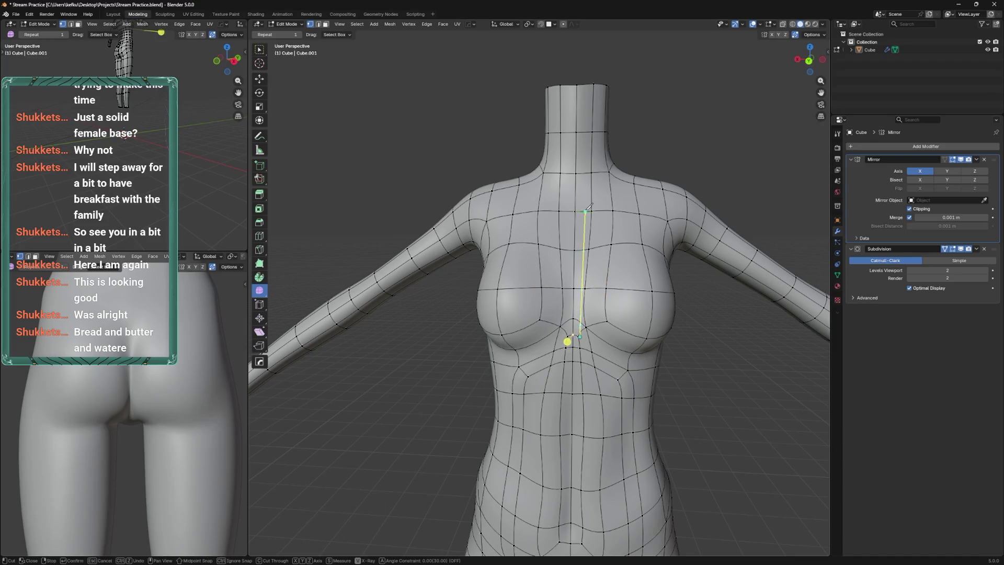
Finish the knife cut up the chest midline to the neck and slide nearby chest vertices
{"action": "left_click", "coordinate": [585, 172]}
{"action": "key", "text": "Return"}
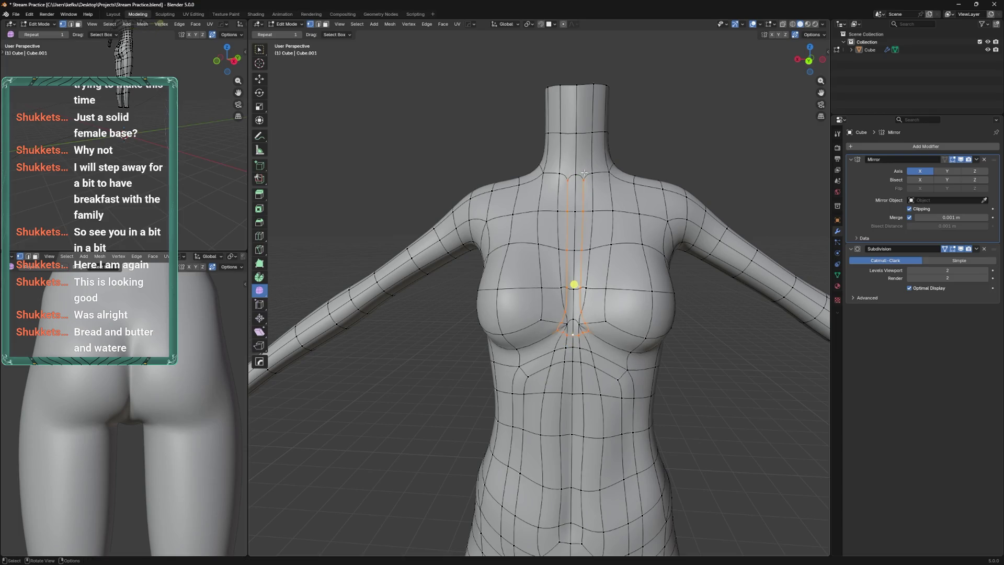
{"action": "left_click", "coordinate": [580, 316]}
{"action": "scroll", "scroll_direction": "up", "scroll_amount": 3}
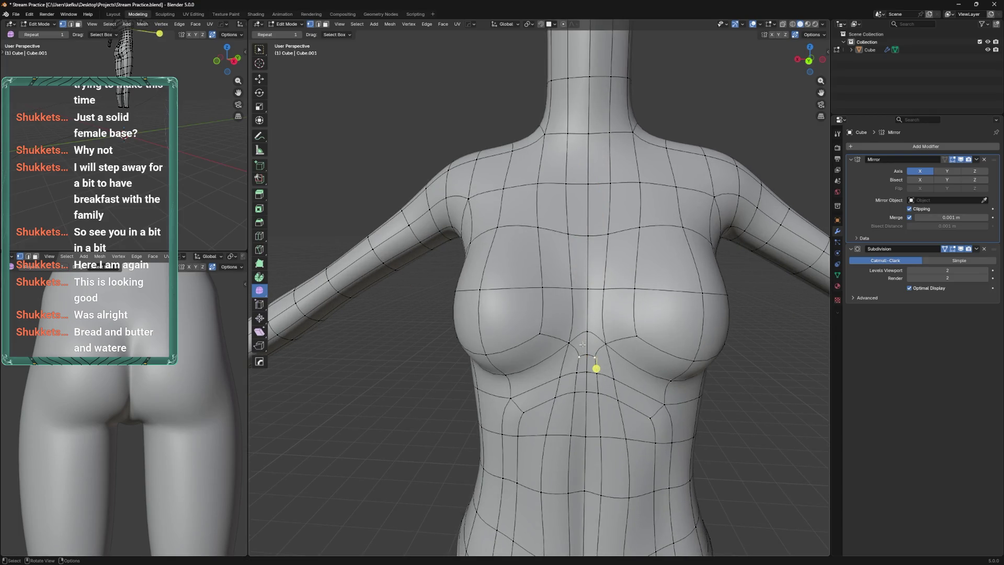
{"action": "key", "text": "shift+v"}
{"action": "left_click", "coordinate": [604, 354]}
{"action": "left_click", "coordinate": [596, 368]}
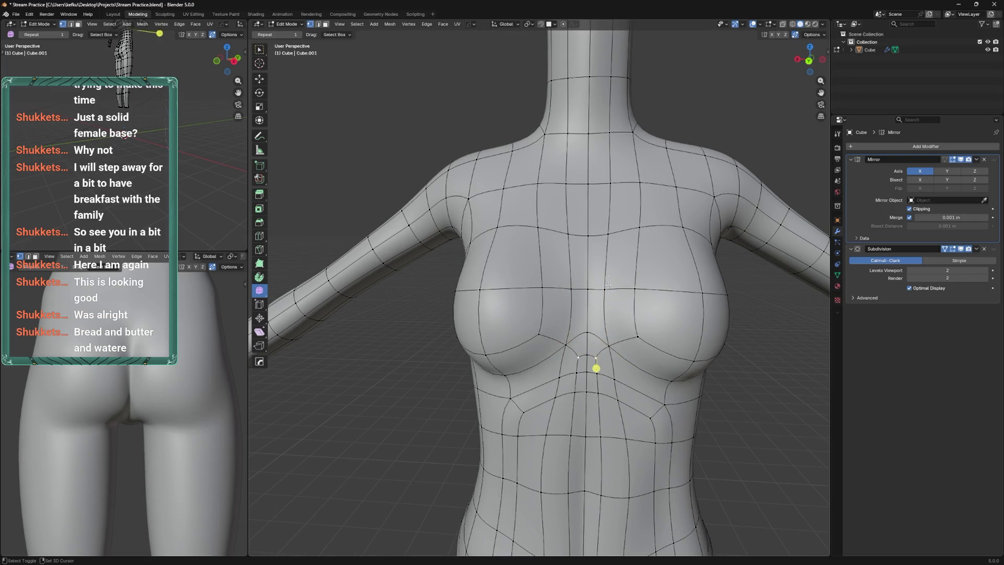
{"action": "scroll", "scroll_direction": "up", "scroll_amount": 3}
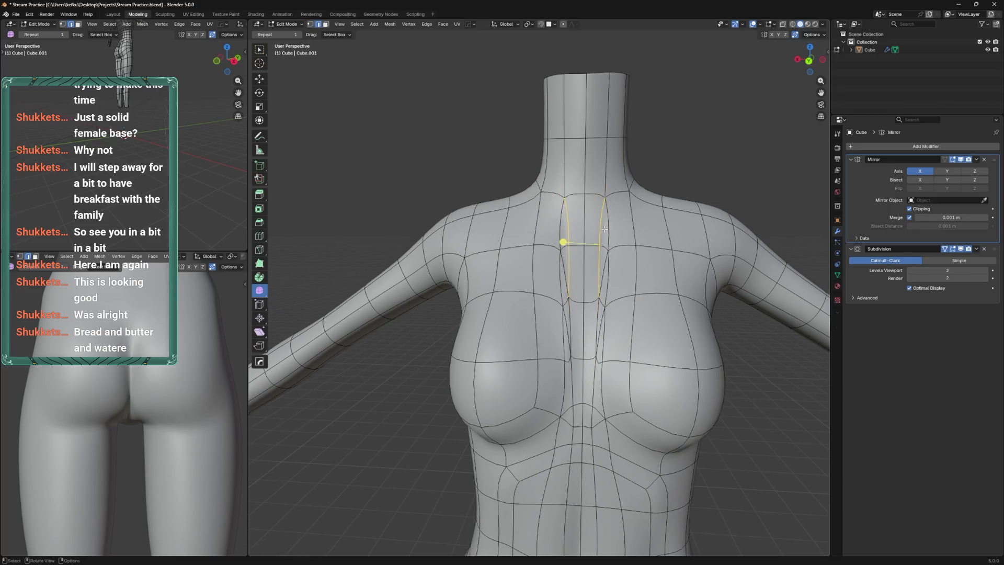
Add a loop cut across the upper chest and slide its vertices along their edges
{"action": "right_click", "coordinate": [603, 318]}
{"action": "left_click", "coordinate": [602, 320]}
{"action": "key", "text": "ctrl+r"}
{"action": "left_click", "coordinate": [602, 219]}
{"action": "scroll", "scroll_direction": "down", "scroll_amount": 3}
{"action": "key", "text": "ctrl+s"}
{"action": "key", "text": "g"}
{"action": "left_click", "coordinate": [590, 208]}
Slide more upper and mid chest vertices along their edges to even the flow
{"action": "key", "text": "g"}
{"action": "key", "text": "g"}
{"action": "left_click", "coordinate": [592, 227]}
{"action": "key", "text": "g"}
{"action": "key", "text": "g"}
{"action": "left_click", "coordinate": [587, 311]}
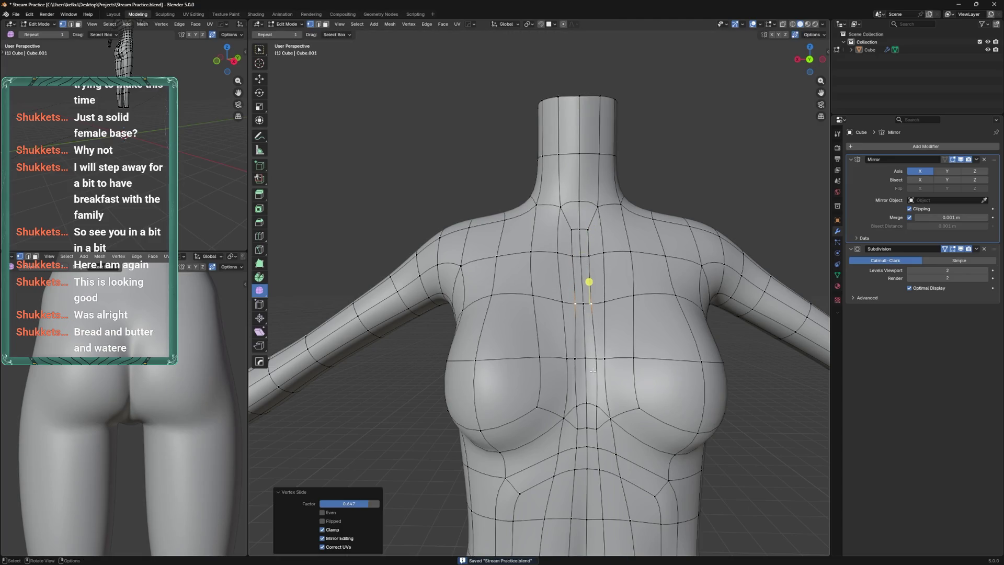
{"action": "left_click", "coordinate": [597, 360]}
{"action": "key", "text": "g"}
{"action": "key", "text": "g"}
{"action": "left_click", "coordinate": [581, 349]}
Edge-slide the lower chest and under-chest vertices to refine the area below the breasts
{"action": "left_click", "coordinate": [596, 437]}
{"action": "key", "text": "g"}
{"action": "key", "text": "g"}
{"action": "left_click", "coordinate": [594, 415]}
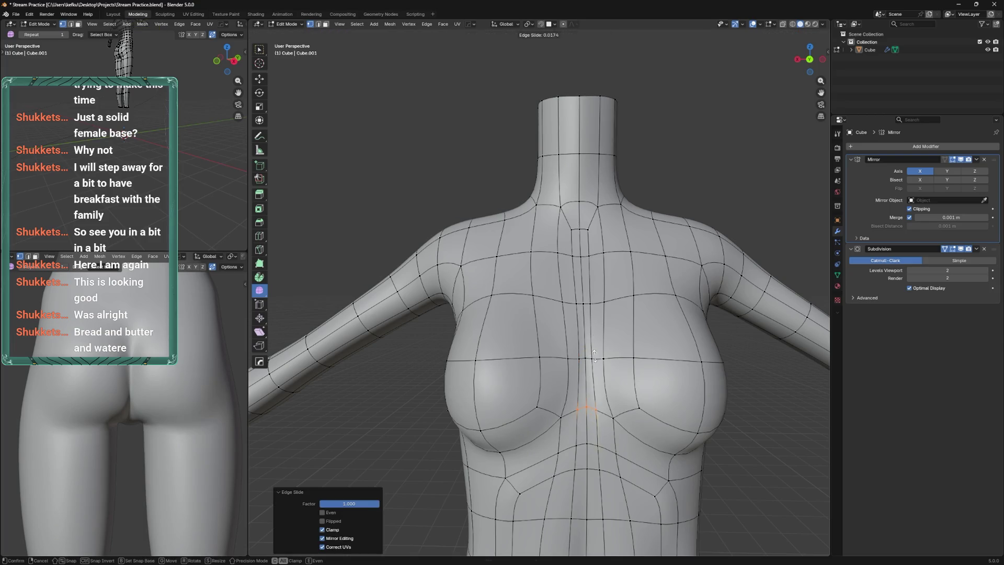
{"action": "left_click_drag", "start_coordinate": [593, 418], "coordinate": [594, 371]}
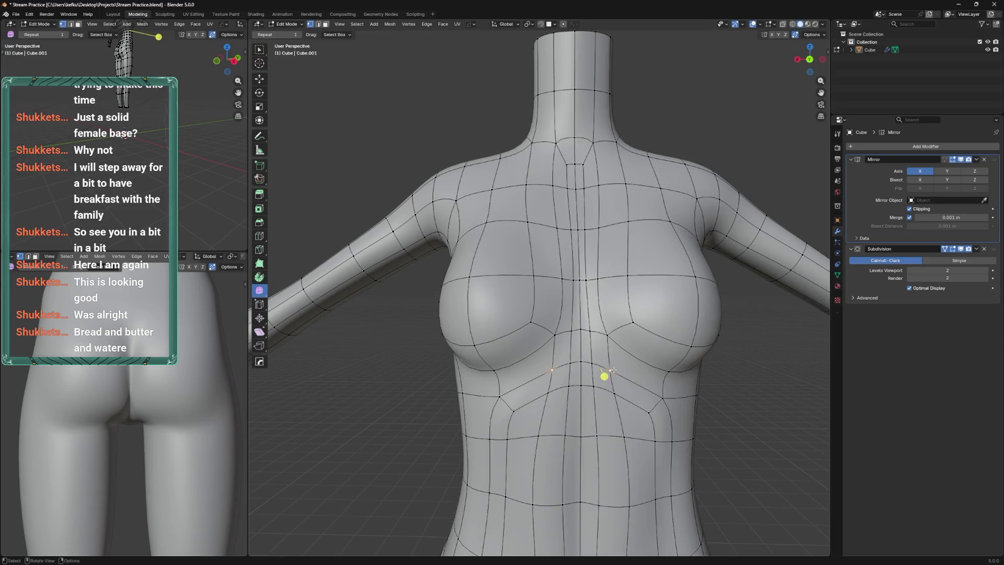
{"action": "key", "text": "g"}
{"action": "key", "text": "g"}
{"action": "left_click", "coordinate": [630, 369]}
{"action": "left_click", "coordinate": [610, 390]}
{"action": "key", "text": "g"}
{"action": "key", "text": "g"}
{"action": "left_click", "coordinate": [625, 401]}
Slide another chest vertex, save with Ctrl+S, and preview the torso in sculpt mode
{"action": "key", "text": "g"}
{"action": "key", "text": "g"}
{"action": "left_click", "coordinate": [617, 366]}
{"action": "key", "text": "g"}
{"action": "key", "text": "g"}
{"action": "left_click", "coordinate": [614, 369]}
{"action": "left_click_drag", "start_coordinate": [615, 369], "coordinate": [614, 302]}
{"action": "key", "text": "ctrl+s"}
{"action": "key", "text": "ctrl+Tab"}
{"action": "key", "text": "Tab"}
{"action": "key", "text": "Tab"}
{"action": "key", "text": "Tab"}
{"action": "key", "text": "Tab"}
{"action": "key", "text": "Tab"}
Move the side faces of the body, save, and check the form from the front
{"action": "left_click", "coordinate": [640, 315]}
{"action": "left_click", "coordinate": [564, 271]}
{"action": "key", "text": "ctrl+s"}
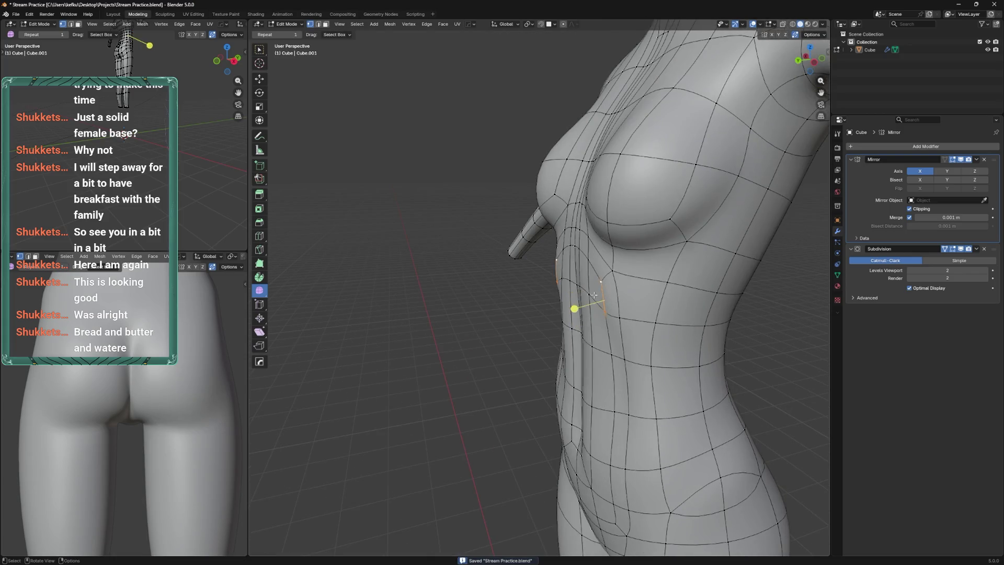
{"action": "left_click_drag", "start_coordinate": [605, 308], "coordinate": [576, 320]}
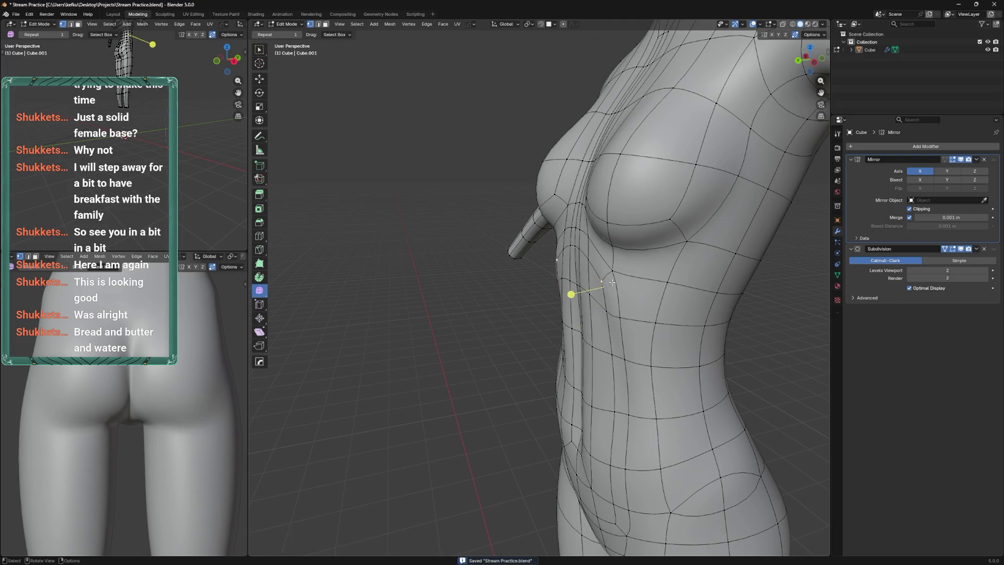
{"action": "key", "text": "ctrl+Tab"}
{"action": "left_click_drag", "start_coordinate": [644, 276], "coordinate": [689, 246]}
{"action": "key", "text": "Tab"}
{"action": "scroll", "scroll_direction": "up", "scroll_amount": 3}
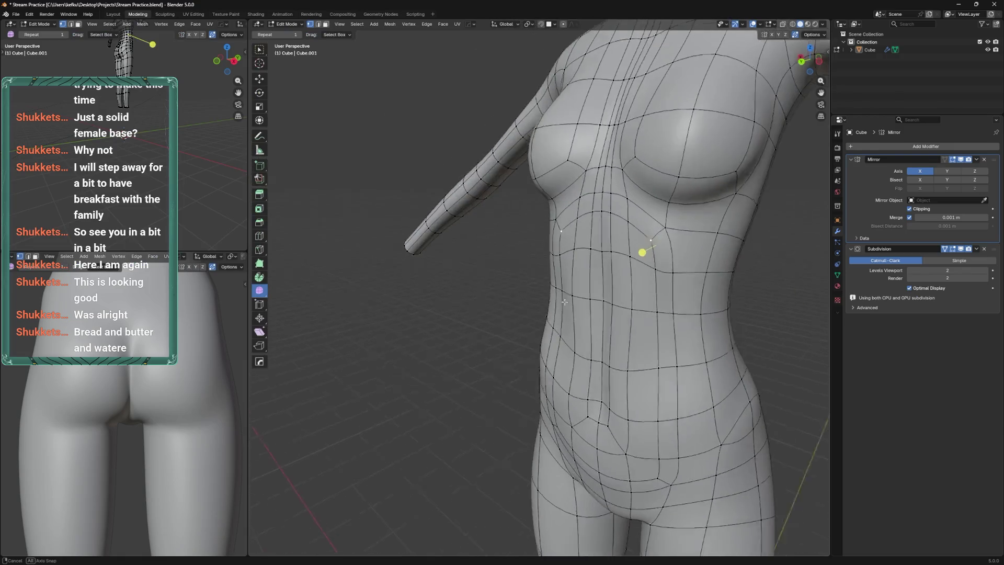
{"action": "key", "text": "ctrl+s"}
Move the selected torso vertices, preview the shape, and select the waist edge loop
{"action": "left_click_drag", "start_coordinate": [625, 290], "coordinate": [619, 325]}
{"action": "key", "text": "g"}
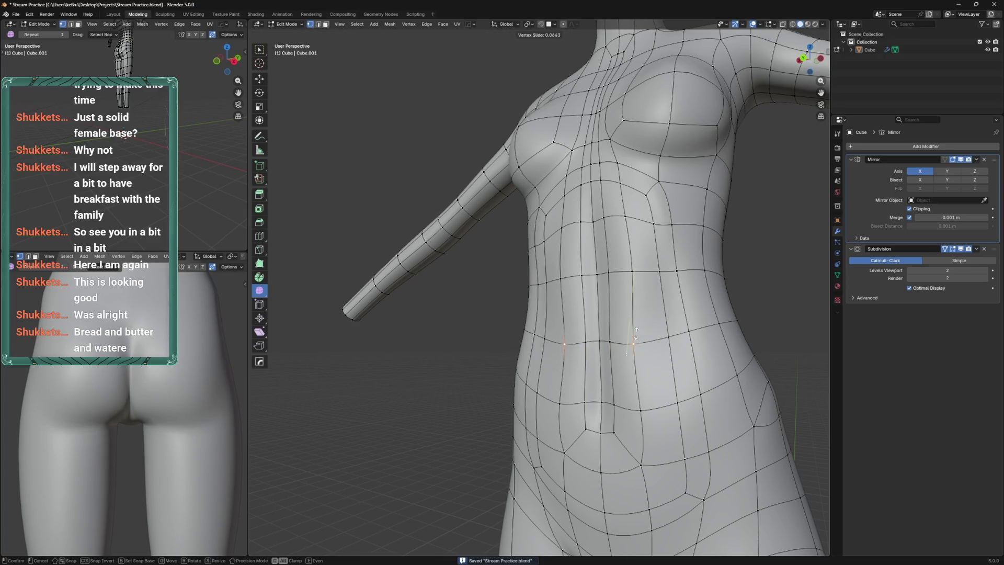
{"action": "left_click_drag", "start_coordinate": [622, 313], "coordinate": [630, 332]}
{"action": "key", "text": "ctrl+Tab"}
{"action": "key", "text": "Tab"}
{"action": "left_click", "coordinate": [655, 316]}
From the back view, select only the lower waist loop and save progress
{"action": "key", "text": "ctrl+KP_1"}
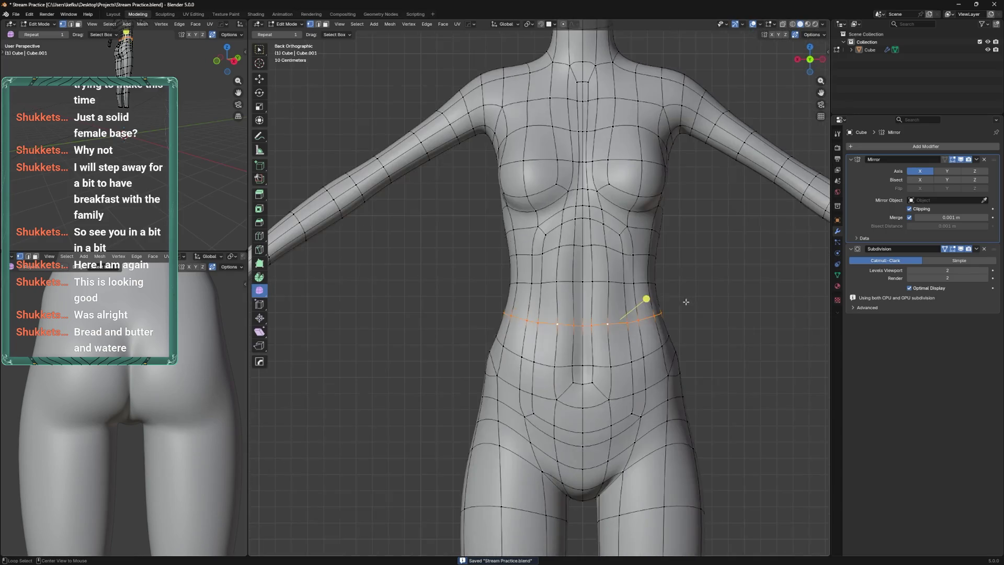
{"action": "left_click_drag", "start_coordinate": [661, 288], "coordinate": [587, 316]}
{"action": "left_click_drag", "start_coordinate": [485, 264], "coordinate": [647, 287]}
{"action": "left_click", "coordinate": [553, 301]}
{"action": "left_click", "coordinate": [553, 349]}
{"action": "left_click_drag", "start_coordinate": [636, 288], "coordinate": [647, 288]}
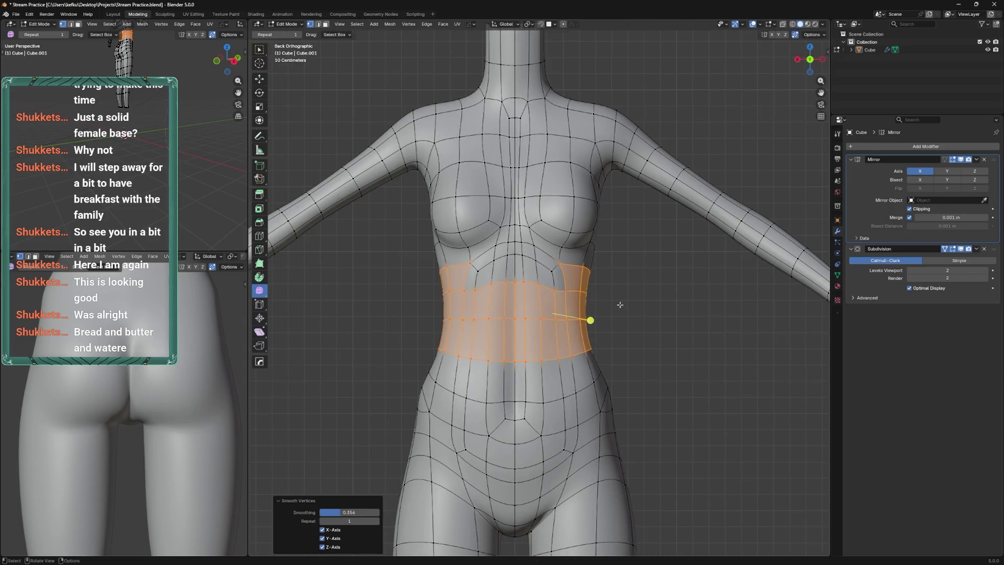
{"action": "key", "text": "ctrl+s"}
Try bevelling the waist loop into a band, then undo the bevel
{"action": "key", "text": "ctrl+Tab"}
{"action": "key", "text": "ctrl+Tab"}
{"action": "key", "text": "ctrl+b"}
{"action": "left_click", "coordinate": [612, 291]}
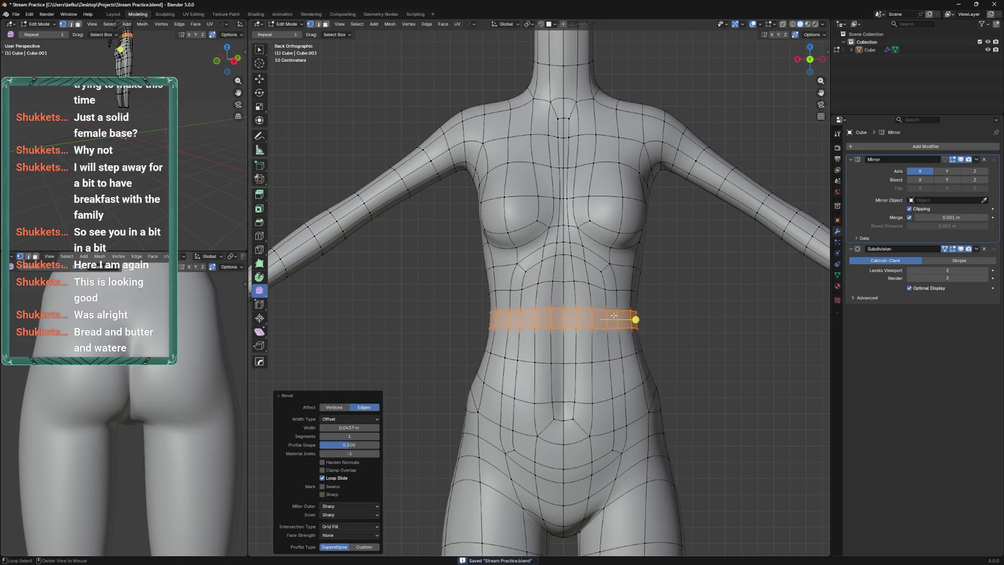
{"action": "key", "text": "ctrl+z"}
Slide the waist loop lower, check front, side and back views, and save
{"action": "key", "text": "g"}
{"action": "key", "text": "g"}
{"action": "left_click", "coordinate": [591, 370]}
{"action": "key", "text": "g"}
{"action": "key", "text": "g"}
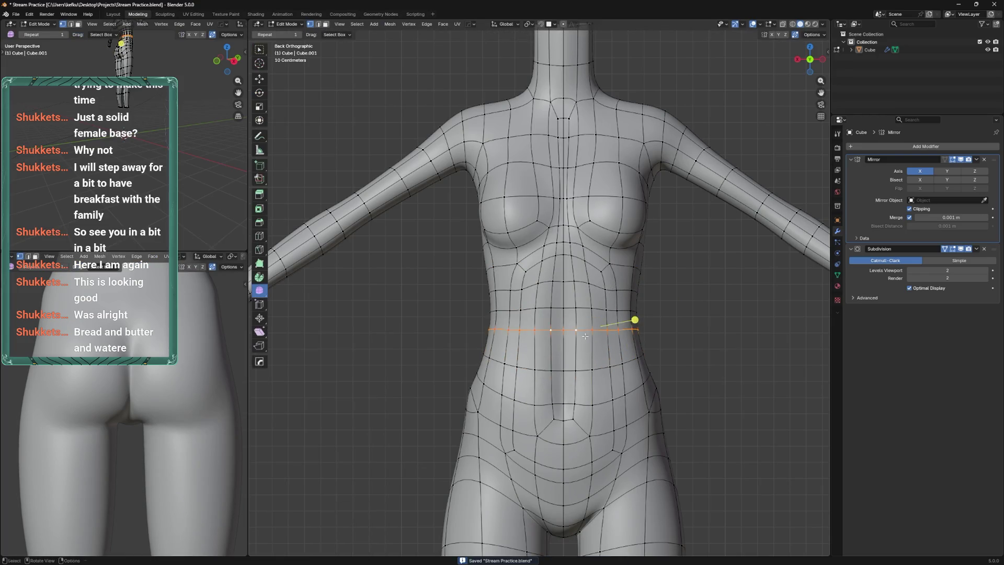
{"action": "left_click", "coordinate": [558, 328]}
{"action": "key", "text": "KP_1"}
{"action": "left_click_drag", "start_coordinate": [569, 339], "coordinate": [611, 347]}
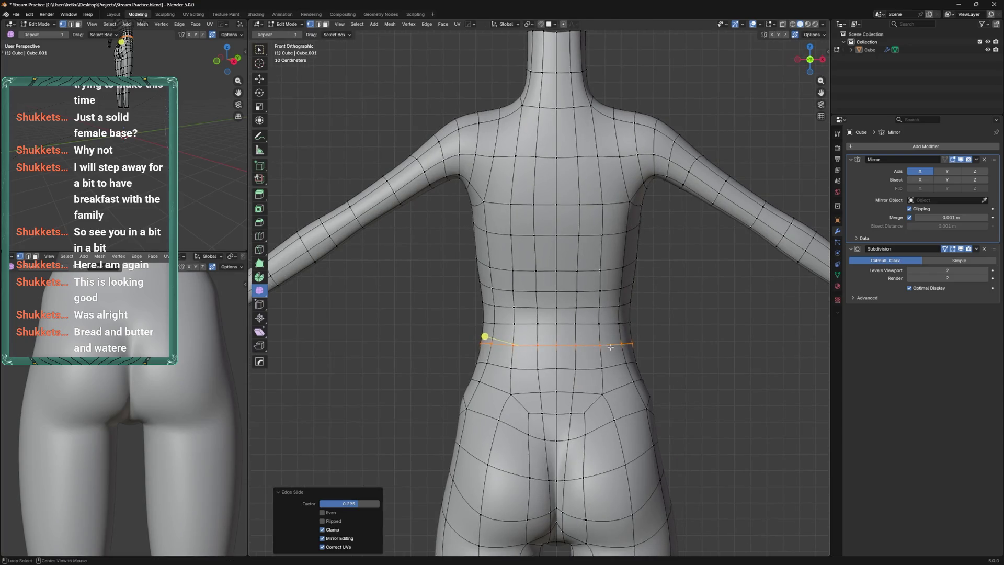
{"action": "key", "text": "g"}
{"action": "key", "text": "g"}
{"action": "left_click", "coordinate": [549, 314]}
{"action": "key", "text": "KP_3"}
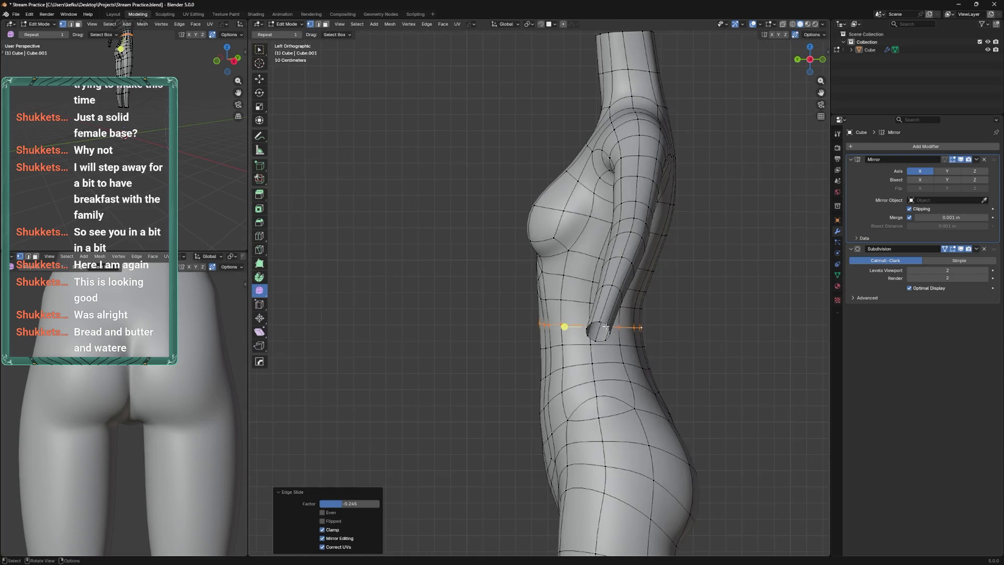
{"action": "key", "text": "ctrl+KP_1"}
{"action": "scroll", "scroll_direction": "up", "scroll_amount": 3}
{"action": "key", "text": "ctrl+s"}
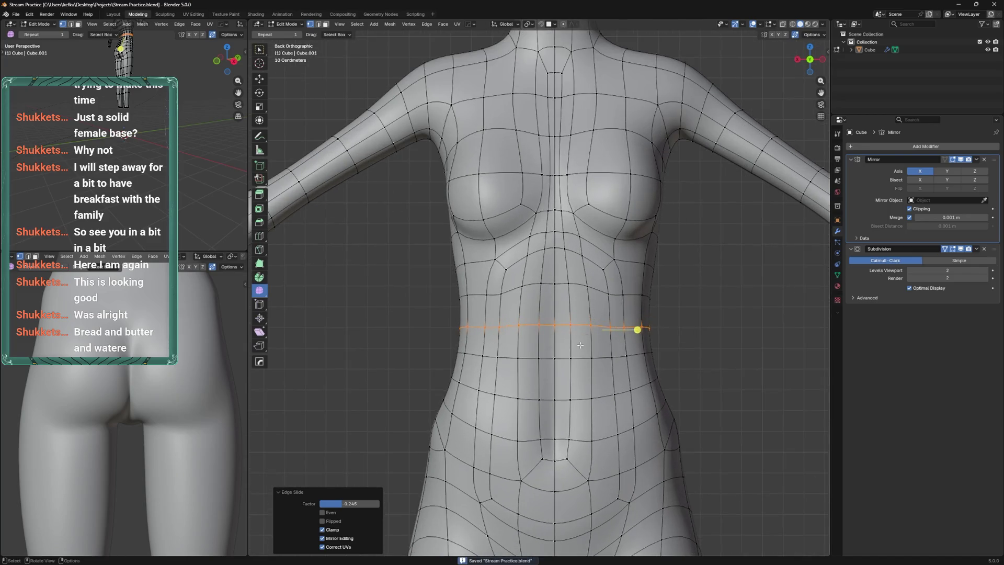
Shift a waist edge sideways along X and move another waist vertex vertically
{"action": "left_click", "coordinate": [575, 359]}
{"action": "key", "text": "g"}
{"action": "key", "text": "x"}
{"action": "left_click", "coordinate": [544, 354]}
{"action": "left_click", "coordinate": [595, 329]}
{"action": "key", "text": "g"}
{"action": "left_click", "coordinate": [577, 282]}
Preview the waist shape in Sculpt Mode and make another small waist tweak
{"action": "key", "text": "ctrl+Tab"}
{"action": "left_click_drag", "start_coordinate": [567, 287], "coordinate": [623, 307]}
{"action": "key", "text": "Tab"}
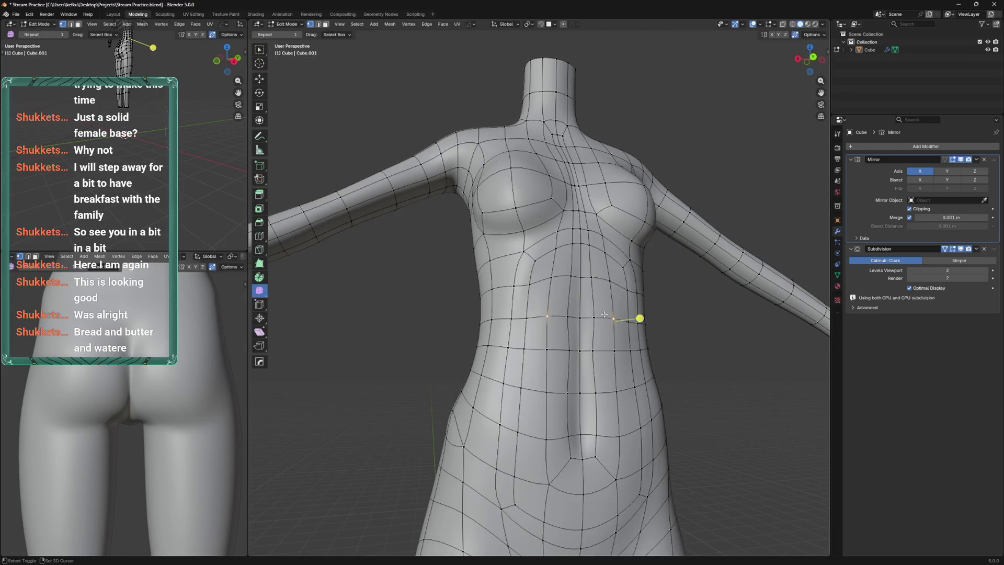
{"action": "left_click", "coordinate": [620, 317]}
{"action": "key", "text": "ctrl+Tab"}
{"action": "left_click_drag", "start_coordinate": [620, 317], "coordinate": [630, 319]}
{"action": "key", "text": "Tab"}
Move a horizontal waist loop along X and nudge the lower vertex pair
{"action": "left_click", "coordinate": [621, 323]}
{"action": "key", "text": "g"}
{"action": "key", "text": "x"}
{"action": "left_click", "coordinate": [607, 317]}
{"action": "left_click", "coordinate": [597, 390]}
{"action": "key", "text": "g"}
{"action": "left_click", "coordinate": [599, 381]}
Orbit the torso to check the waist curve in Sculpt Mode
{"action": "key", "text": "ctrl+Tab"}
{"action": "left_click_drag", "start_coordinate": [578, 397], "coordinate": [626, 319]}
{"action": "key", "text": "ctrl+Tab"}
{"action": "left_click_drag", "start_coordinate": [596, 379], "coordinate": [638, 315]}
{"action": "key", "text": "ctrl+Tab"}
{"action": "key", "text": "ctrl+Tab"}
{"action": "key", "text": "ctrl+Tab"}
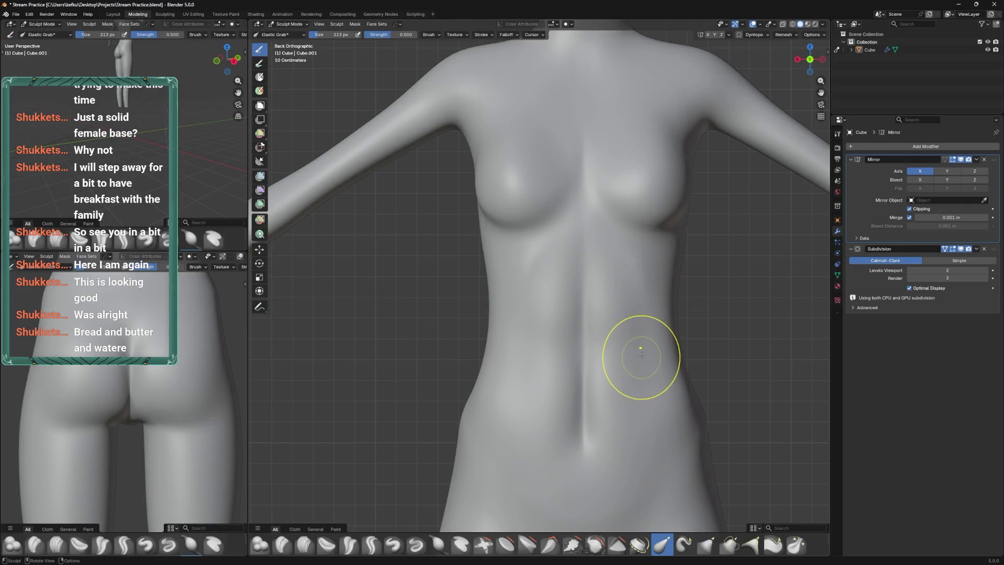
Show the wireframe overlay, shrink the Elastic Grab brush to 134 px, and return to Edit Mode
{"action": "key", "text": "q"}
{"action": "mouse_move", "coordinate": [639, 356]}
{"action": "left_click", "coordinate": [672, 410]}
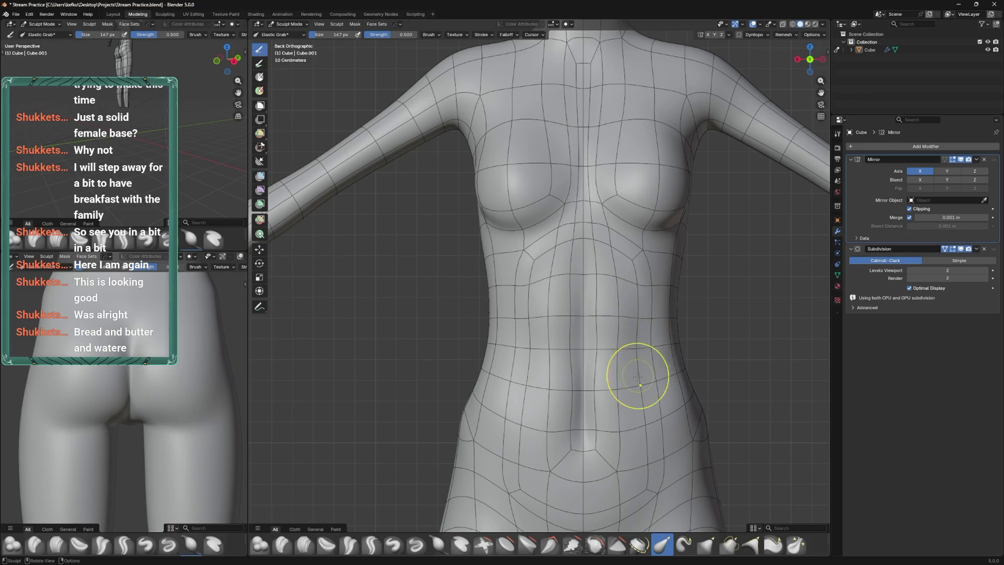
{"action": "scroll", "scroll_direction": "down", "scroll_amount": 3}
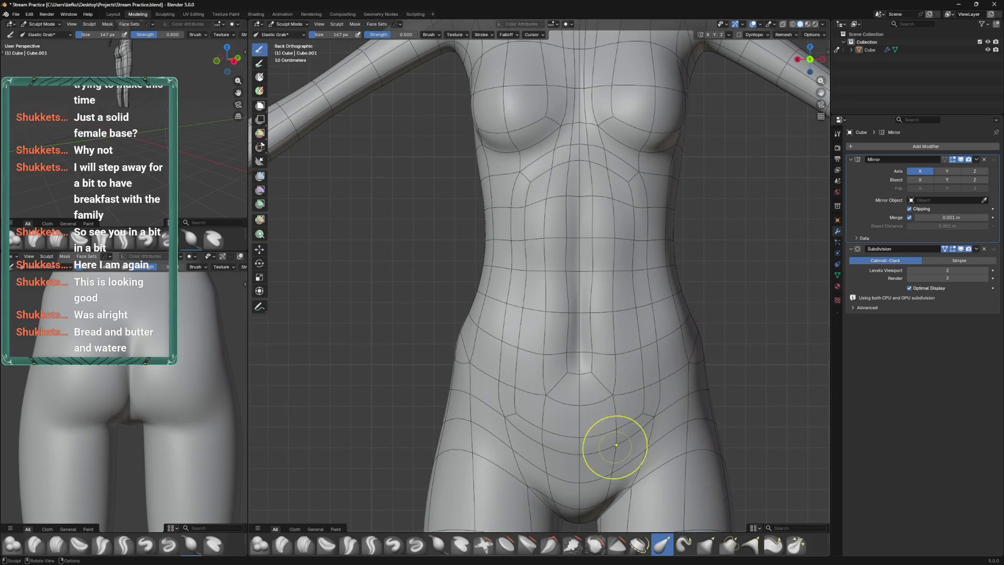
{"action": "key", "text": "f"}
{"action": "left_click", "coordinate": [588, 461]}
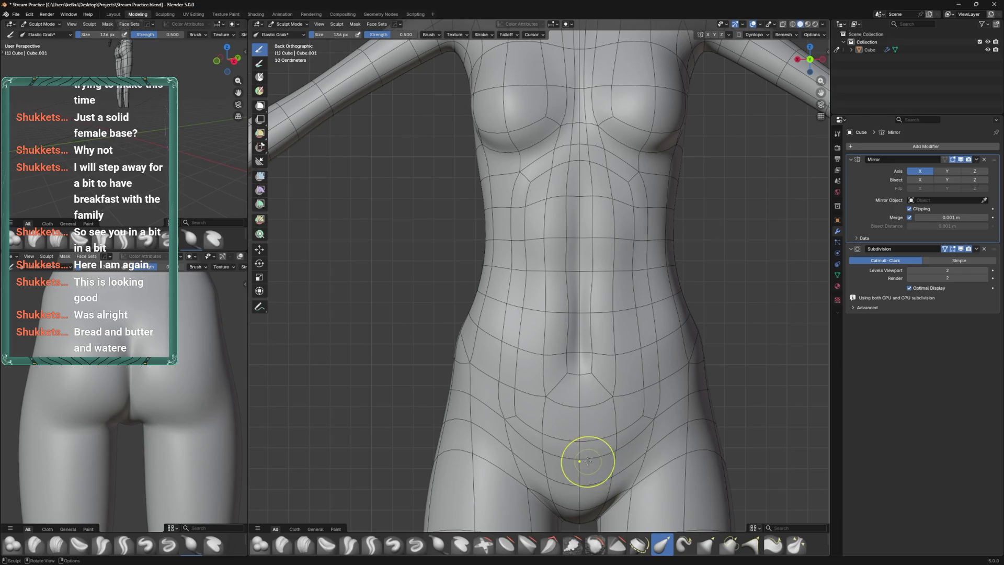
{"action": "key", "text": "Tab"}
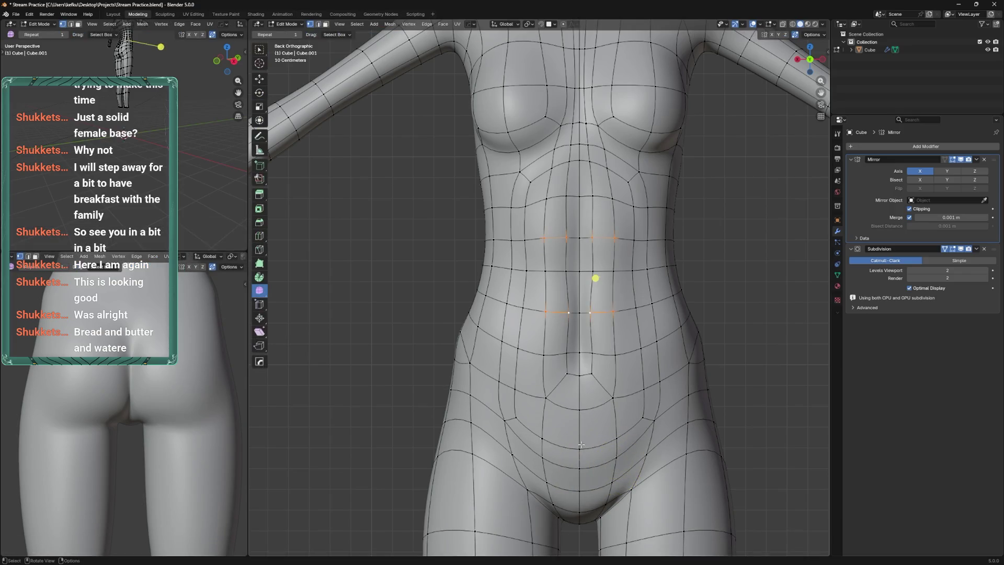
Vertex-slide the lower-belly vertices along their edges (factor 0.297)
{"action": "key", "text": "shift+v"}
{"action": "left_click", "coordinate": [601, 445]}
{"action": "key", "text": "shift+v"}
{"action": "left_click", "coordinate": [660, 406]}
{"action": "key", "text": "shift+v"}
{"action": "left_click", "coordinate": [636, 413]}
{"action": "left_click_drag", "start_coordinate": [636, 414], "coordinate": [652, 404]}
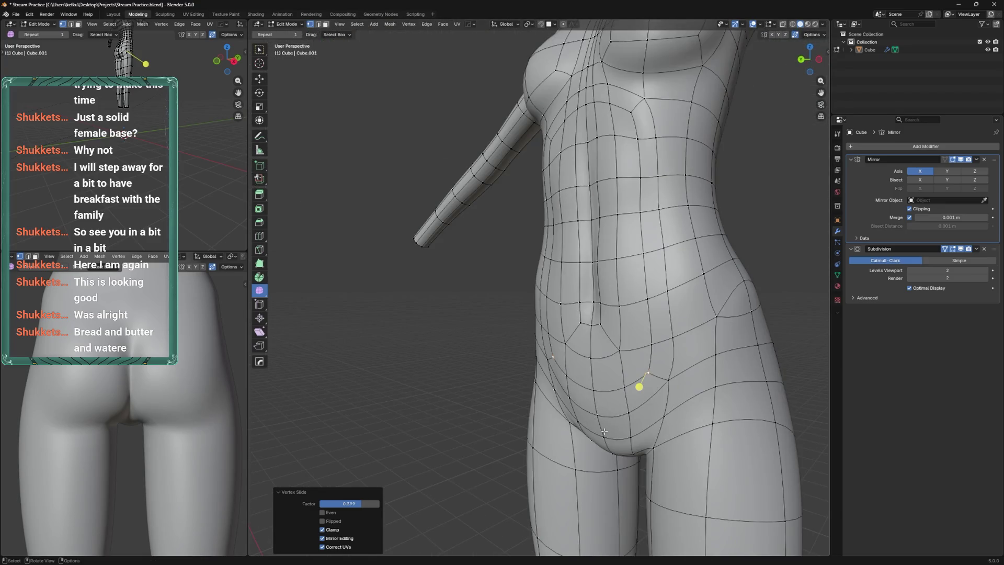
Move the crotch vertices along Y, about 0.024 m lower, and preview in Sculpt Mode
{"action": "key", "text": "g"}
{"action": "key", "text": "y"}
{"action": "left_click", "coordinate": [596, 463]}
{"action": "left_click_drag", "start_coordinate": [597, 463], "coordinate": [592, 408]}
{"action": "key", "text": "g"}
{"action": "key", "text": "y"}
{"action": "left_click", "coordinate": [603, 339]}
{"action": "key", "text": "ctrl+Tab"}
{"action": "key", "text": "Tab"}
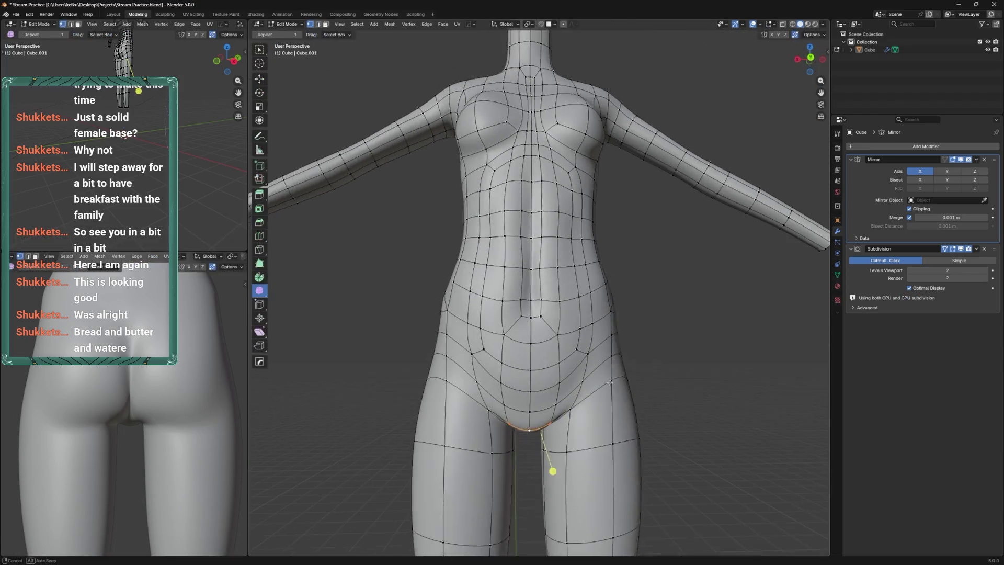
Slide and reposition the vertices near the hip
{"action": "left_click", "coordinate": [606, 369]}
{"action": "key", "text": "shift+v"}
{"action": "left_click", "coordinate": [608, 378]}
{"action": "key", "text": "shift+v"}
{"action": "left_click", "coordinate": [614, 372]}
{"action": "left_click", "coordinate": [581, 406]}
{"action": "key", "text": "g"}
{"action": "left_click", "coordinate": [572, 400]}
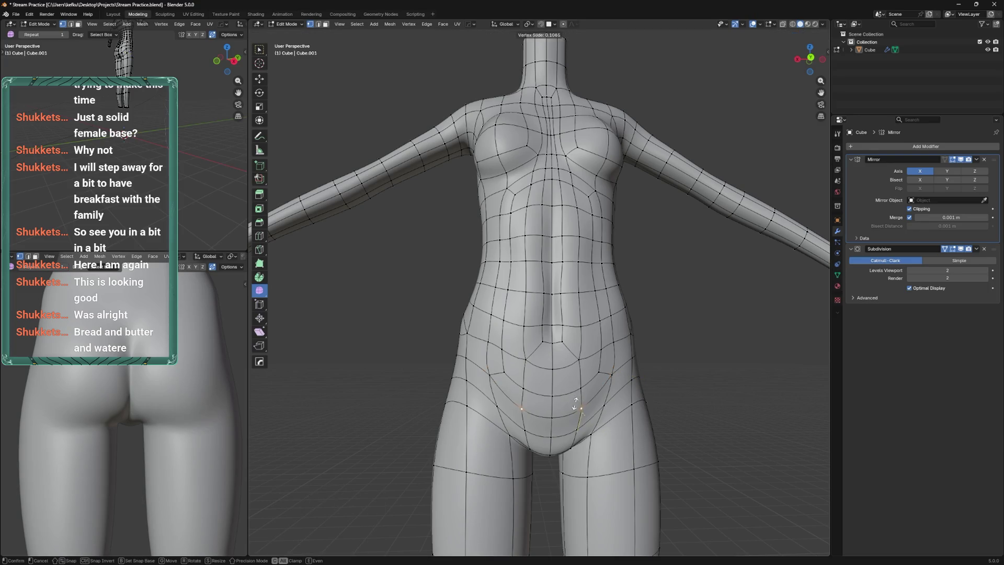
Slide the hip vertices inward and return to Sculpt Mode
{"action": "key", "text": "shift+v"}
{"action": "left_click", "coordinate": [596, 369]}
{"action": "key", "text": "shift+v"}
{"action": "left_click", "coordinate": [577, 361]}
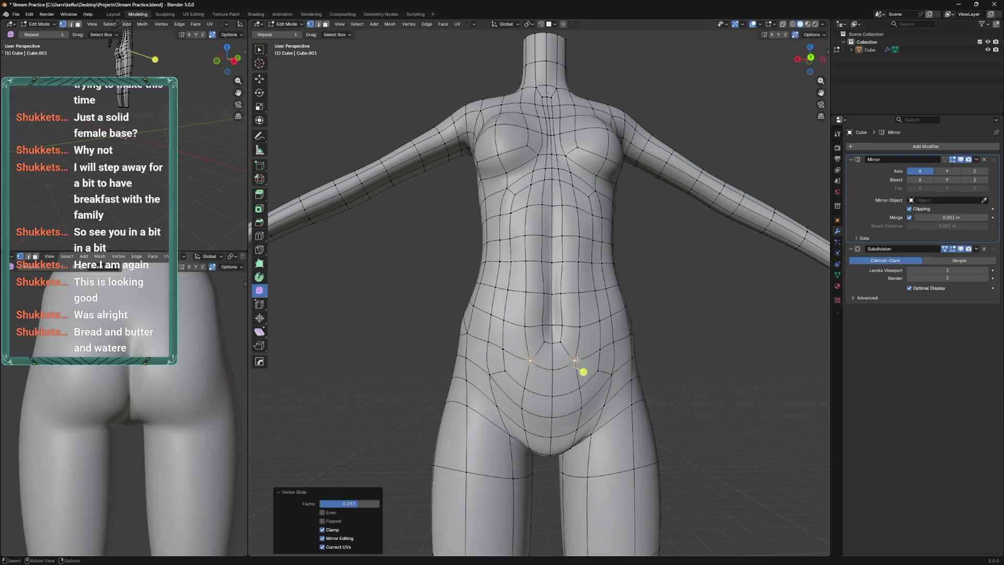
{"action": "key", "text": "ctrl+Tab"}
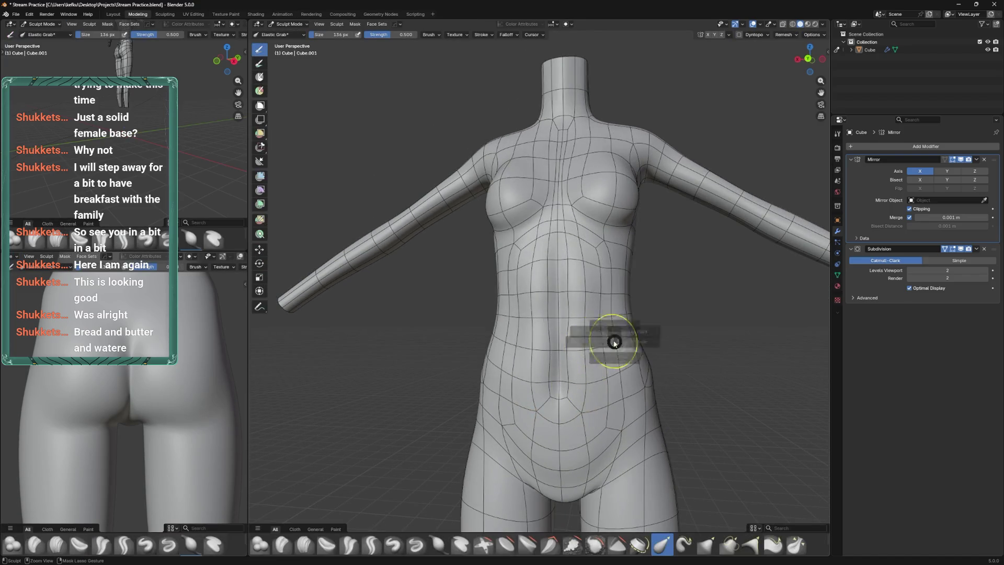
Check the torso from behind and save Stream Practice.blend
{"action": "key", "text": "ctrl+Tab"}
{"action": "key", "text": "ctrl+KP_1"}
{"action": "scroll", "scroll_direction": "up", "scroll_amount": 3}
{"action": "key", "text": "ctrl+Tab"}
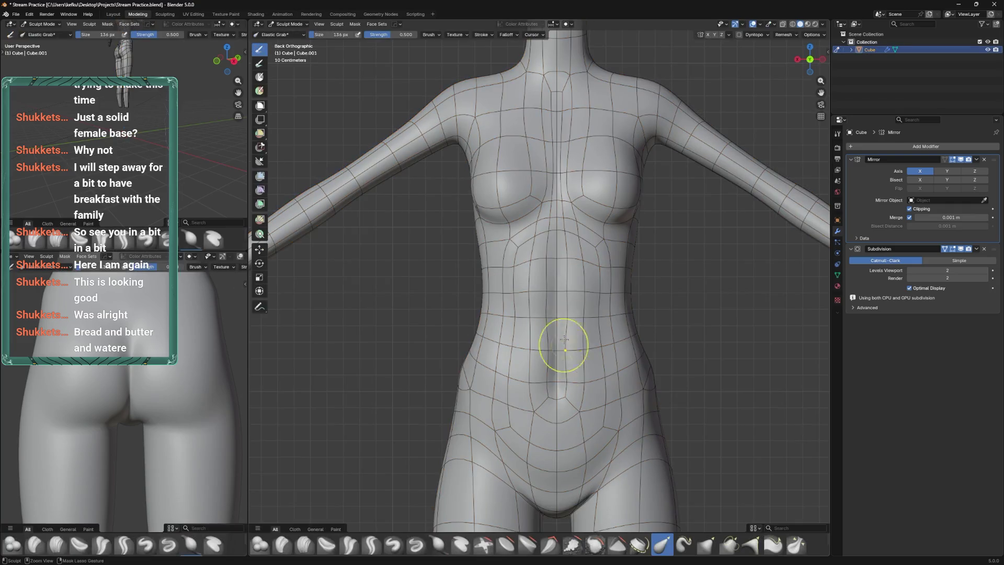
{"action": "key", "text": "ctrl+comma"}
{"action": "key", "text": "ctrl+s"}
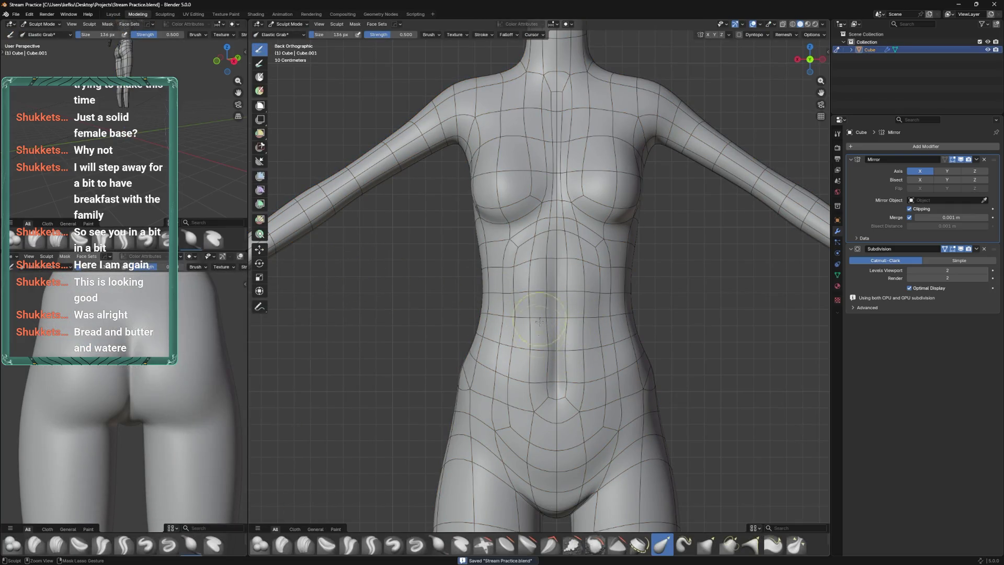
Resize the sculpt brush from 169 to 150 to 134 px and frame the hips from the left side
{"action": "key", "text": "f"}
{"action": "left_click", "coordinate": [587, 319]}
{"action": "key", "text": "f"}
{"action": "left_click", "coordinate": [578, 354]}
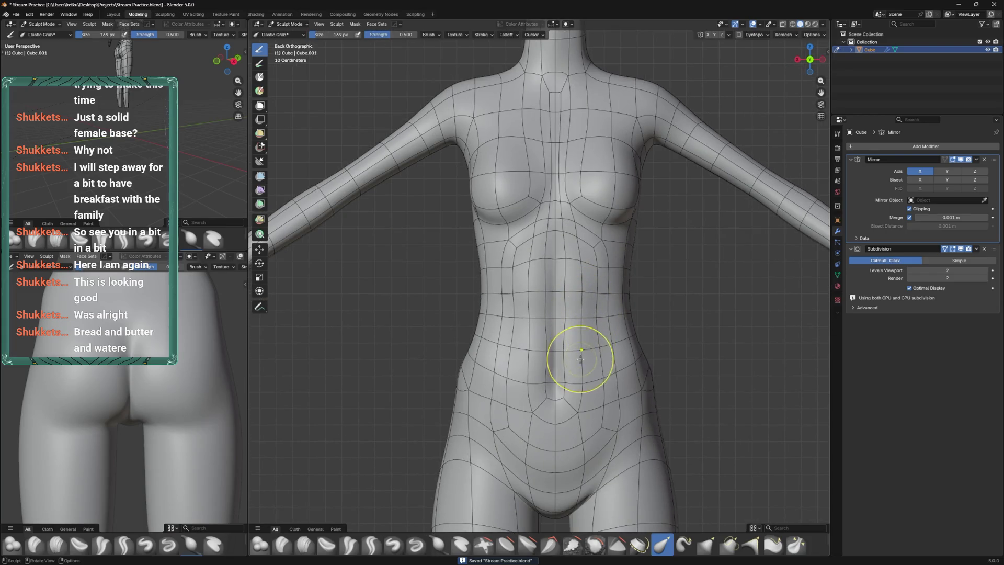
{"action": "key", "text": "ctrl+KP_3"}
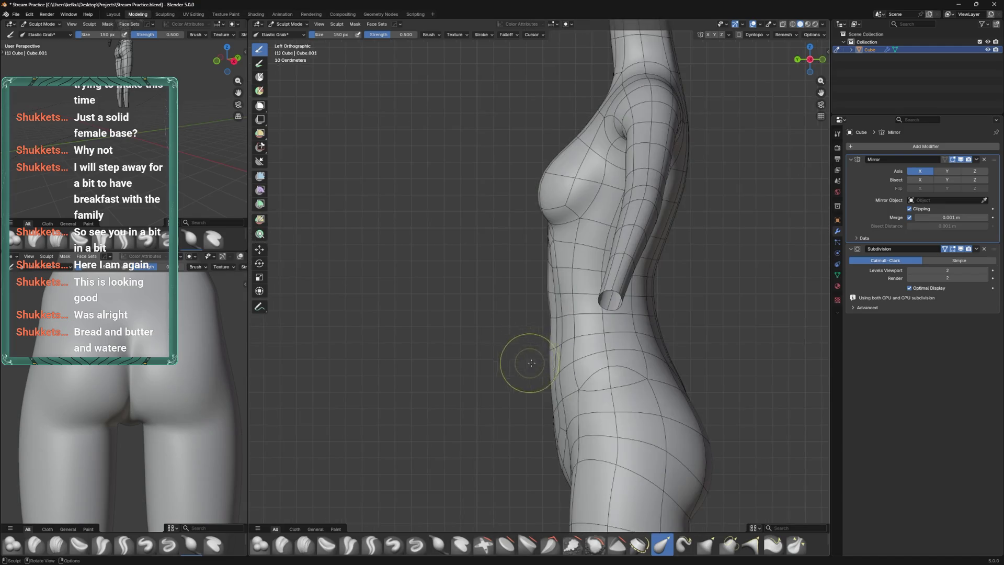
{"action": "key", "text": "f"}
{"action": "left_click", "coordinate": [568, 393]}
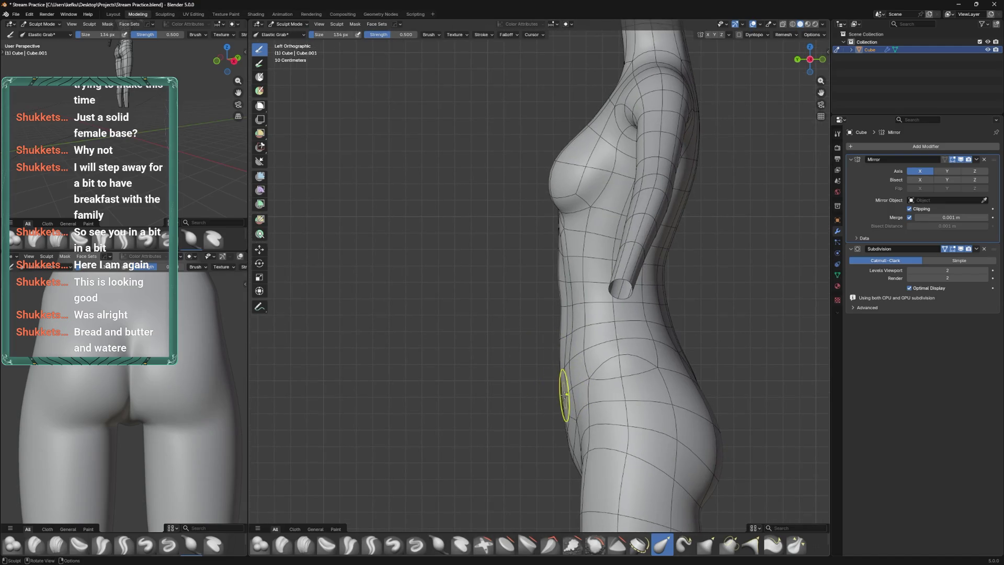
{"action": "left_click_drag", "start_coordinate": [560, 439], "coordinate": [558, 402]}
Nudge the selected hip vertex into place and save the file
{"action": "key", "text": "Tab"}
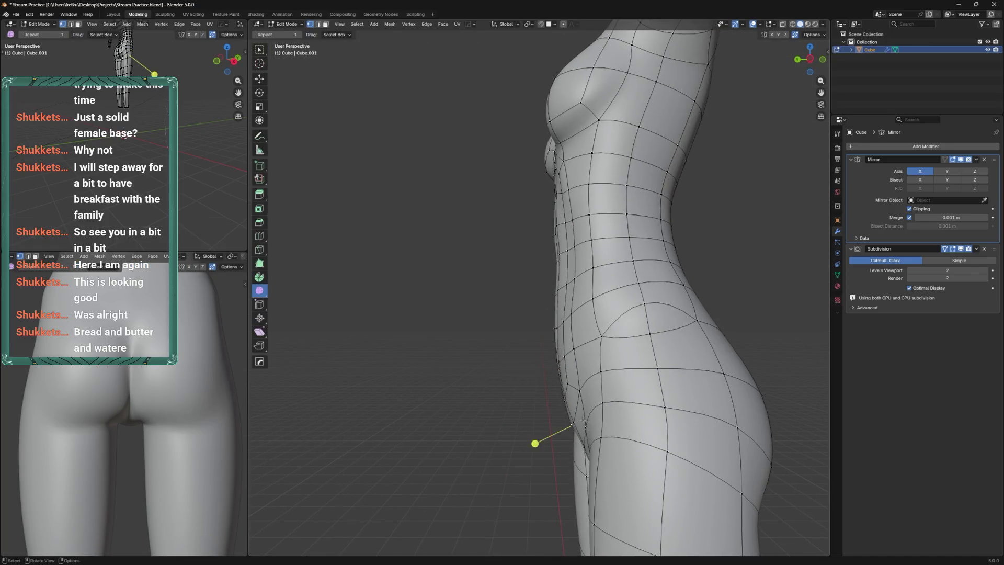
{"action": "key", "text": "g"}
{"action": "left_click", "coordinate": [586, 418]}
{"action": "key", "text": "KP_1"}
{"action": "key", "text": "Tab"}
{"action": "scroll", "scroll_direction": "up", "scroll_amount": 3}
{"action": "key", "text": "ctrl+s"}
From below, slide two crotch vertices along their edges
{"action": "left_click_drag", "start_coordinate": [572, 366], "coordinate": [619, 372]}
{"action": "key", "text": "Tab"}
{"action": "key", "text": "g"}
{"action": "key", "text": "g"}
{"action": "left_click", "coordinate": [636, 376]}
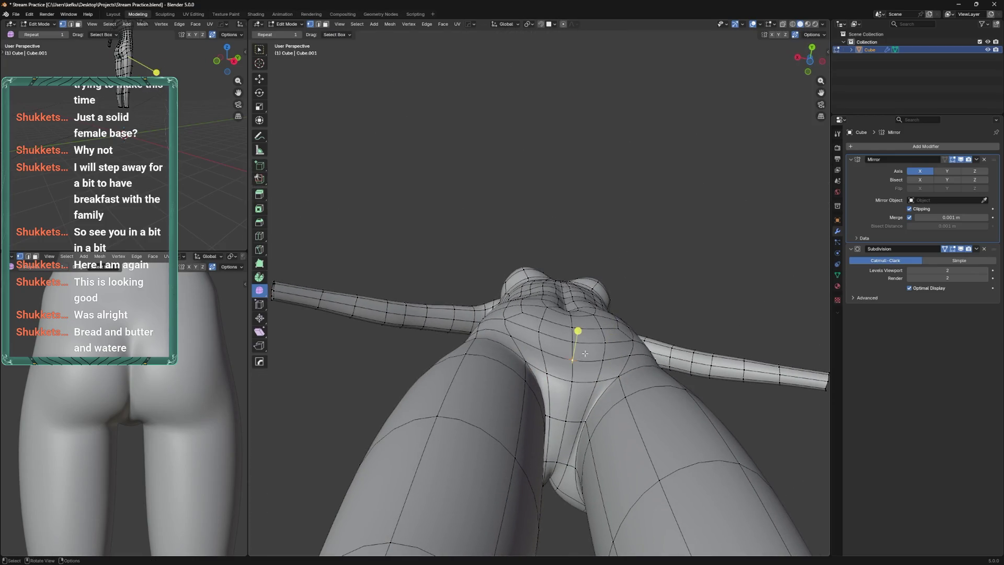
{"action": "left_click", "coordinate": [586, 311]}
{"action": "key", "text": "g"}
{"action": "key", "text": "g"}
{"action": "left_click_drag", "start_coordinate": [609, 359], "coordinate": [605, 318]}
{"action": "left_click", "coordinate": [596, 322]}
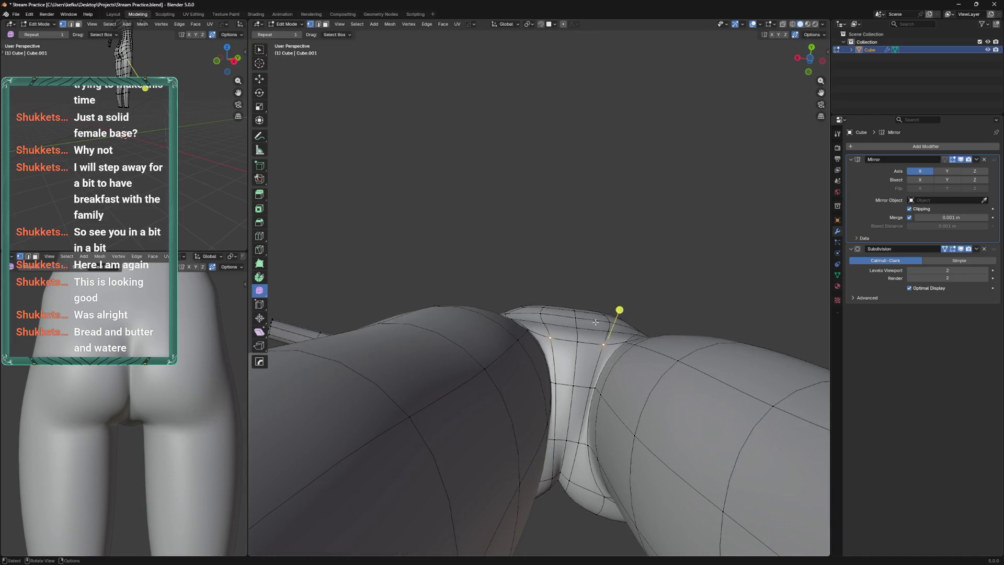
Adjust the edge path through the crotch and move the neighbouring edges along Y
{"action": "left_click", "coordinate": [587, 322]}
{"action": "key", "text": "g"}
{"action": "key", "text": "g"}
{"action": "left_click", "coordinate": [596, 319]}
{"action": "left_click", "coordinate": [611, 325]}
{"action": "key", "text": "g"}
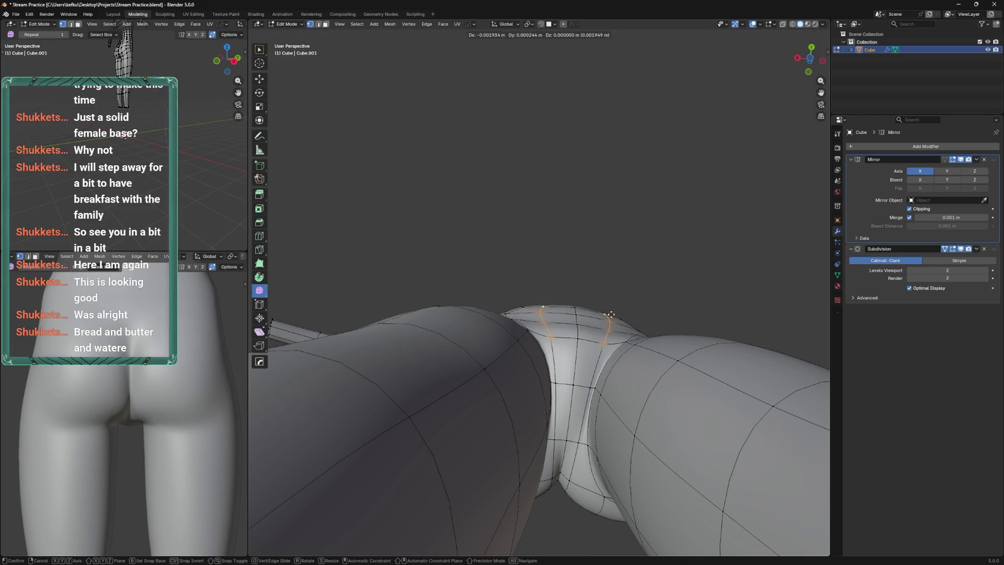
{"action": "key", "text": "y"}
{"action": "left_click", "coordinate": [617, 162]}
{"action": "left_click_drag", "start_coordinate": [617, 162], "coordinate": [590, 379]}
Circle-select the crotch faces and smooth their vertices with factor 0.151
{"action": "key", "text": "c"}
{"action": "left_click", "coordinate": [585, 342]}
{"action": "key", "text": "Escape"}
{"action": "right_click", "coordinate": [601, 359]}
{"action": "left_click", "coordinate": [601, 354]}
Lower one crotch vertex about 0.032 m along Z
{"action": "left_click", "coordinate": [578, 382]}
{"action": "key", "text": "g"}
{"action": "key", "text": "z"}
{"action": "left_click", "coordinate": [591, 381]}
{"action": "key", "text": "g"}
{"action": "key", "text": "z"}
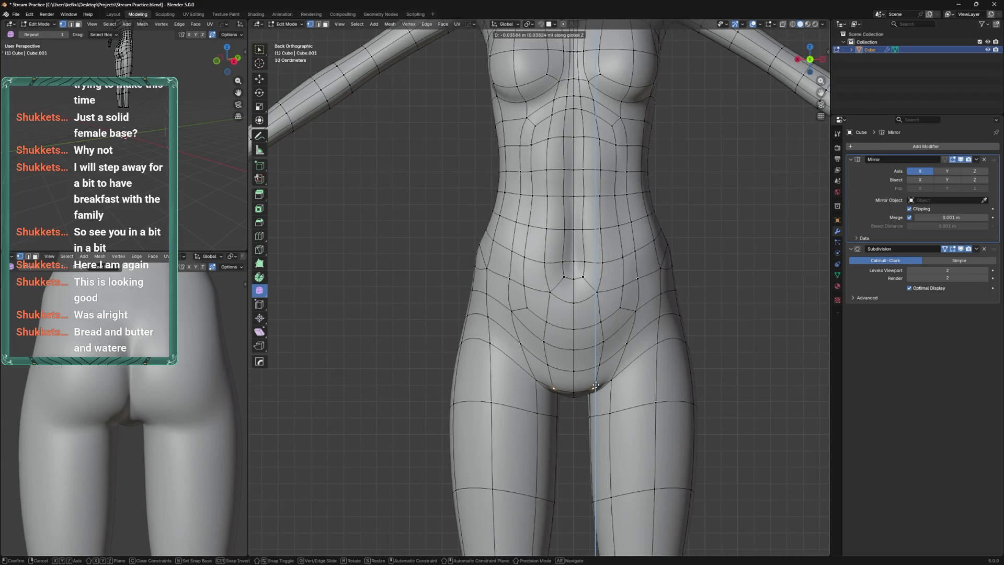
{"action": "key", "text": "Escape"}
{"action": "key", "text": "g"}
{"action": "key", "text": "z"}
{"action": "key", "text": "Escape"}
{"action": "key", "text": "g"}
{"action": "key", "text": "z"}
{"action": "key", "text": "Escape"}
Lower the lower-belly edge loop along Z and slide the hip vertex pair
{"action": "left_click", "coordinate": [596, 362]}
{"action": "left_click", "coordinate": [589, 342]}
{"action": "key", "text": "g"}
{"action": "key", "text": "z"}
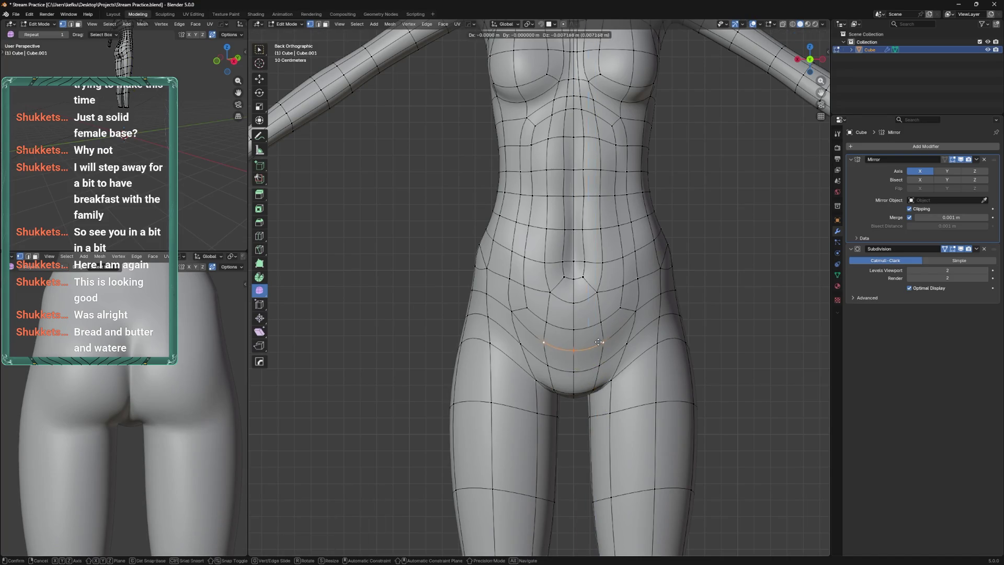
{"action": "left_click", "coordinate": [601, 339]}
{"action": "left_click", "coordinate": [637, 309]}
{"action": "key", "text": "g"}
{"action": "key", "text": "g"}
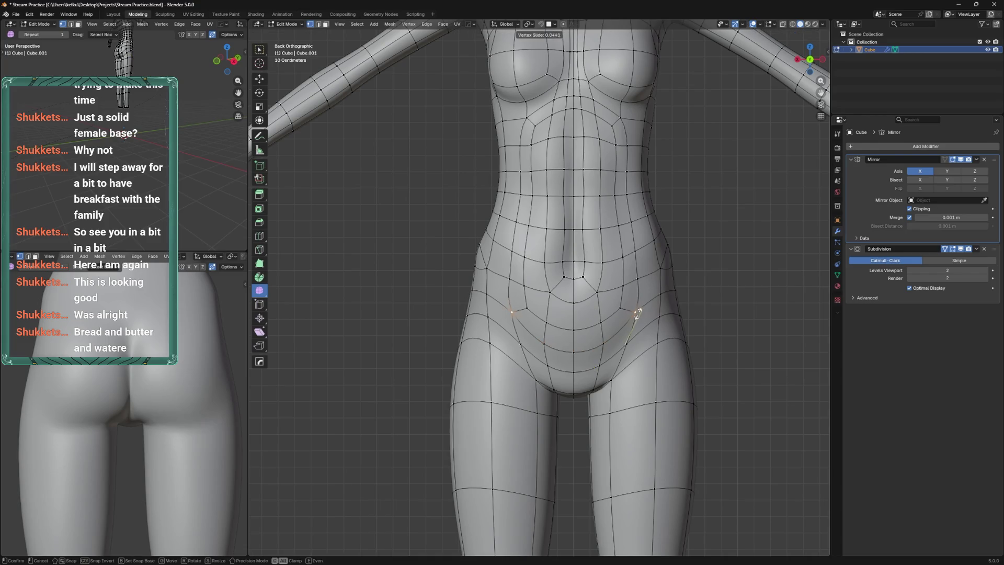
{"action": "left_click", "coordinate": [643, 322]}
{"action": "key", "text": "ctrl+KP_3"}
{"action": "key", "text": "ctrl+Tab"}
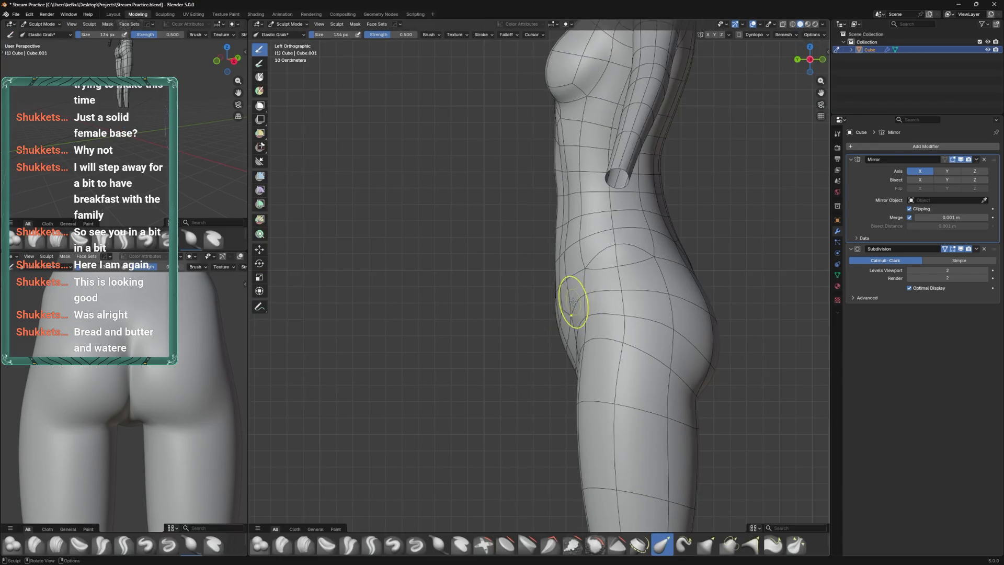
Frame the hips and resize the sculpt brush to 140 px, then 114 px
{"action": "left_click_drag", "start_coordinate": [578, 303], "coordinate": [578, 330]}
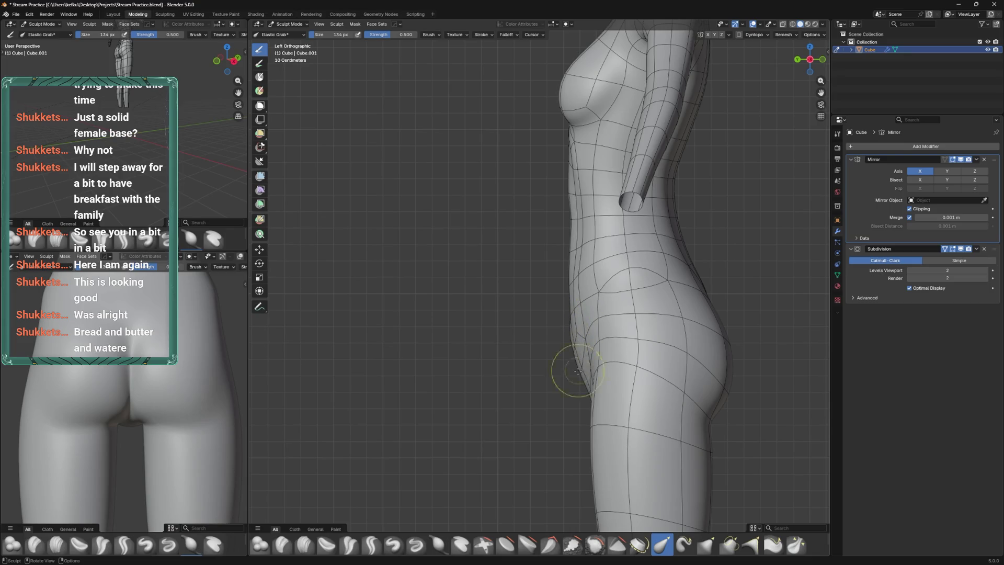
{"action": "left_click_drag", "start_coordinate": [576, 325], "coordinate": [587, 348]}
{"action": "key", "text": "f"}
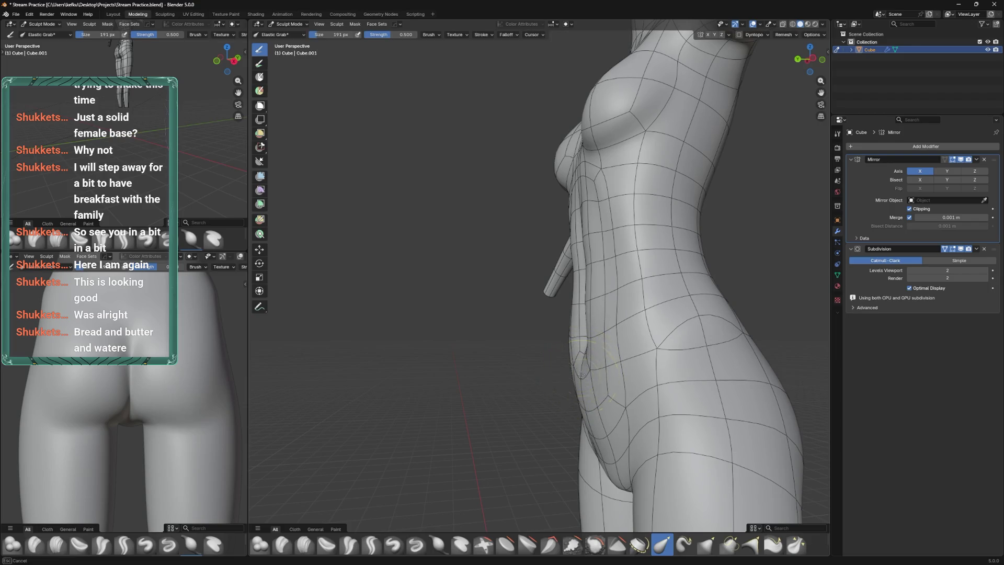
{"action": "left_click_drag", "start_coordinate": [594, 347], "coordinate": [623, 337]}
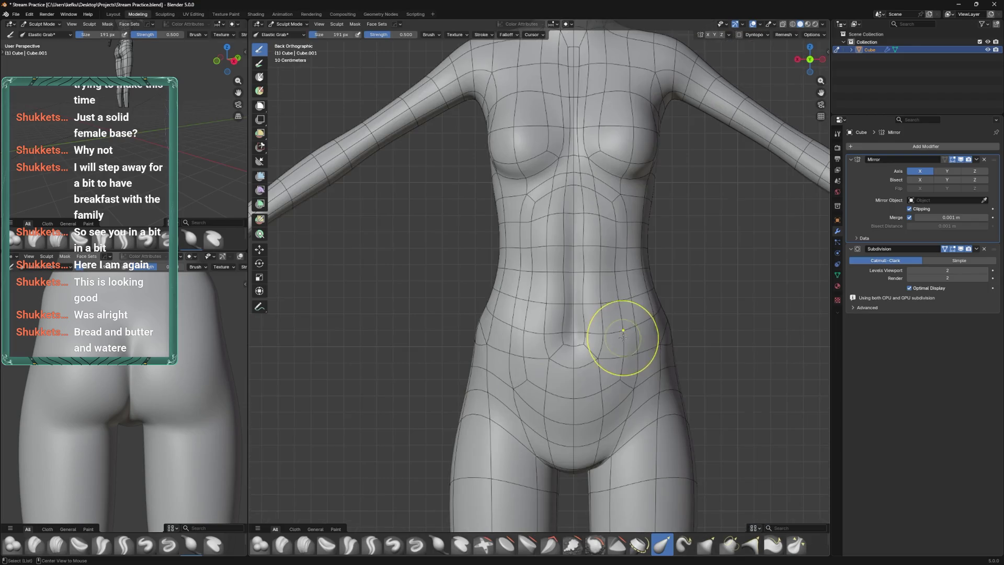
{"action": "key", "text": "f"}
{"action": "left_click", "coordinate": [593, 375]}
{"action": "key", "text": "f"}
{"action": "left_click", "coordinate": [598, 392]}
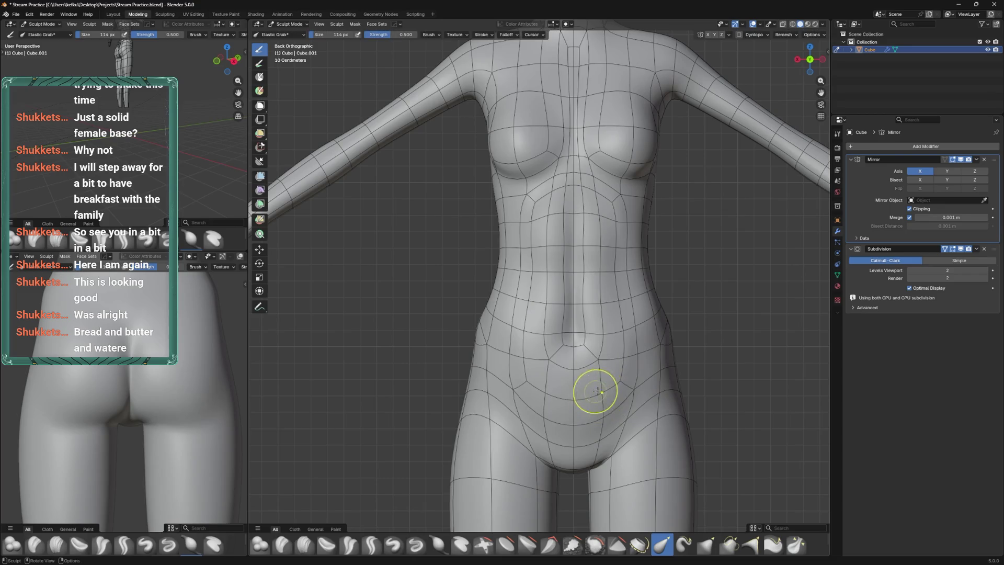
{"action": "left_click_drag", "start_coordinate": [623, 389], "coordinate": [579, 370]}
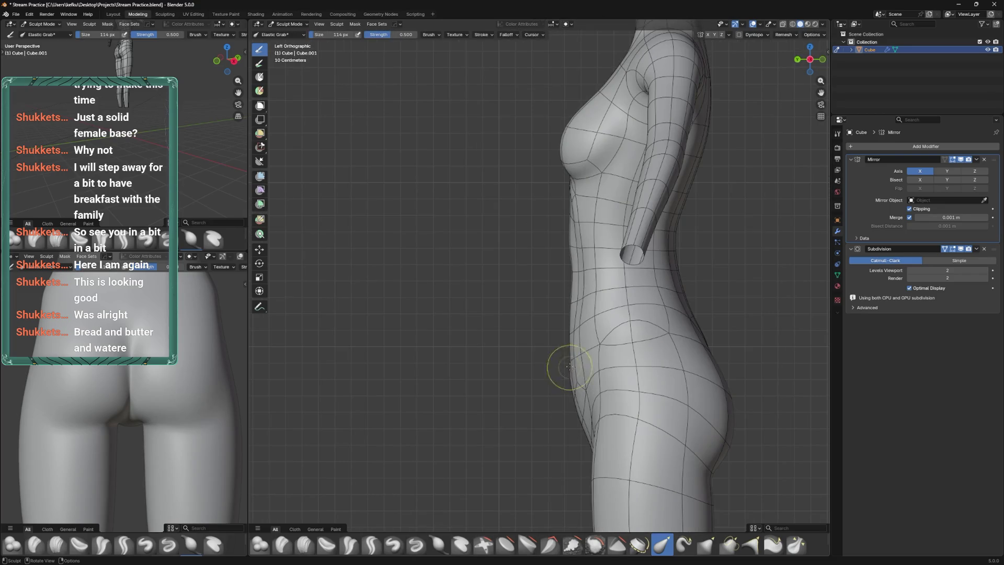
{"action": "scroll", "scroll_direction": "up", "scroll_amount": 3}
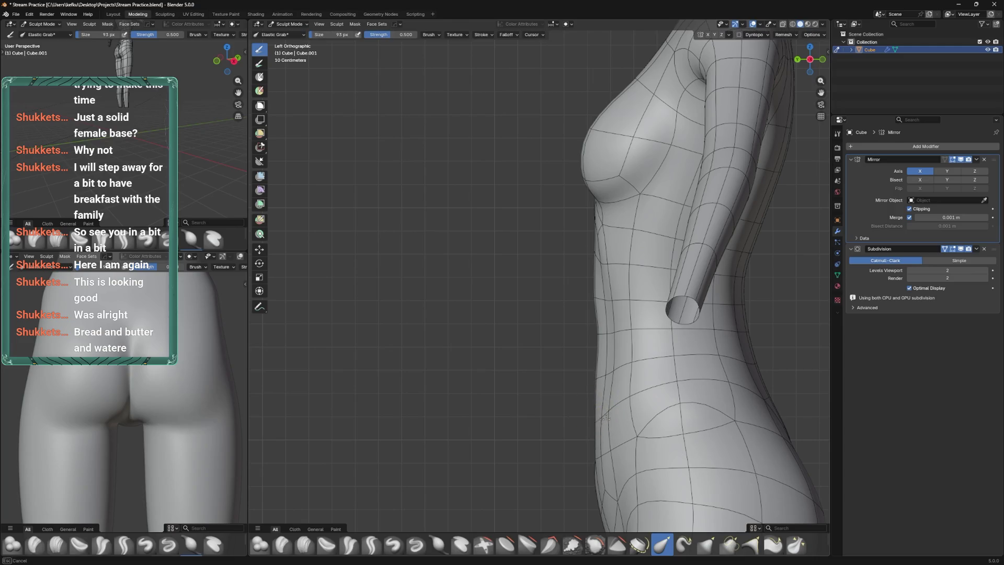
Move a waist vertex along Y in Edit Mode and save the file
{"action": "key", "text": "Tab"}
{"action": "left_click_drag", "start_coordinate": [596, 399], "coordinate": [630, 422]}
{"action": "key", "text": "g"}
{"action": "key", "text": "y"}
{"action": "left_click", "coordinate": [642, 436]}
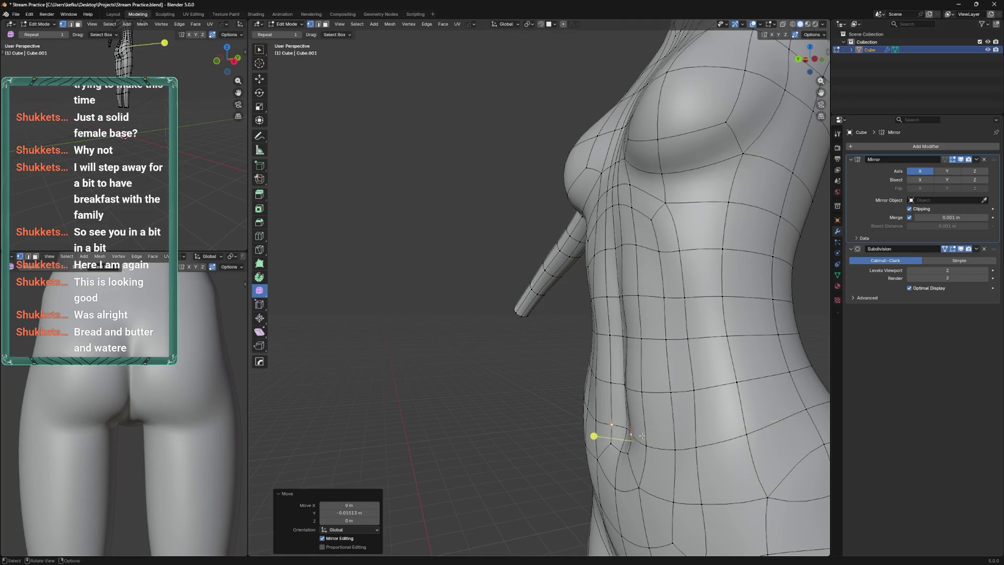
{"action": "scroll", "scroll_direction": "down", "scroll_amount": 3}
{"action": "key", "text": "ctrl+s"}
{"action": "left_click_drag", "start_coordinate": [580, 387], "coordinate": [590, 364]}
{"action": "scroll", "scroll_direction": "up", "scroll_amount": 3}
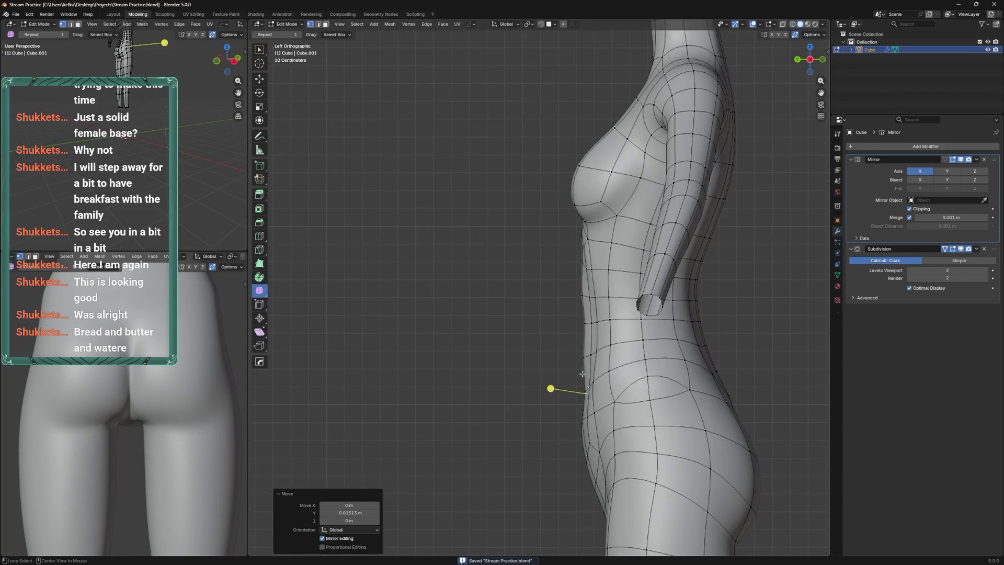
{"action": "key", "text": "ctrl+z"}
Pull the hip side profile with the Elastic Grab brush at 135 px
{"action": "key", "text": "ctrl+Tab"}
{"action": "scroll", "scroll_direction": "down", "scroll_amount": 3}
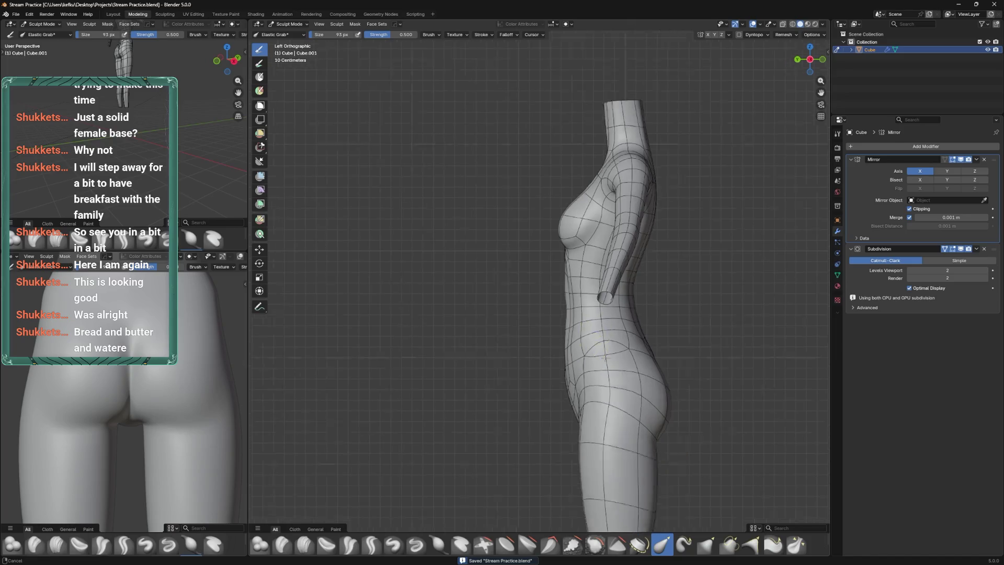
{"action": "left_click_drag", "start_coordinate": [628, 346], "coordinate": [631, 348]}
{"action": "key", "text": "f"}
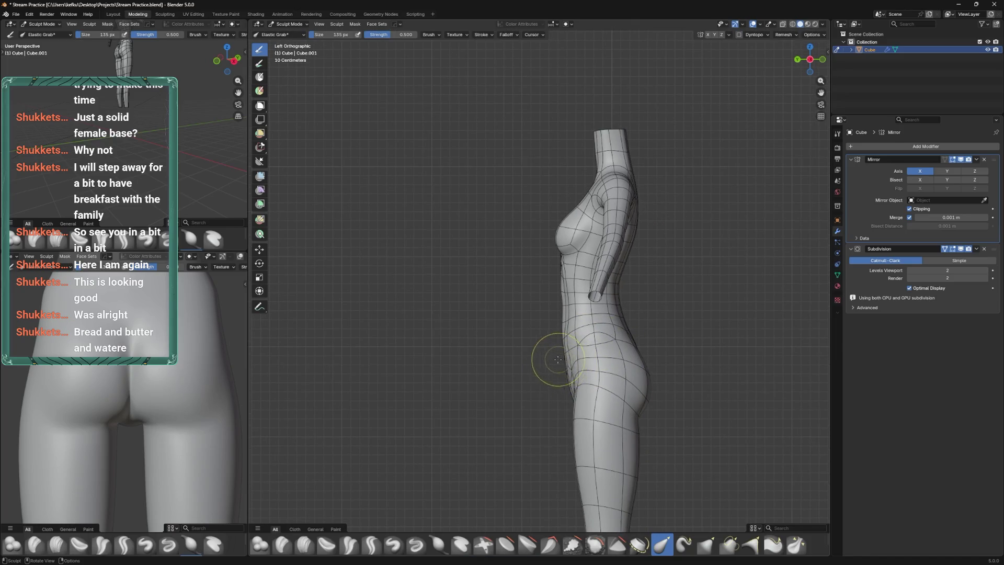
{"action": "key", "text": "KP_1"}
{"action": "left_click_drag", "start_coordinate": [579, 433], "coordinate": [587, 423]}
Hide the legs in Edit Mode and return to sculpting the torso
{"action": "key", "text": "Tab"}
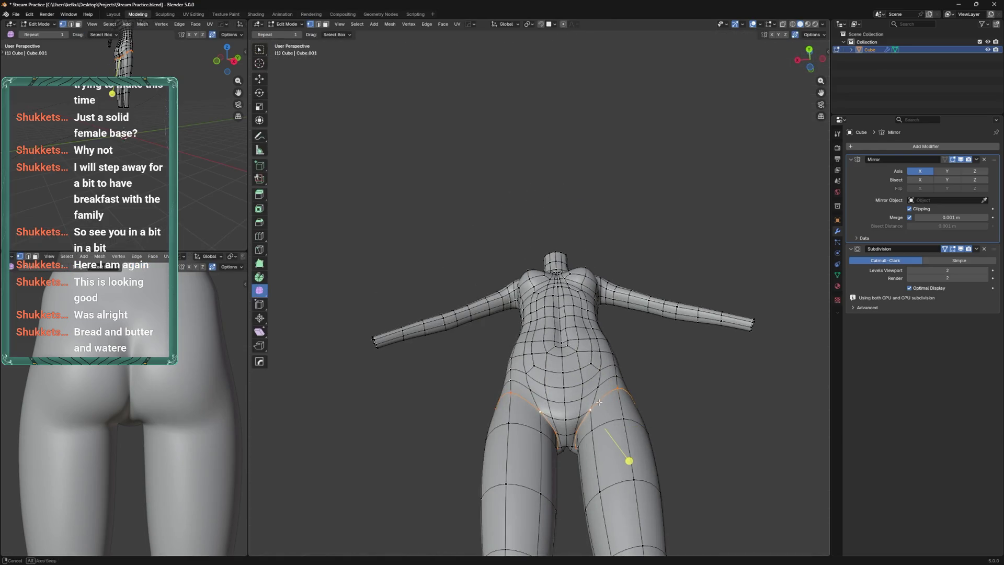
{"action": "key", "text": "h"}
{"action": "key", "text": "l"}
{"action": "key", "text": "h"}
{"action": "left_click_drag", "start_coordinate": [635, 397], "coordinate": [539, 337]}
{"action": "key", "text": "Tab"}
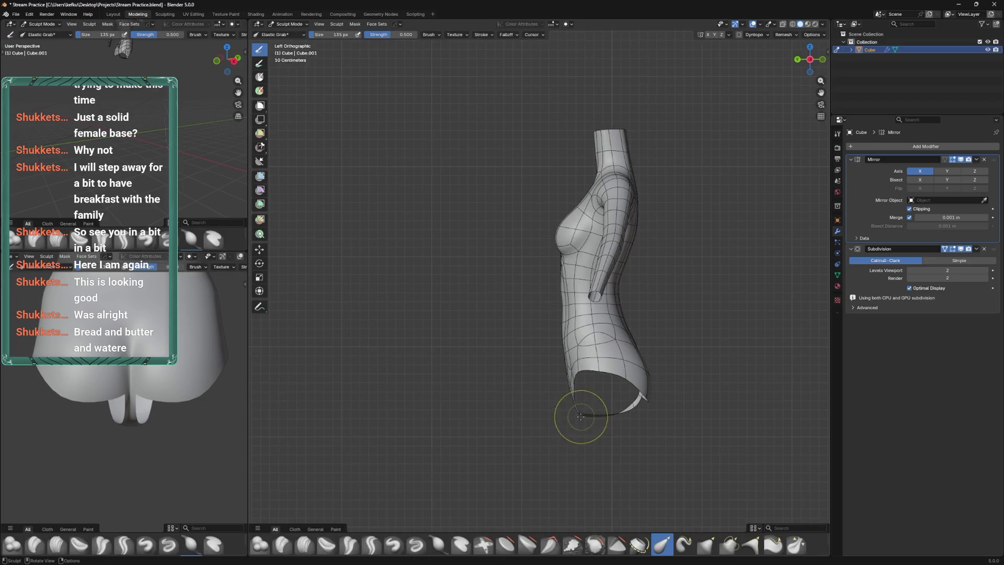
{"action": "left_click_drag", "start_coordinate": [584, 416], "coordinate": [690, 382]}
Switch to Object Mode, save, and nudge the crotch vertex slightly
{"action": "key", "text": "ctrl+Tab"}
{"action": "left_click", "coordinate": [639, 371]}
{"action": "key", "text": "ctrl+s"}
{"action": "left_click_drag", "start_coordinate": [576, 373], "coordinate": [591, 358]}
{"action": "key", "text": "Tab"}
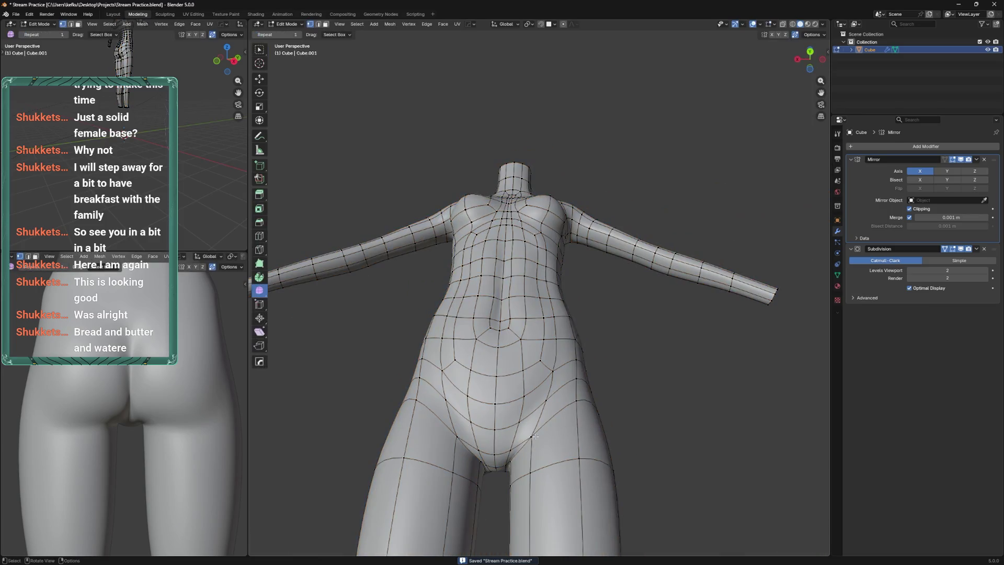
{"action": "left_click_drag", "start_coordinate": [527, 441], "coordinate": [541, 392]}
{"action": "key", "text": "f"}
{"action": "key", "text": "Tab"}
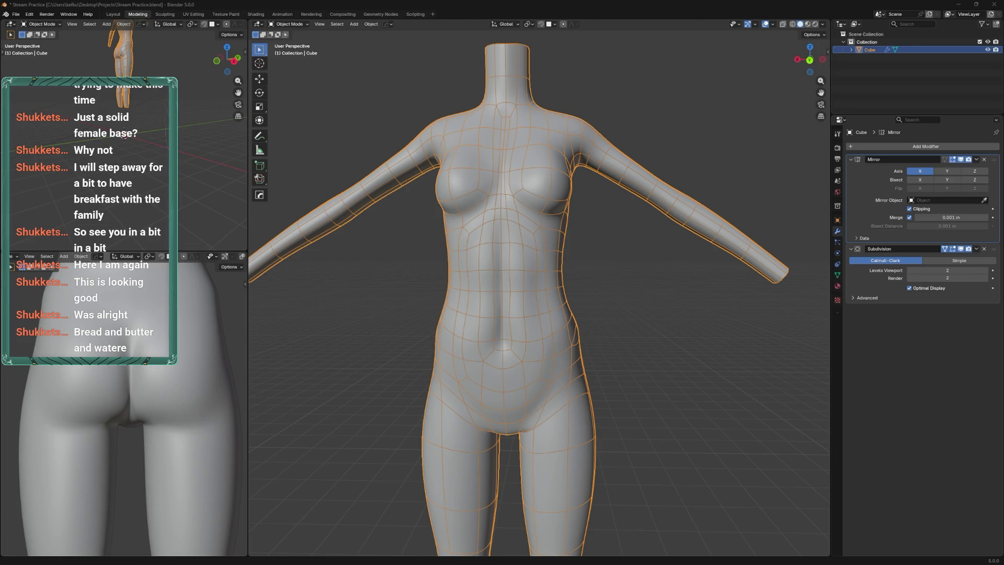
{"action": "left_click", "coordinate": [612, 335]}
{"action": "left_click", "coordinate": [560, 293]}
{"action": "left_click_drag", "start_coordinate": [552, 283], "coordinate": [596, 335]}
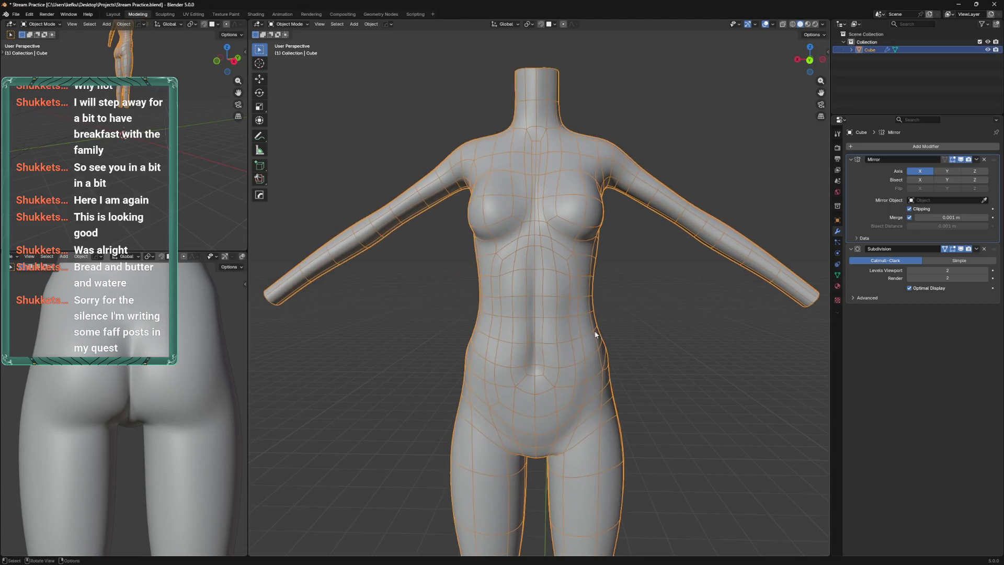
{"action": "scroll", "scroll_direction": "up", "scroll_amount": 3}
{"action": "left_click_drag", "start_coordinate": [621, 301], "coordinate": [597, 297]}
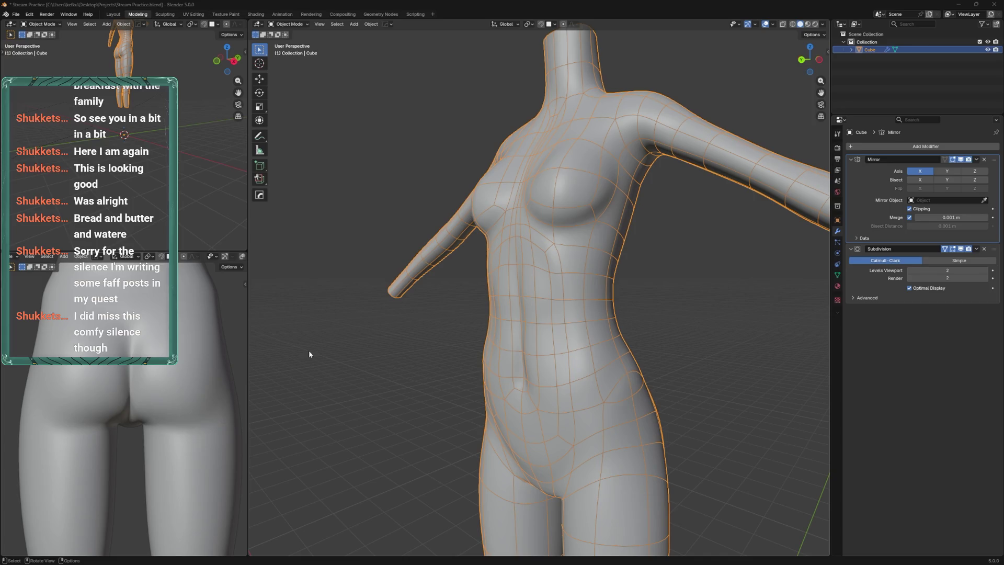
{"action": "right_click", "coordinate": [528, 314]}
{"action": "left_click_drag", "start_coordinate": [525, 240], "coordinate": [539, 306]}
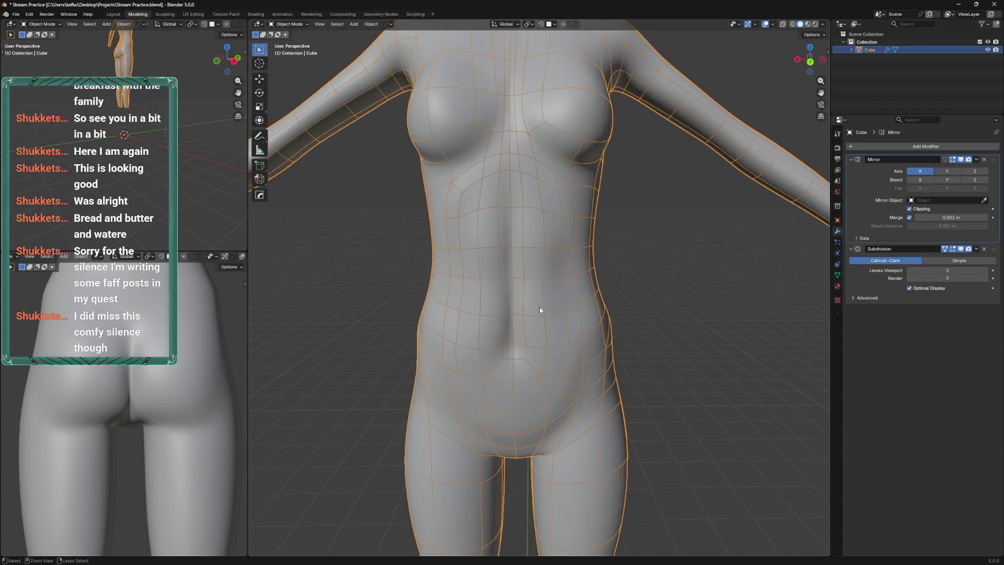
Edge-slide the navel loop along the belly surface
{"action": "key", "text": "ctrl+Tab"}
{"action": "left_click", "coordinate": [539, 325]}
{"action": "key", "text": "Tab"}
{"action": "left_click", "coordinate": [527, 340]}
{"action": "key", "text": "g"}
{"action": "key", "text": "g"}
{"action": "left_click", "coordinate": [530, 340]}
{"action": "left_click_drag", "start_coordinate": [530, 340], "coordinate": [495, 332]}
Move the faces under the chest and vertex-slide the two selected vertices
{"action": "key", "text": "g"}
{"action": "left_click", "coordinate": [555, 260]}
{"action": "key", "text": "shift+v"}
{"action": "left_click", "coordinate": [556, 361]}
Nudge a hip vertex slightly along Y
{"action": "left_click", "coordinate": [476, 352]}
{"action": "key", "text": "g"}
{"action": "key", "text": "y"}
{"action": "left_click", "coordinate": [478, 355]}
{"action": "left_click_drag", "start_coordinate": [478, 355], "coordinate": [486, 376]}
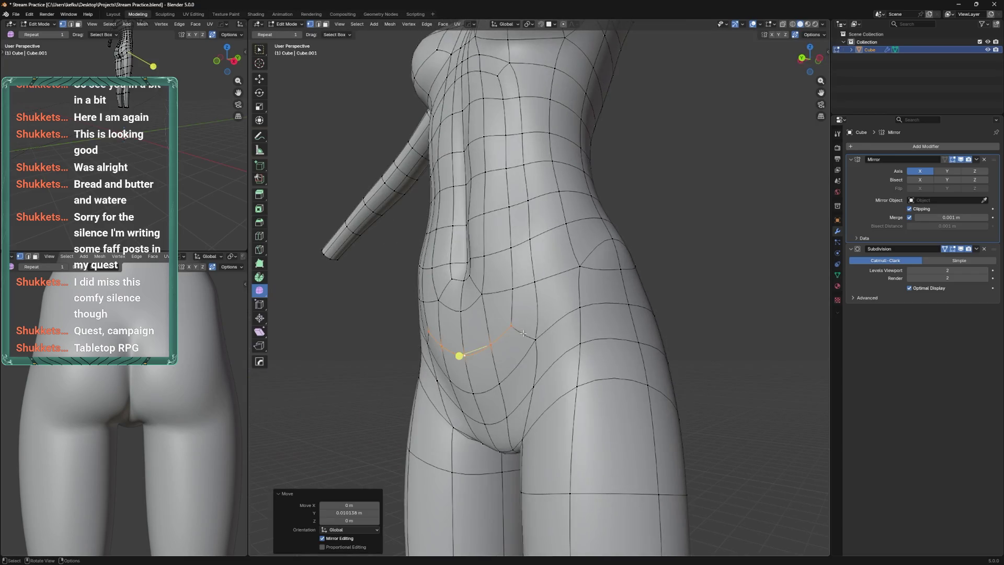
Lower three groin vertices along Z and save Stream Practice.blend
{"action": "left_click", "coordinate": [449, 381]}
{"action": "left_click", "coordinate": [489, 384]}
{"action": "left_click", "coordinate": [473, 393]}
{"action": "key", "text": "g"}
{"action": "key", "text": "z"}
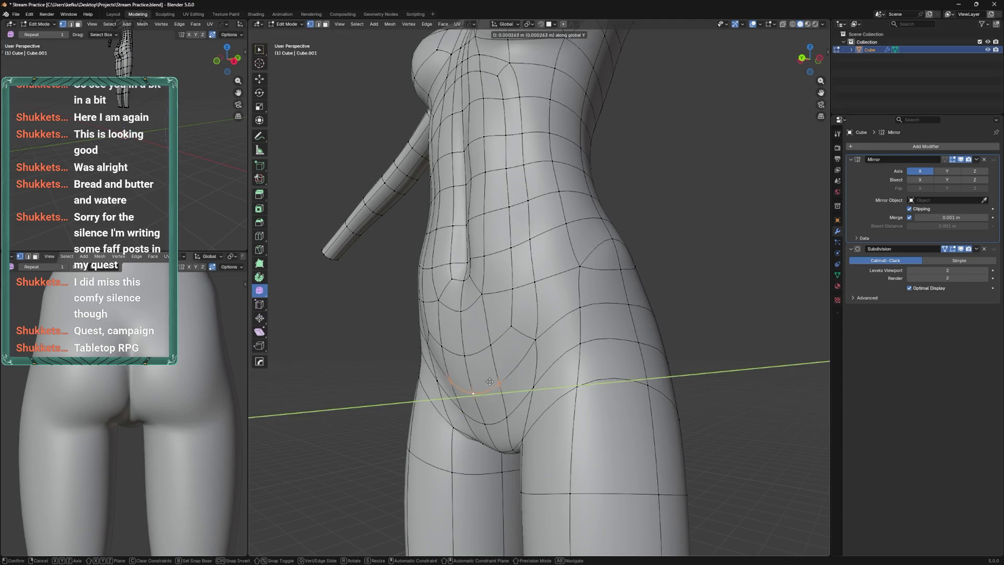
{"action": "left_click", "coordinate": [476, 403]}
{"action": "left_click_drag", "start_coordinate": [476, 403], "coordinate": [556, 354]}
{"action": "key", "text": "ctrl+s"}
{"action": "key", "text": "ctrl+Tab"}
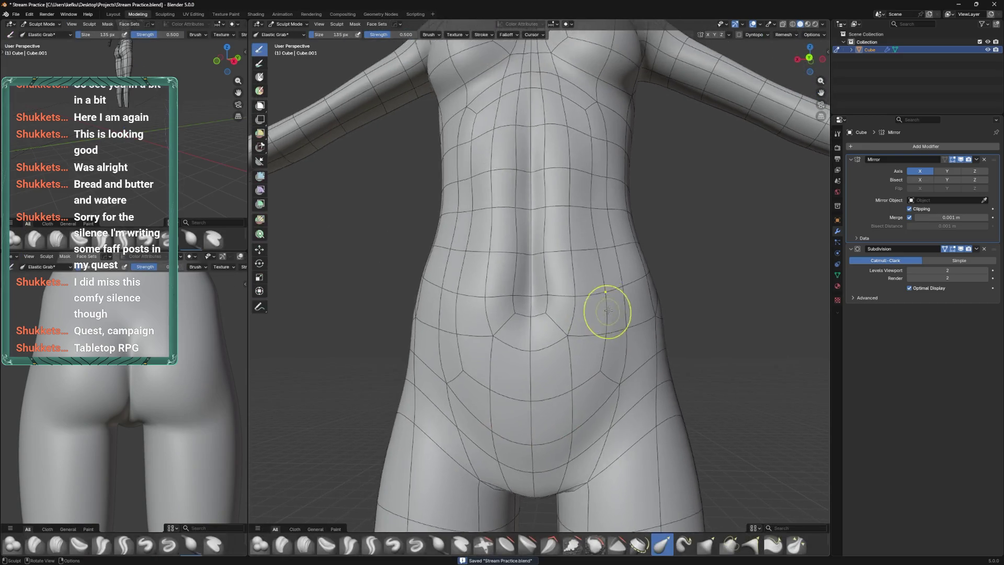
Frame the left hip side and enlarge the Elastic Grab brush to 152 px
{"action": "left_click_drag", "start_coordinate": [605, 309], "coordinate": [623, 294]}
{"action": "left_click_drag", "start_coordinate": [556, 302], "coordinate": [518, 307]}
{"action": "scroll", "scroll_direction": "up", "scroll_amount": 3}
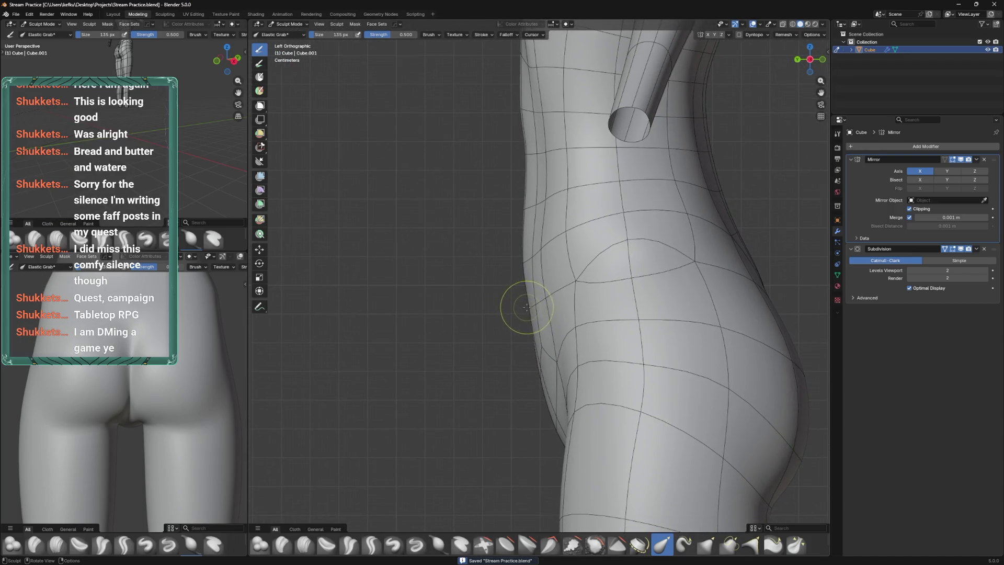
{"action": "key", "text": "alt+z"}
{"action": "key", "text": "f"}
{"action": "left_click", "coordinate": [518, 314]}
{"action": "key", "text": "alt+z"}
{"action": "left_click_drag", "start_coordinate": [525, 298], "coordinate": [542, 305]}
From the back view in X-ray, pull the crotch and inner thighs upward with a 133 px brush
{"action": "key", "text": "ctrl+KP_1"}
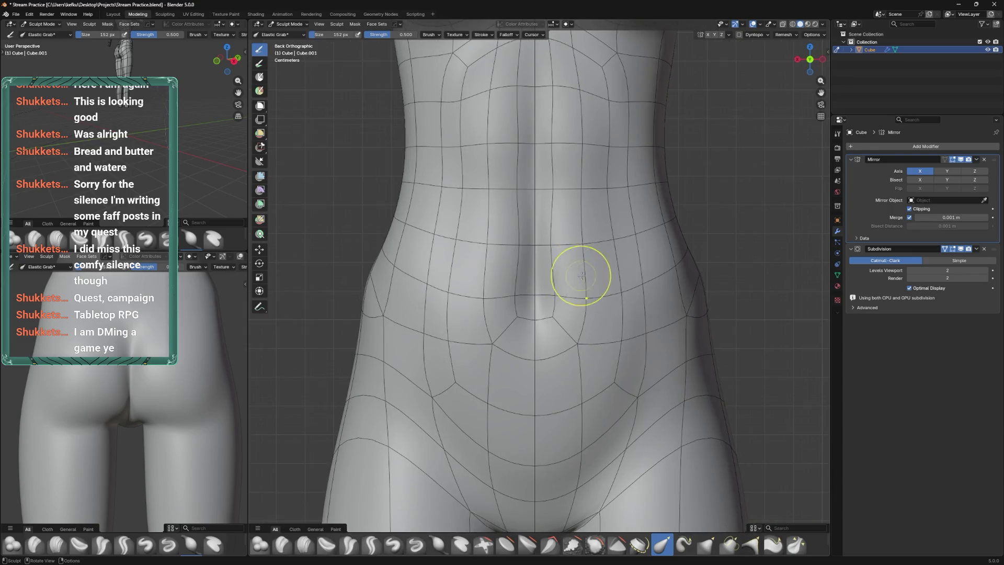
{"action": "scroll", "scroll_direction": "down", "scroll_amount": 3}
{"action": "left_click_drag", "start_coordinate": [546, 356], "coordinate": [530, 352]}
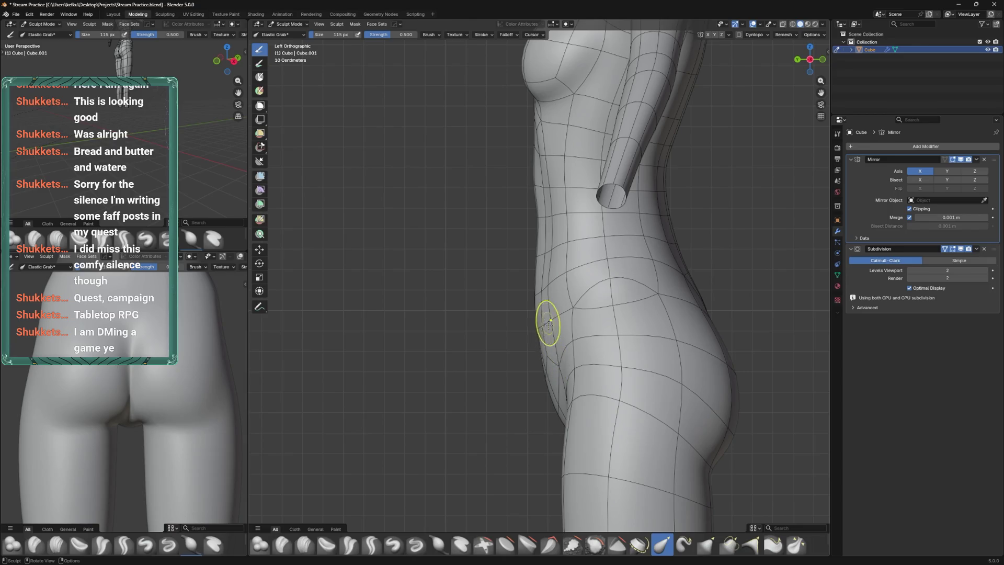
{"action": "key", "text": "f"}
{"action": "left_click", "coordinate": [560, 375]}
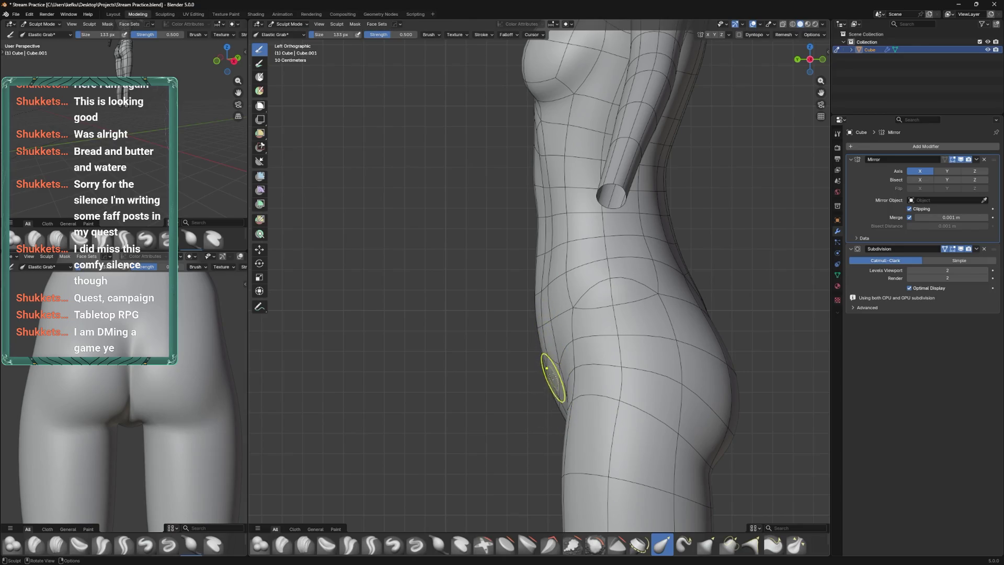
{"action": "key", "text": "alt+z"}
{"action": "key", "text": "alt+z"}
{"action": "left_click_drag", "start_coordinate": [525, 381], "coordinate": [560, 329]}
{"action": "left_click_drag", "start_coordinate": [591, 358], "coordinate": [553, 329]}
Smooth the hip outline from the left side with a 210 px brush, then save
{"action": "key", "text": "f"}
{"action": "left_click", "coordinate": [553, 347]}
{"action": "left_click_drag", "start_coordinate": [554, 329], "coordinate": [578, 332]}
{"action": "left_click_drag", "start_coordinate": [576, 293], "coordinate": [621, 264]}
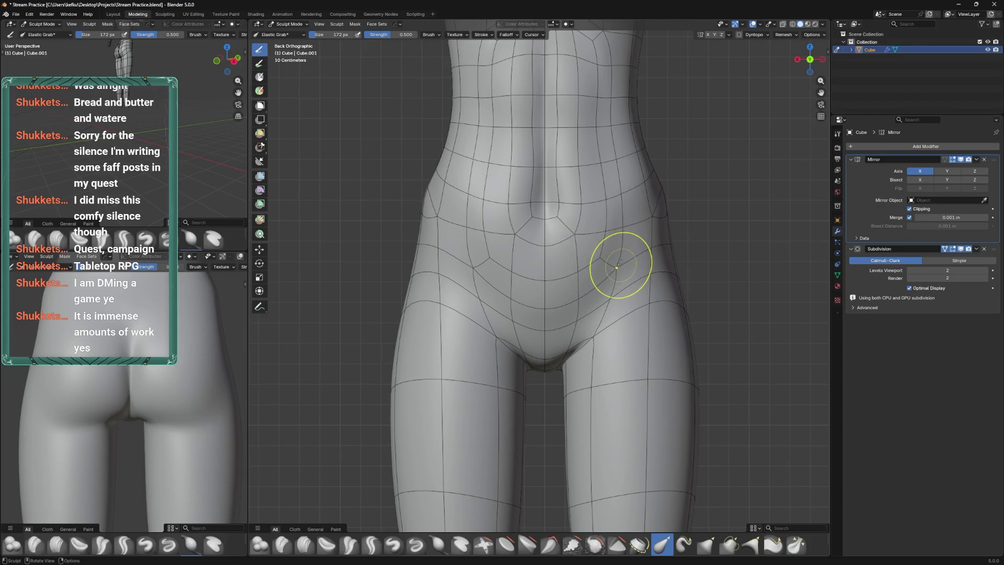
{"action": "left_click_drag", "start_coordinate": [620, 264], "coordinate": [561, 258]}
{"action": "left_click_drag", "start_coordinate": [556, 157], "coordinate": [647, 314]}
{"action": "key", "text": "ctrl+s"}
Set the brush to 243 px, save the file again and return to Object Mode
{"action": "left_click_drag", "start_coordinate": [554, 319], "coordinate": [553, 345]}
{"action": "key", "text": "f"}
{"action": "left_click", "coordinate": [571, 339]}
{"action": "left_click_drag", "start_coordinate": [559, 314], "coordinate": [581, 361]}
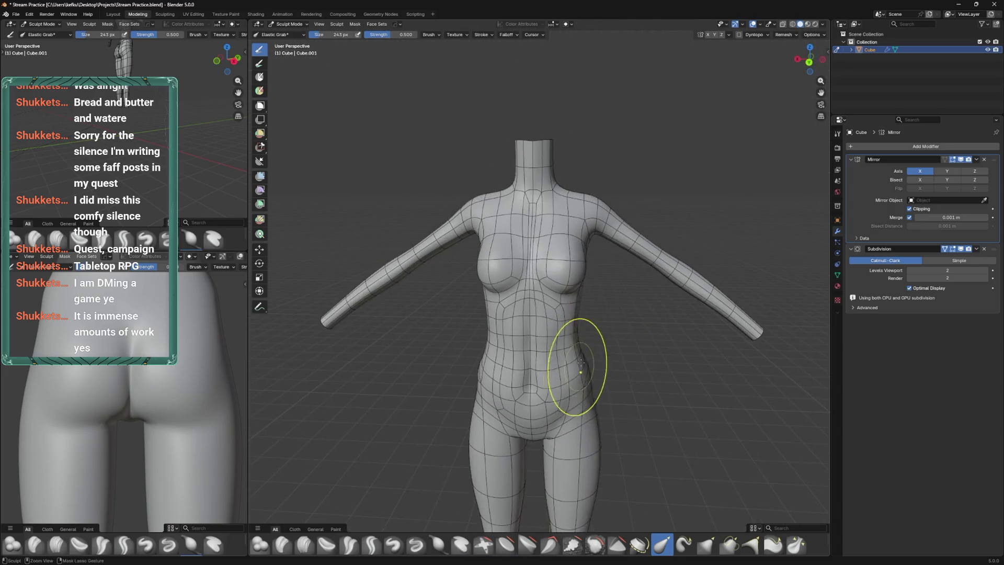
{"action": "key", "text": "ctrl+s"}
{"action": "key", "text": "ctrl+Tab"}
Enter Edit Mode on the body at a three-quarter angle and save
{"action": "left_click_drag", "start_coordinate": [578, 304], "coordinate": [595, 246]}
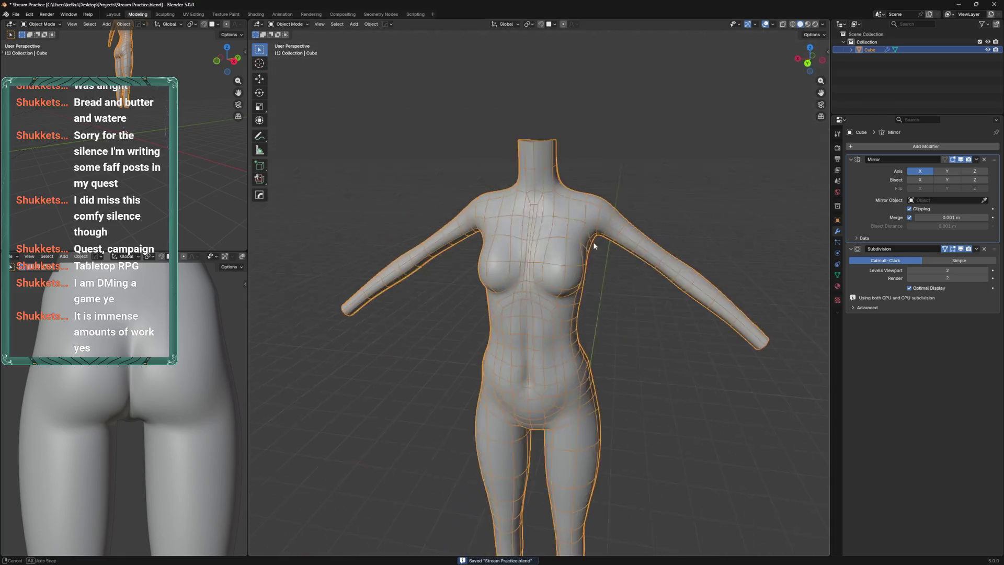
{"action": "scroll", "scroll_direction": "up", "scroll_amount": 3}
{"action": "key", "text": "Tab"}
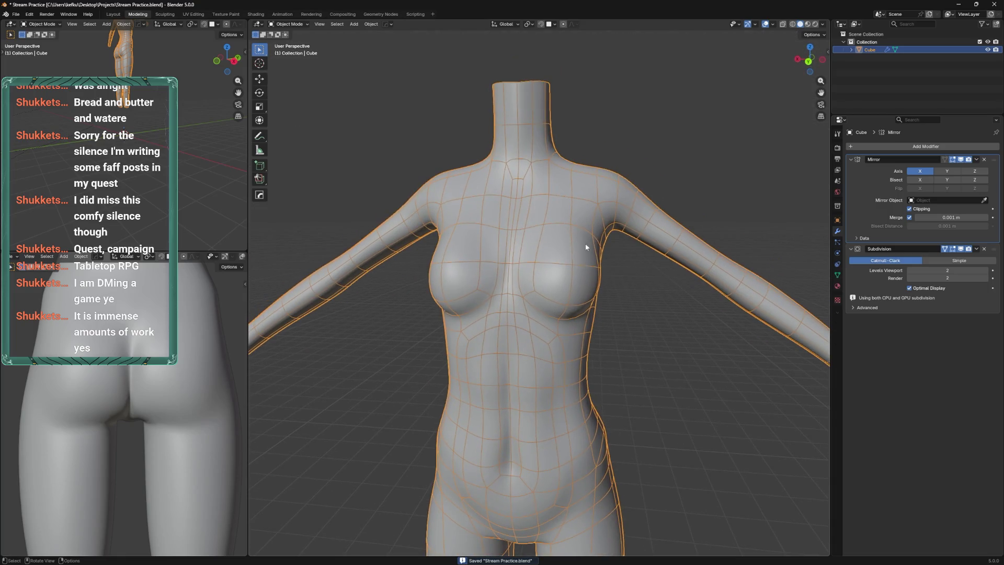
{"action": "left_click_drag", "start_coordinate": [588, 259], "coordinate": [504, 333]}
{"action": "key", "text": "ctrl+s"}
Shift the navel vertices sideways along X, then in depth along Y
{"action": "left_click", "coordinate": [531, 348]}
{"action": "key", "text": "g"}
{"action": "key", "text": "x"}
{"action": "left_click", "coordinate": [540, 361]}
{"action": "key", "text": "g"}
{"action": "key", "text": "y"}
{"action": "left_click", "coordinate": [557, 288]}
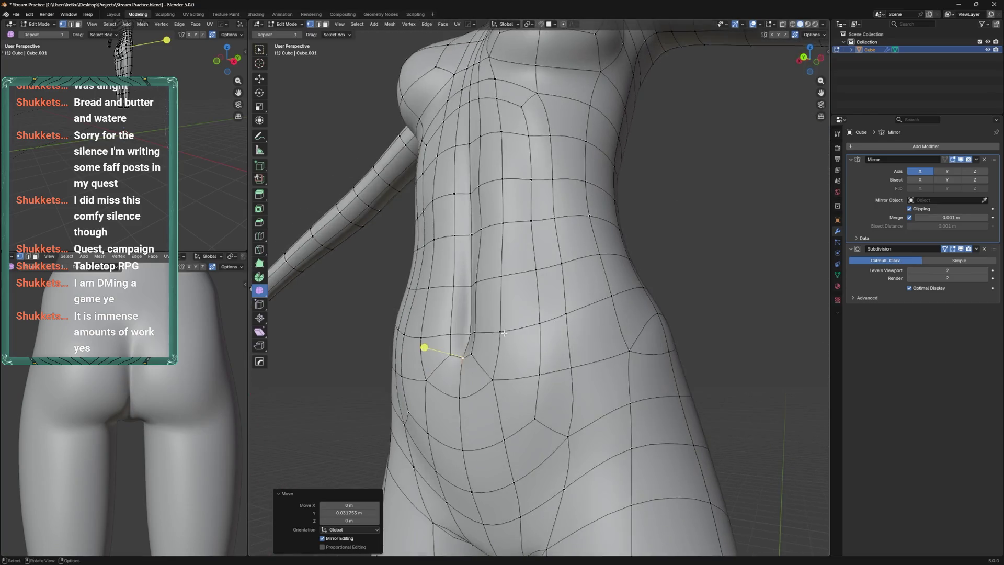
Widen the side-belly vertex pair with two moves along the X axis
{"action": "left_click", "coordinate": [503, 331]}
{"action": "left_click_drag", "start_coordinate": [507, 272], "coordinate": [547, 307]}
{"action": "key", "text": "g"}
{"action": "key", "text": "x"}
{"action": "left_click", "coordinate": [544, 303]}
{"action": "key", "text": "g"}
{"action": "key", "text": "x"}
{"action": "left_click", "coordinate": [576, 266]}
{"action": "left_click_drag", "start_coordinate": [576, 266], "coordinate": [558, 209]}
Vertex-slide the vertex below the chest several times (factor around 0.123–0.152) and save
{"action": "left_click", "coordinate": [558, 201]}
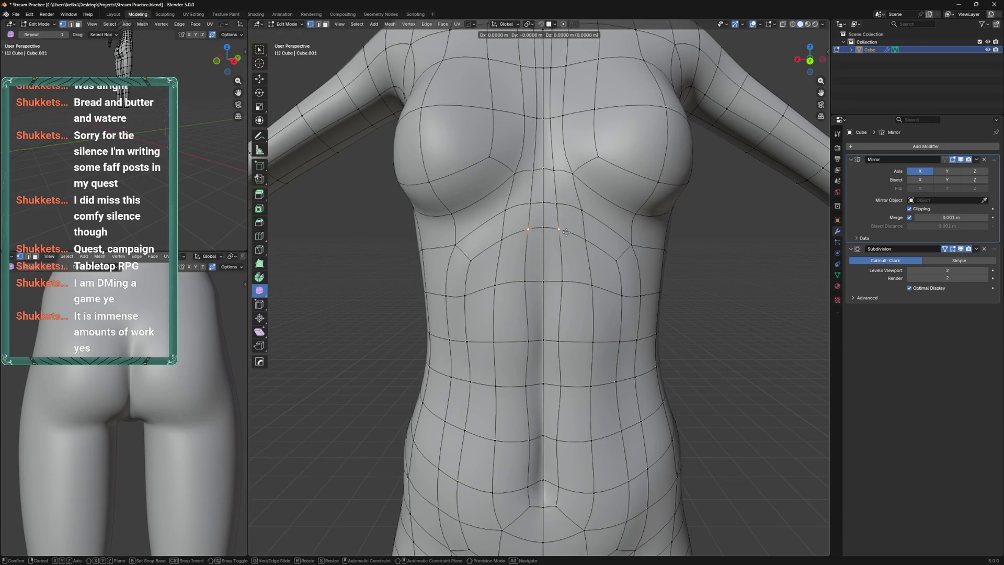
{"action": "key", "text": "g"}
{"action": "key", "text": "g"}
{"action": "left_click", "coordinate": [560, 205]}
{"action": "key", "text": "g"}
{"action": "key", "text": "g"}
{"action": "left_click", "coordinate": [569, 196]}
{"action": "key", "text": "ctrl+s"}
{"action": "key", "text": "g"}
{"action": "key", "text": "g"}
{"action": "left_click", "coordinate": [590, 214]}
{"action": "scroll", "scroll_direction": "down", "scroll_amount": 3}
{"action": "key", "text": "g"}
{"action": "key", "text": "g"}
{"action": "left_click", "coordinate": [572, 254]}
Return to Object Mode, briefly enter Sculpt Mode, and bring up the quick display menu
{"action": "left_click_drag", "start_coordinate": [573, 254], "coordinate": [528, 308]}
{"action": "scroll", "scroll_direction": "down", "scroll_amount": 3}
{"action": "key", "text": "Tab"}
{"action": "key", "text": "ctrl+Tab"}
{"action": "key", "text": "ctrl+Tab"}
{"action": "scroll", "scroll_direction": "down", "scroll_amount": 3}
{"action": "right_click", "coordinate": [496, 331]}
Uncheck Display Wire in the HOps Quick Favorites menu so the body shows without wireframe
{"action": "mouse_move", "coordinate": [502, 331]}
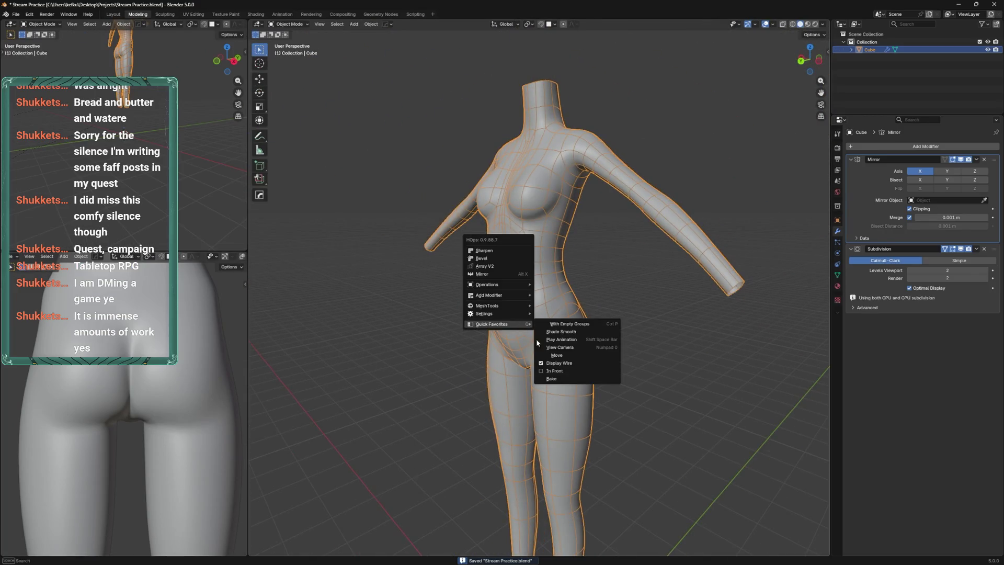
{"action": "left_click", "coordinate": [586, 363]}
{"action": "left_click", "coordinate": [616, 323]}
{"action": "left_click_drag", "start_coordinate": [616, 323], "coordinate": [585, 299]}
{"action": "scroll", "scroll_direction": "up", "scroll_amount": 3}
{"action": "left_click", "coordinate": [587, 255]}
{"action": "key", "text": "ctrl+Tab"}
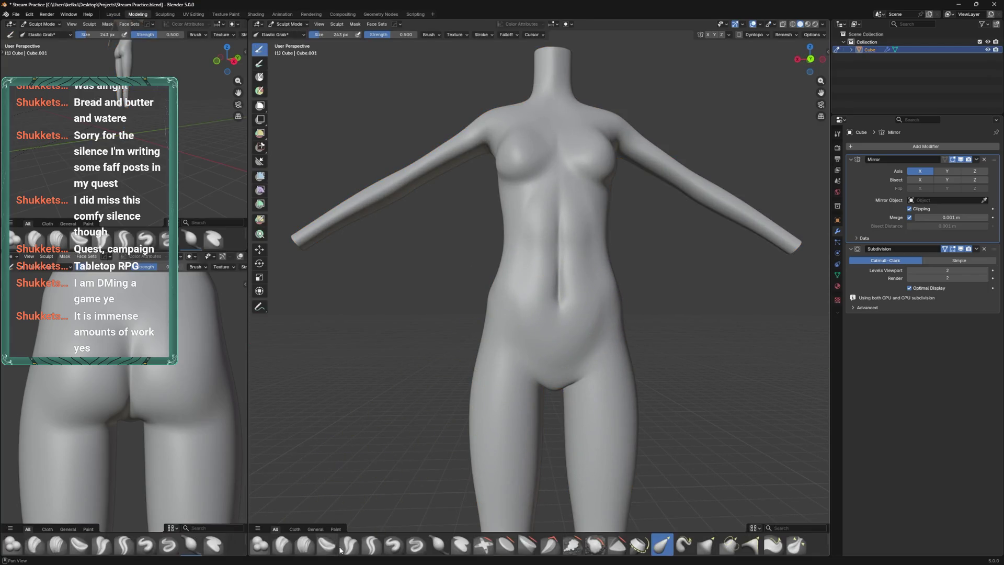
Choose the Crease Polish brush, then switch the body into Edit Mode
{"action": "scroll", "scroll_direction": "down", "scroll_amount": 3}
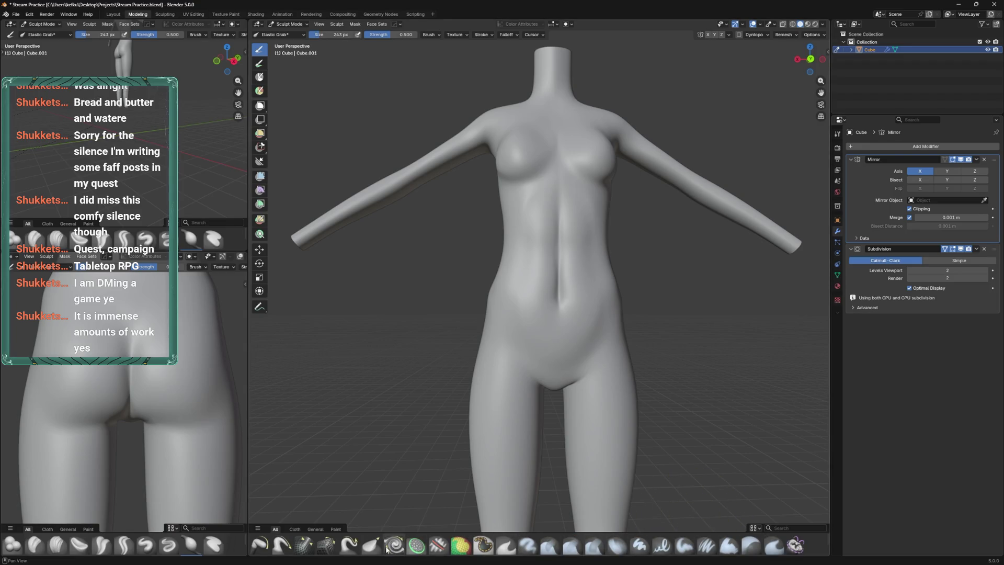
{"action": "scroll", "scroll_direction": "up", "scroll_amount": 3}
{"action": "left_click", "coordinate": [350, 545]}
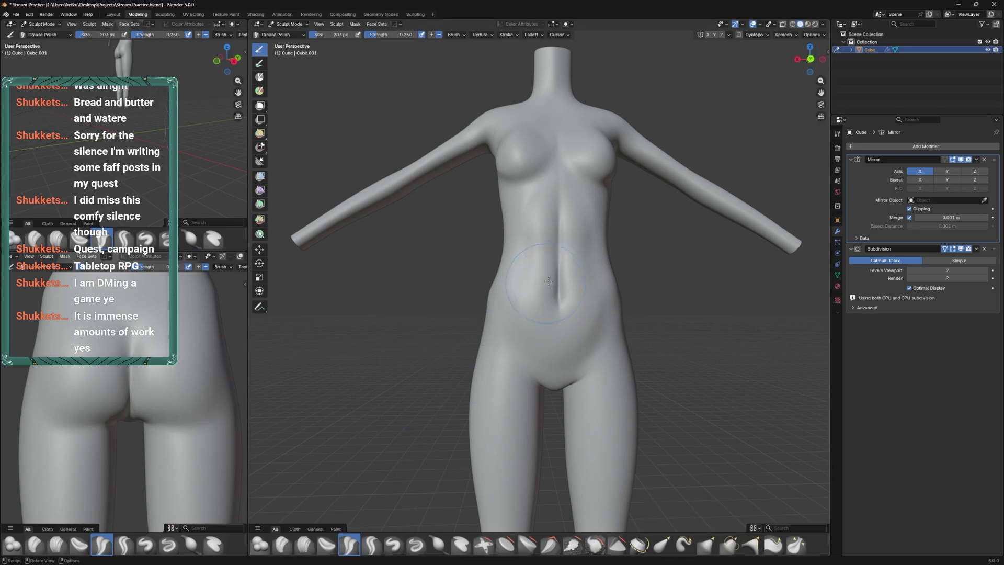
{"action": "left_click_drag", "start_coordinate": [581, 248], "coordinate": [554, 289]}
{"action": "key", "text": "KP_1"}
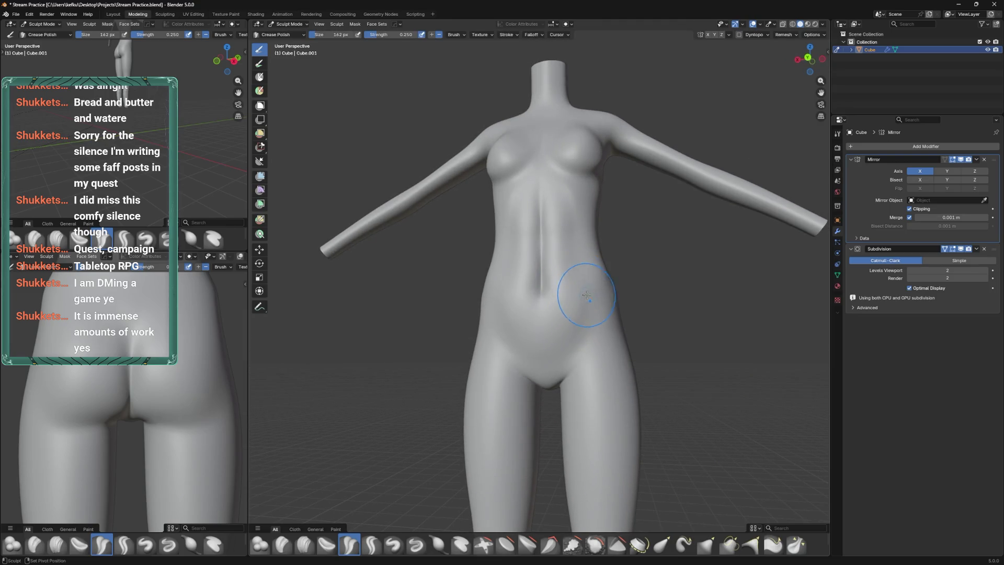
{"action": "left_click_drag", "start_coordinate": [584, 301], "coordinate": [601, 325]}
{"action": "key", "text": "Tab"}
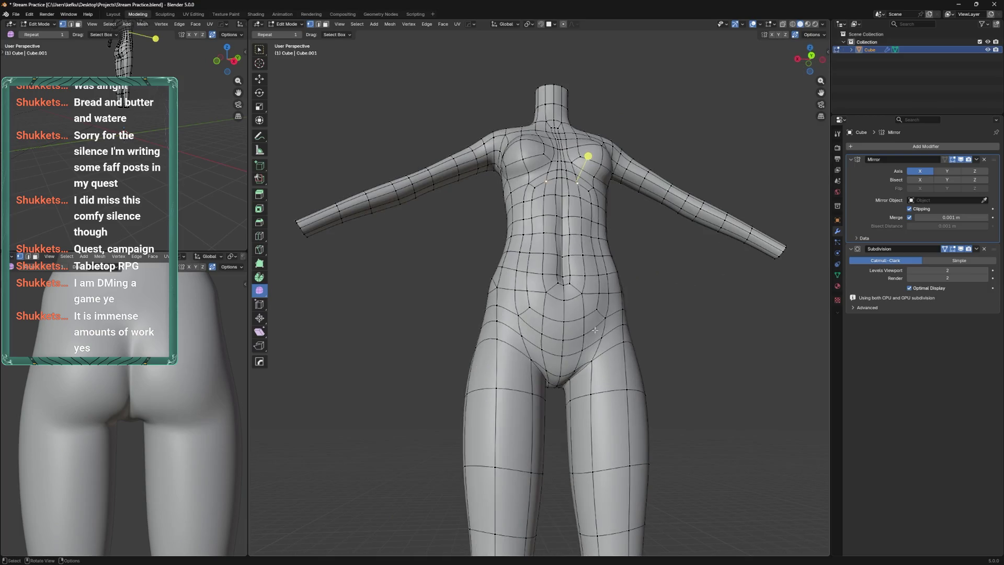
Slide a hip vertex lower along its edges and save the file
{"action": "key", "text": "shift+v"}
{"action": "left_click", "coordinate": [597, 328]}
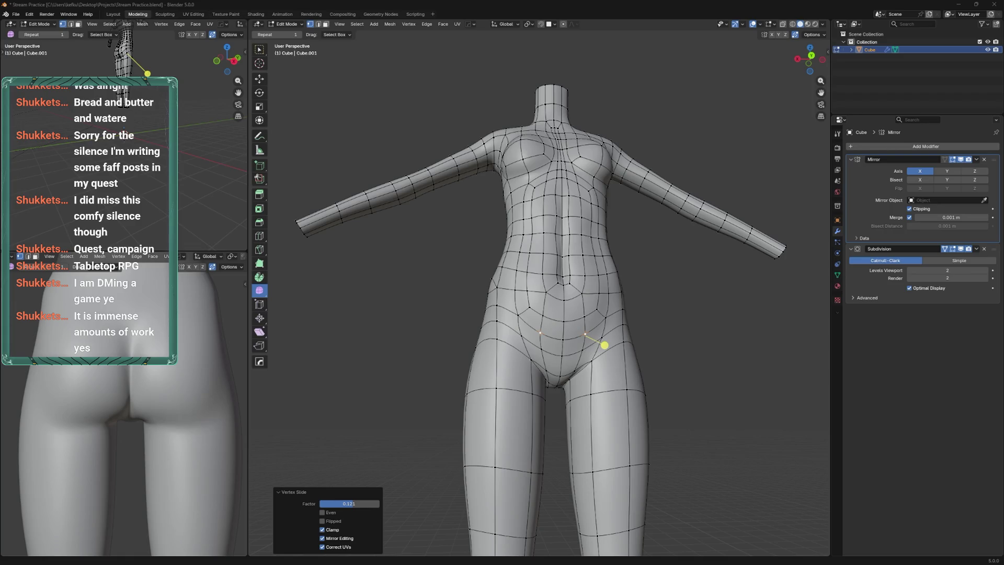
{"action": "left_click", "coordinate": [658, 338]}
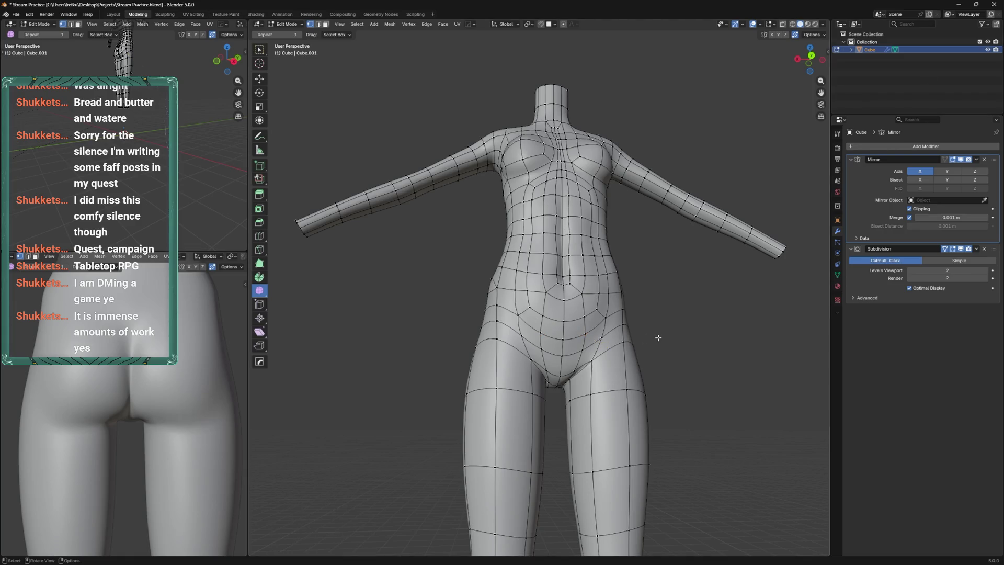
{"action": "left_click_drag", "start_coordinate": [658, 338], "coordinate": [587, 281]}
{"action": "left_click", "coordinate": [600, 343]}
{"action": "key", "text": "g"}
{"action": "key", "text": "g"}
{"action": "left_click", "coordinate": [611, 324]}
{"action": "key", "text": "g"}
{"action": "key", "text": "g"}
{"action": "left_click", "coordinate": [610, 324]}
{"action": "key", "text": "ctrl+s"}
Select the two waist vertices and slide them lower along their edges, at factor 0.182
{"action": "key", "text": "ctrl+Tab"}
{"action": "scroll", "scroll_direction": "up", "scroll_amount": 3}
{"action": "scroll", "scroll_direction": "down", "scroll_amount": 3}
{"action": "scroll", "scroll_direction": "down", "scroll_amount": 3}
{"action": "key", "text": "Tab"}
{"action": "scroll", "scroll_direction": "up", "scroll_amount": 3}
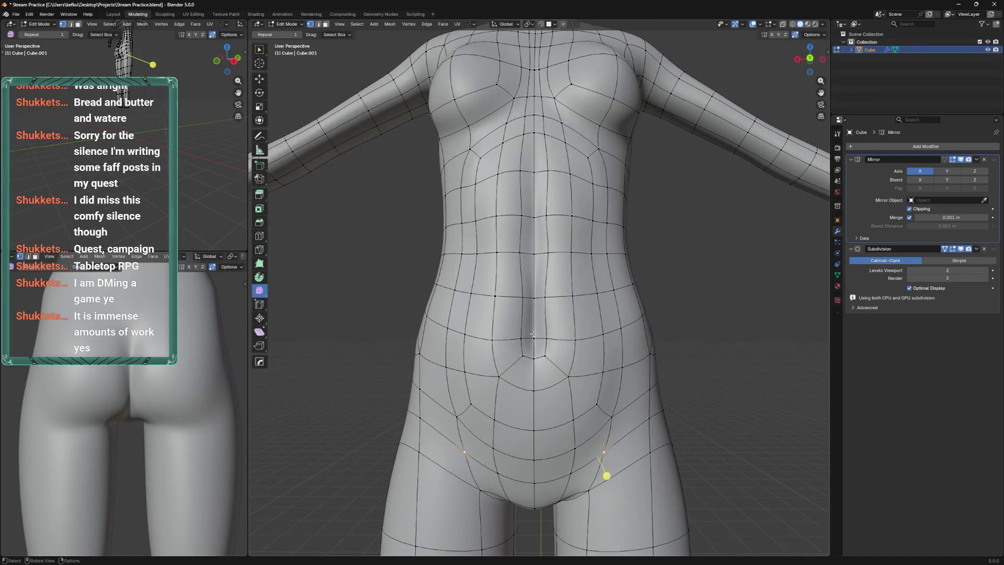
{"action": "left_click", "coordinate": [517, 342]}
{"action": "left_click", "coordinate": [575, 340]}
{"action": "key", "text": "g"}
{"action": "key", "text": "g"}
{"action": "left_click", "coordinate": [582, 335]}
{"action": "key", "text": "g"}
{"action": "key", "text": "g"}
{"action": "left_click", "coordinate": [580, 359]}
Return to Object Mode and save Stream Practice.blend
{"action": "key", "text": "Tab"}
{"action": "left_click_drag", "start_coordinate": [576, 376], "coordinate": [583, 289]}
{"action": "key", "text": "ctrl+Tab"}
{"action": "left_click", "coordinate": [636, 313]}
{"action": "key", "text": "ctrl+s"}
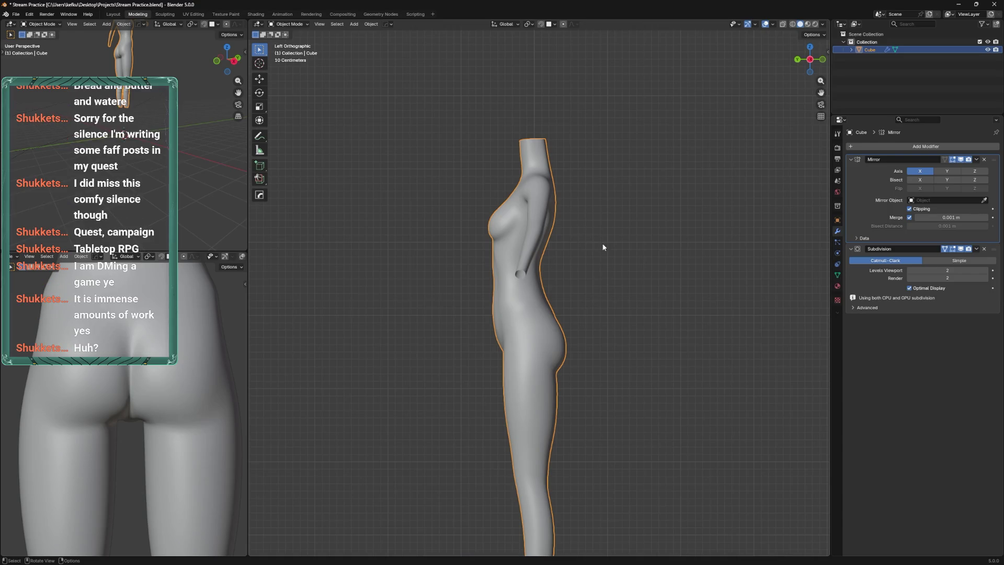
Save the file and switch the body to Sculpt Mode with the Elastic Grab brush
{"action": "scroll", "scroll_direction": "up", "scroll_amount": 3}
{"action": "left_click_drag", "start_coordinate": [549, 325], "coordinate": [535, 283]}
{"action": "key", "text": "ctrl+s"}
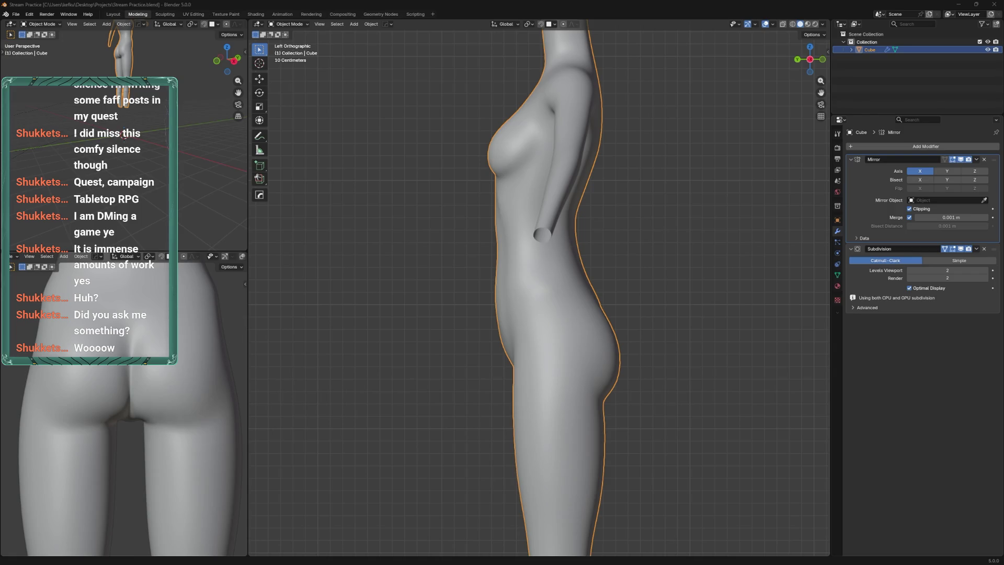
{"action": "key", "text": "ctrl+z"}
{"action": "key", "text": "ctrl+Tab"}
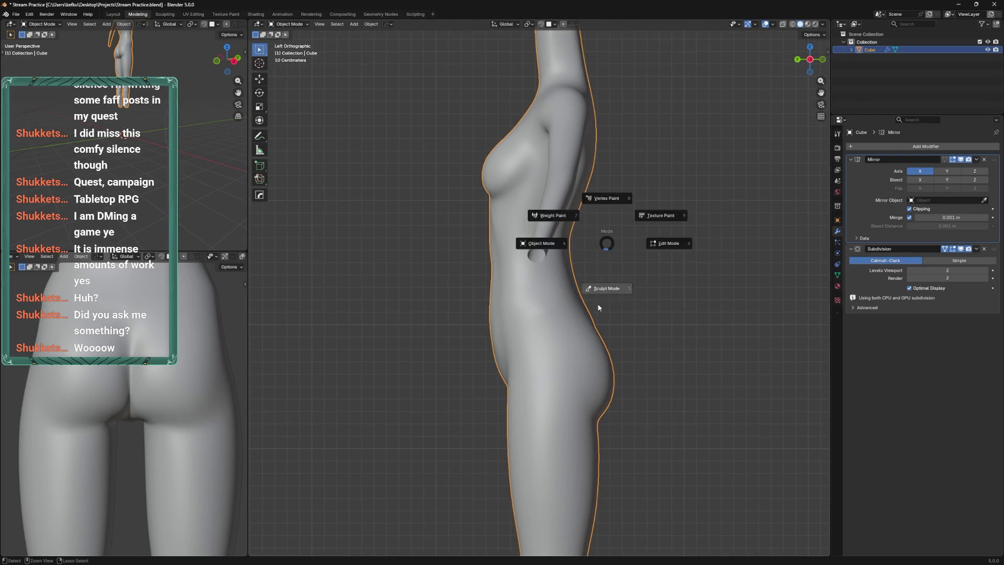
{"action": "left_click", "coordinate": [599, 307]}
{"action": "left_click", "coordinate": [662, 545]}
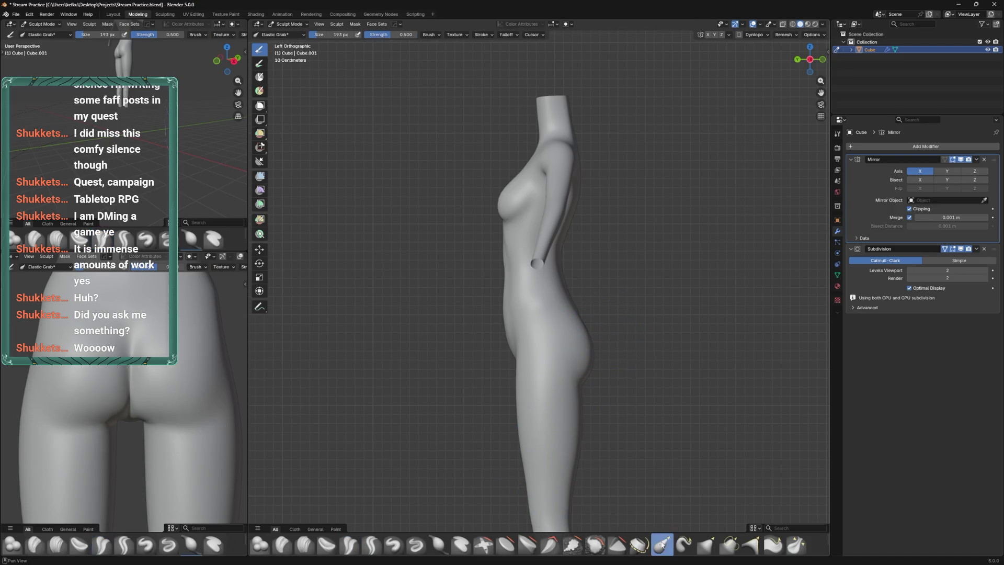
Shrink the brush to 142 px, try a stroke where the arm meets the back, and undo it
{"action": "key", "text": "f"}
{"action": "left_click", "coordinate": [565, 298]}
{"action": "key", "text": "f"}
{"action": "left_click", "coordinate": [572, 264]}
{"action": "left_click_drag", "start_coordinate": [582, 235], "coordinate": [576, 253]}
{"action": "key", "text": "ctrl+z"}
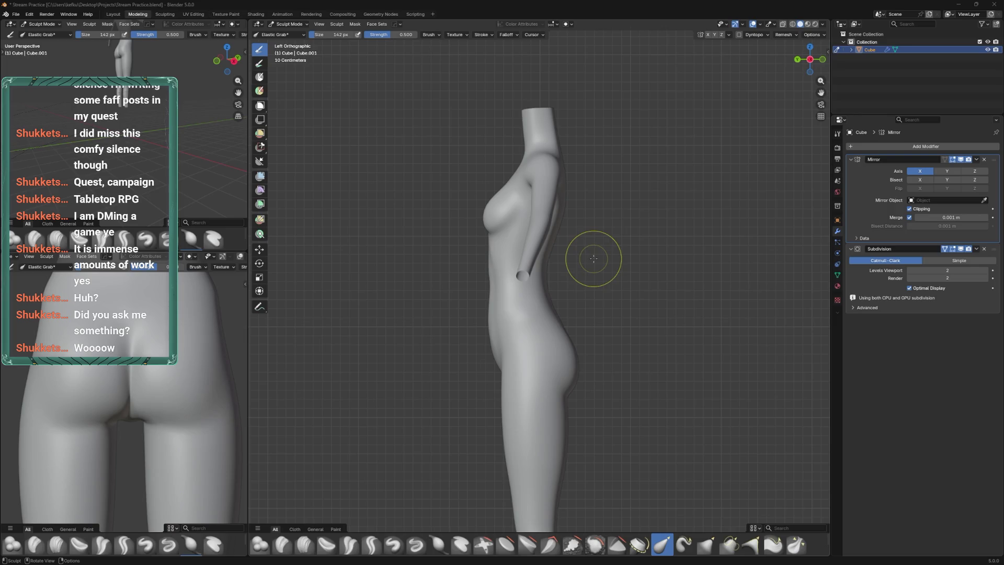
Enlarge the brush to 314 px, switch to Back view and enter Edit Mode
{"action": "left_click_drag", "start_coordinate": [577, 294], "coordinate": [502, 280]}
{"action": "key", "text": "f"}
{"action": "left_click", "coordinate": [516, 291]}
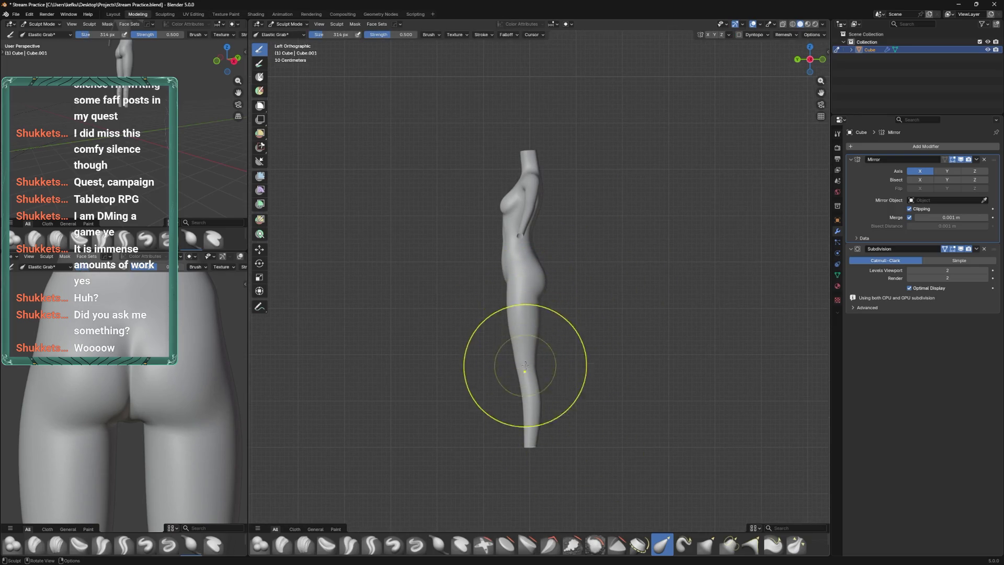
{"action": "left_click_drag", "start_coordinate": [516, 325], "coordinate": [511, 332]}
{"action": "key", "text": "ctrl+KP_1"}
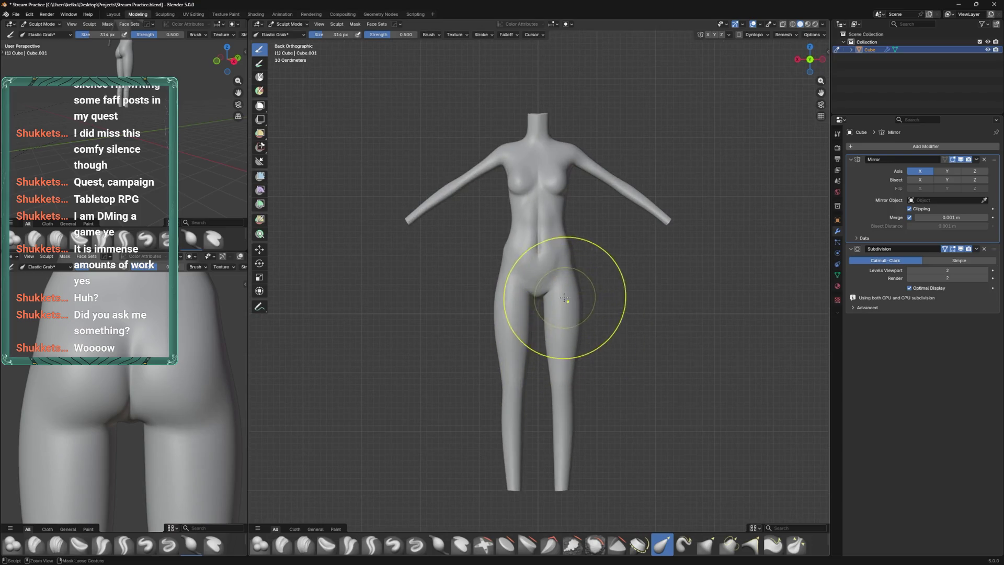
{"action": "key", "text": "Tab"}
{"action": "scroll", "scroll_direction": "up", "scroll_amount": 3}
{"action": "scroll", "scroll_direction": "up", "scroll_amount": 3}
Move the two lower-belly vertices down and slide them along their edges
{"action": "key", "text": "g"}
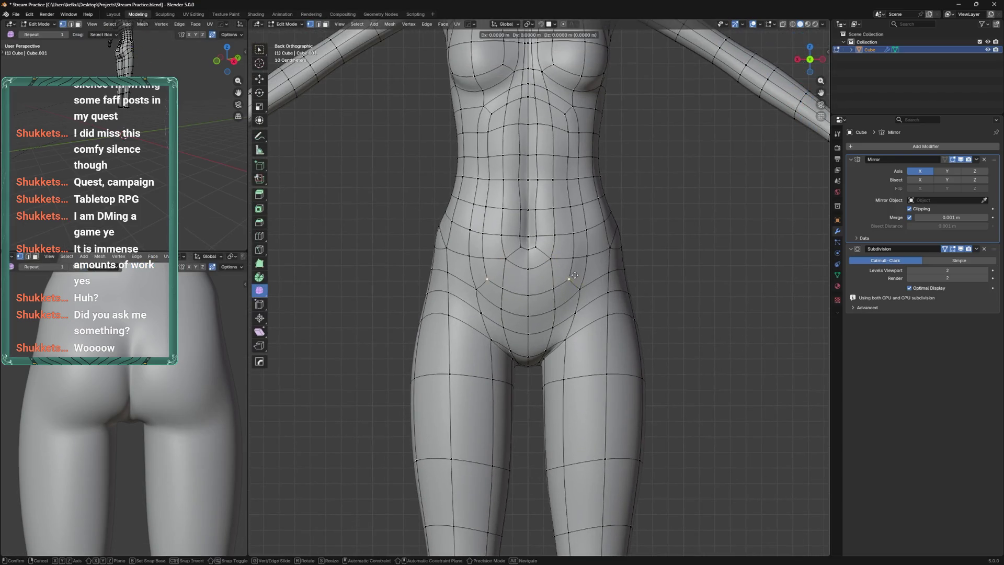
{"action": "left_click", "coordinate": [576, 258]}
{"action": "key", "text": "g"}
{"action": "left_click", "coordinate": [562, 293]}
{"action": "key", "text": "g"}
{"action": "key", "text": "g"}
{"action": "left_click", "coordinate": [547, 337]}
Undo the last slide and slide the belly vertices back up to a better height
{"action": "key", "text": "g"}
{"action": "key", "text": "g"}
{"action": "left_click", "coordinate": [547, 334]}
{"action": "key", "text": "ctrl+z"}
{"action": "key", "text": "g"}
{"action": "key", "text": "g"}
{"action": "left_click", "coordinate": [571, 291]}
{"action": "key", "text": "g"}
{"action": "key", "text": "g"}
{"action": "left_click", "coordinate": [580, 263]}
Smooth the lower-belly vertices into a rounder abdomen and nudge them
{"action": "left_click_drag", "start_coordinate": [581, 263], "coordinate": [488, 284]}
{"action": "left_click_drag", "start_coordinate": [488, 284], "coordinate": [473, 281]}
{"action": "left_click_drag", "start_coordinate": [474, 281], "coordinate": [482, 278]}
{"action": "key", "text": "g"}
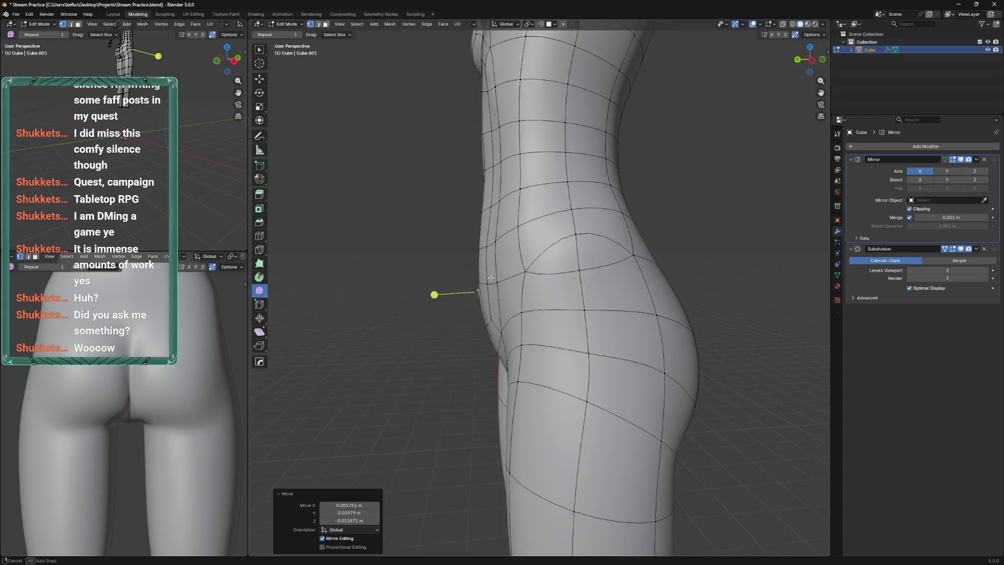
{"action": "scroll", "scroll_direction": "down", "scroll_amount": 3}
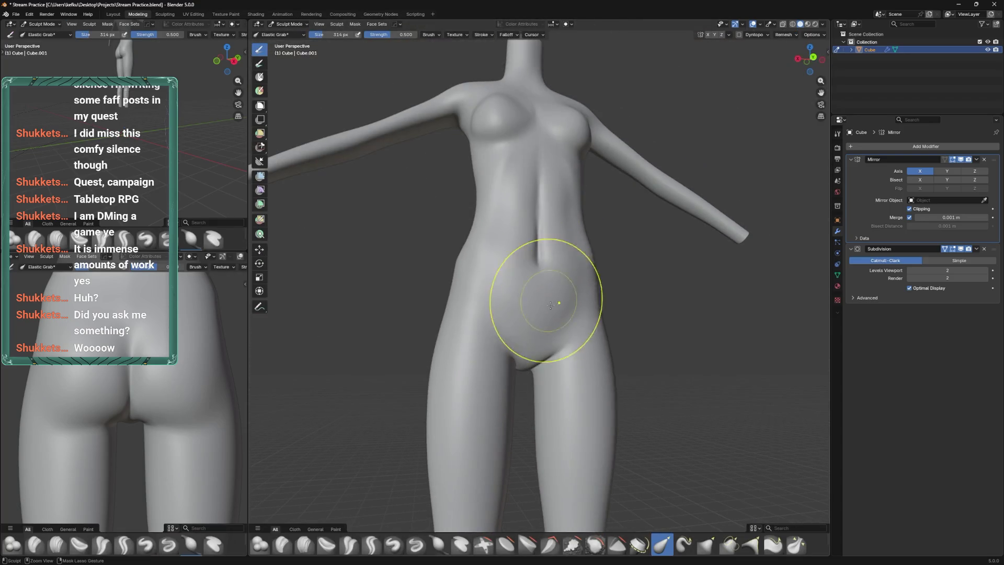
Save Stream Practice.blend and bring the body back into Edit Mode
{"action": "key", "text": "ctrl+Tab"}
{"action": "left_click_drag", "start_coordinate": [523, 319], "coordinate": [538, 316]}
{"action": "scroll", "scroll_direction": "up", "scroll_amount": 3}
{"action": "key", "text": "ctrl+s"}
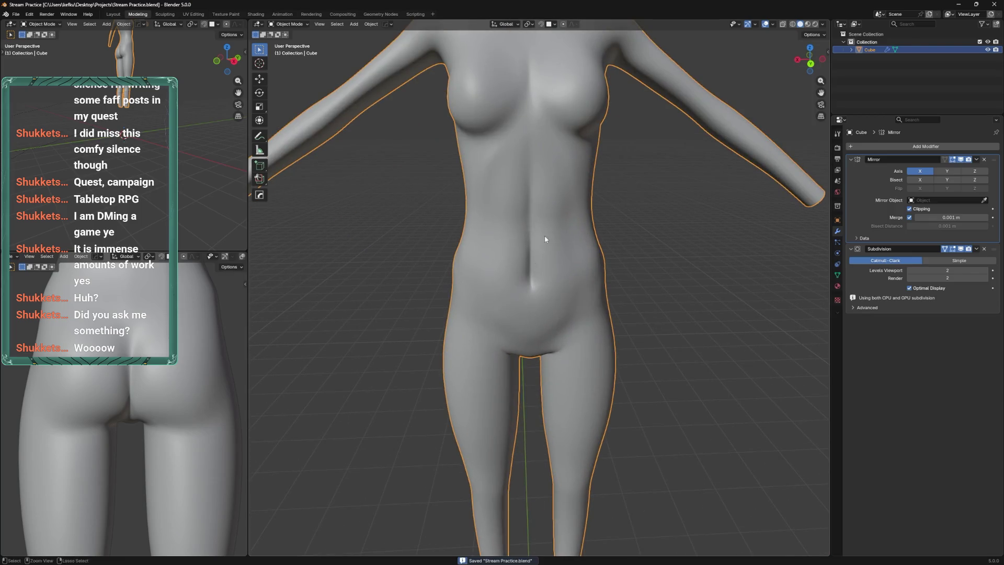
{"action": "key", "text": "ctrl+KP_1"}
{"action": "key", "text": "Tab"}
{"action": "key", "text": "ctrl+Tab"}
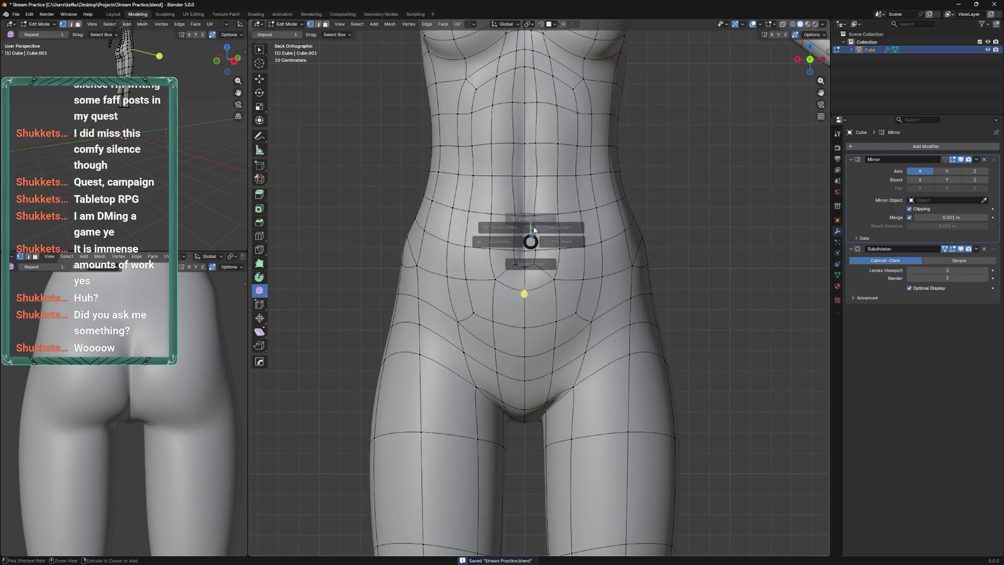
Round out the belly with an Elastic Grab stroke, then adjust a belly vertex in Edit Mode
{"action": "left_click", "coordinate": [527, 276]}
{"action": "left_click_drag", "start_coordinate": [529, 272], "coordinate": [529, 265]}
{"action": "key", "text": "Tab"}
{"action": "key", "text": "g"}
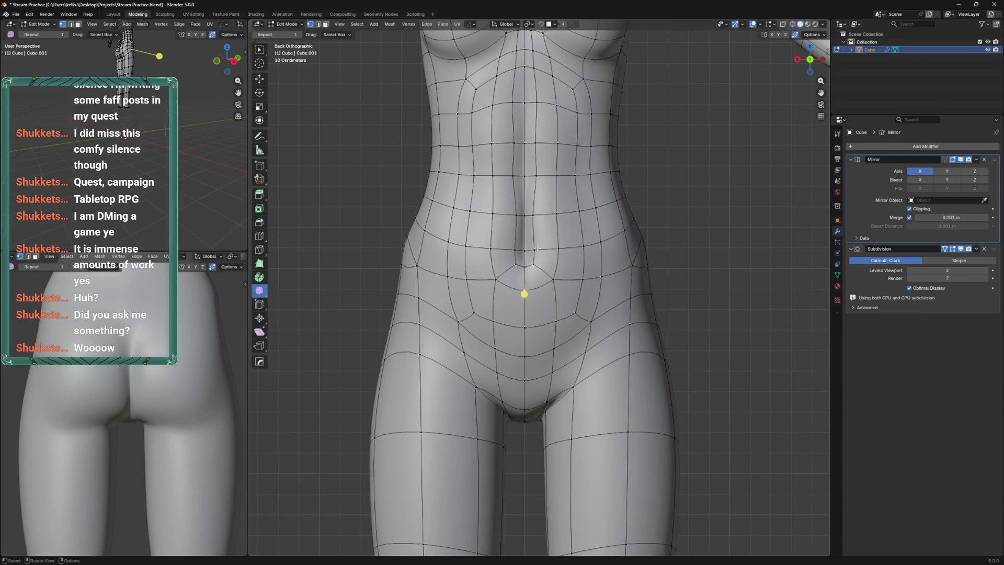
{"action": "left_click", "coordinate": [506, 271]}
{"action": "left_click_drag", "start_coordinate": [504, 280], "coordinate": [550, 236]}
Save the file and push a belly vertex -0.0326 m along Y
{"action": "key", "text": "Tab"}
{"action": "key", "text": "Tab"}
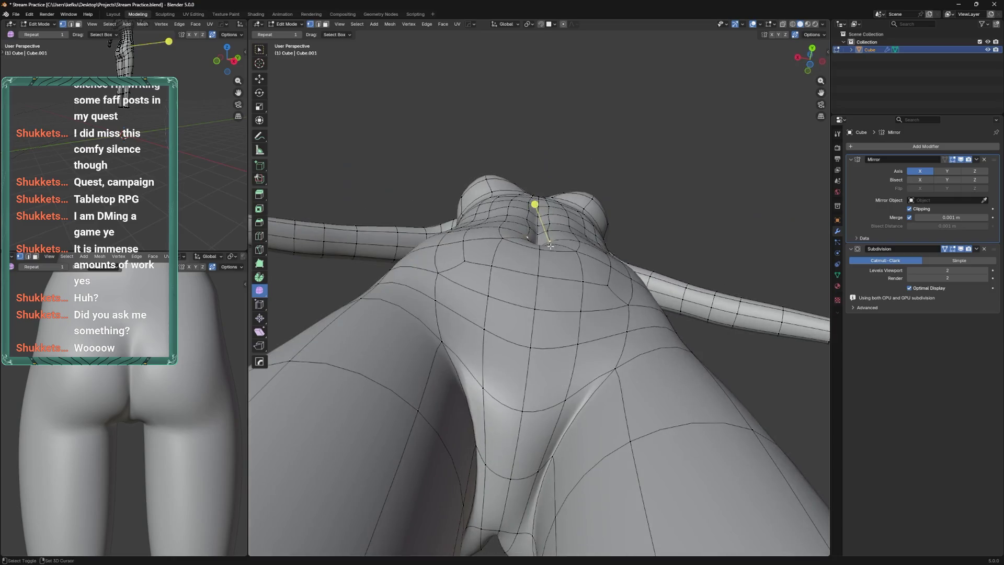
{"action": "left_click_drag", "start_coordinate": [555, 173], "coordinate": [564, 240]}
{"action": "key", "text": "ctrl+s"}
{"action": "left_click", "coordinate": [530, 297]}
{"action": "key", "text": "g"}
{"action": "key", "text": "y"}
{"action": "left_click", "coordinate": [529, 296]}
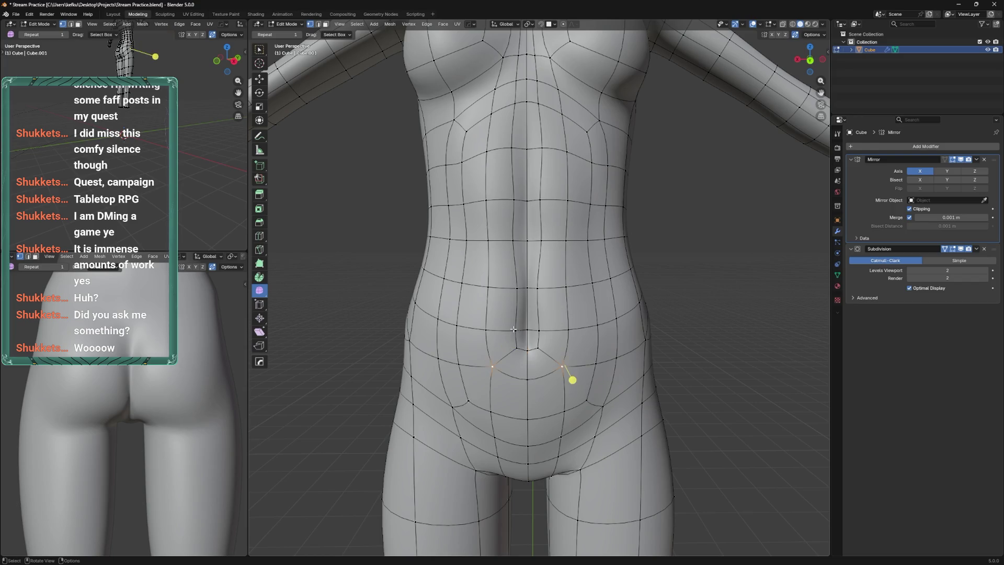
{"action": "scroll", "scroll_direction": "down", "scroll_amount": 3}
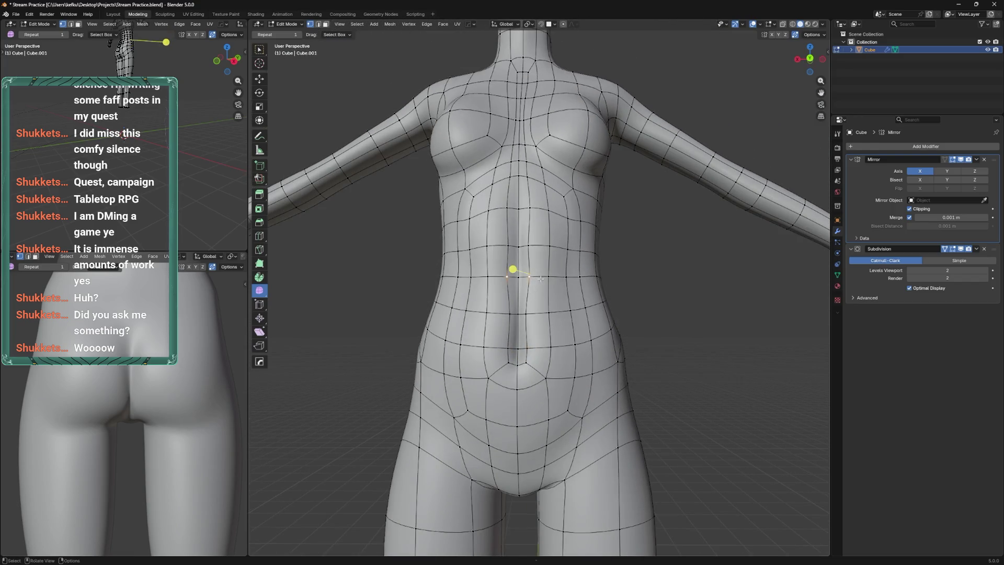
Slide a torso vertex slightly further along its edge
{"action": "left_click_drag", "start_coordinate": [540, 243], "coordinate": [539, 236]}
{"action": "left_click", "coordinate": [537, 237]}
{"action": "key", "text": "g"}
{"action": "key", "text": "g"}
{"action": "left_click", "coordinate": [537, 235]}
{"action": "left_click_drag", "start_coordinate": [538, 236], "coordinate": [533, 256]}
Slide several vertices down the belly and higher up the torso along their edges
{"action": "key", "text": "g"}
{"action": "key", "text": "g"}
{"action": "left_click", "coordinate": [542, 332]}
{"action": "key", "text": "g"}
{"action": "key", "text": "g"}
{"action": "left_click", "coordinate": [542, 326]}
{"action": "key", "text": "g"}
{"action": "key", "text": "g"}
{"action": "left_click", "coordinate": [534, 292]}
{"action": "key", "text": "g"}
{"action": "key", "text": "g"}
{"action": "left_click", "coordinate": [533, 257]}
{"action": "key", "text": "g"}
{"action": "key", "text": "g"}
Add an edge loop around the waist just above the navel
{"action": "left_click_drag", "start_coordinate": [531, 340], "coordinate": [532, 331]}
{"action": "left_click", "coordinate": [528, 342]}
{"action": "key", "text": "g"}
{"action": "key", "text": "g"}
{"action": "left_click", "coordinate": [533, 324]}
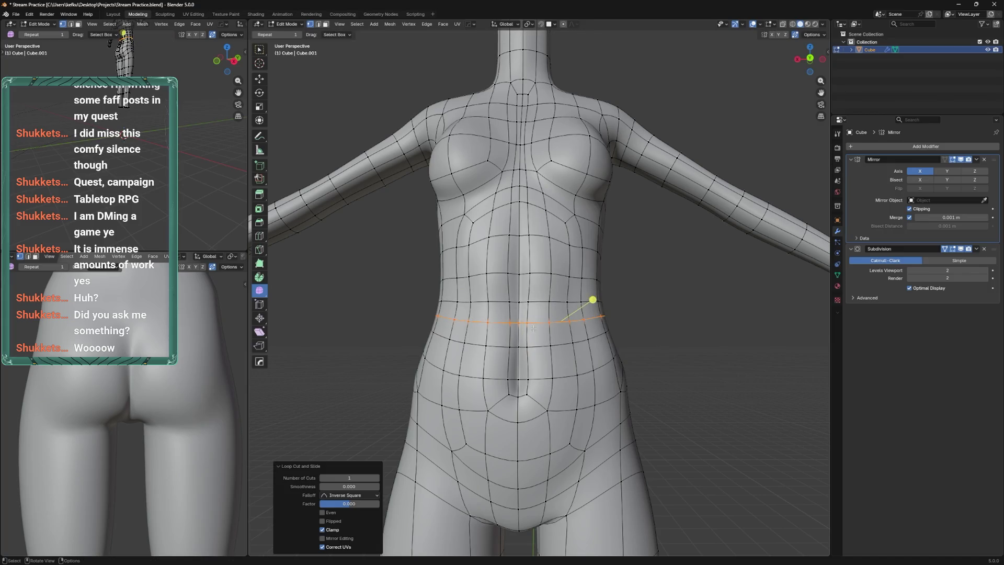
{"action": "left_click", "coordinate": [536, 331]}
{"action": "left_click", "coordinate": [539, 344]}
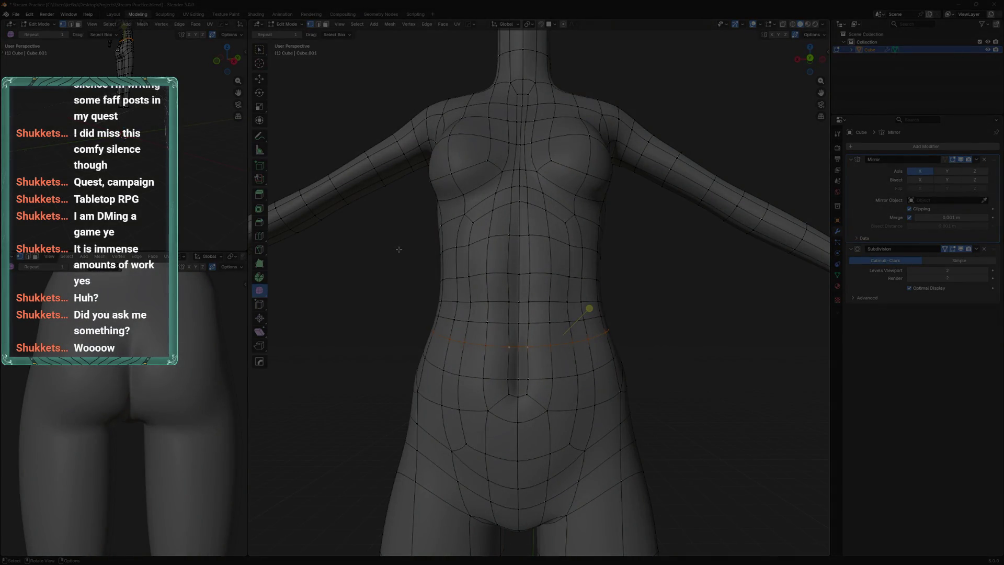
{"action": "left_click", "coordinate": [398, 250]}
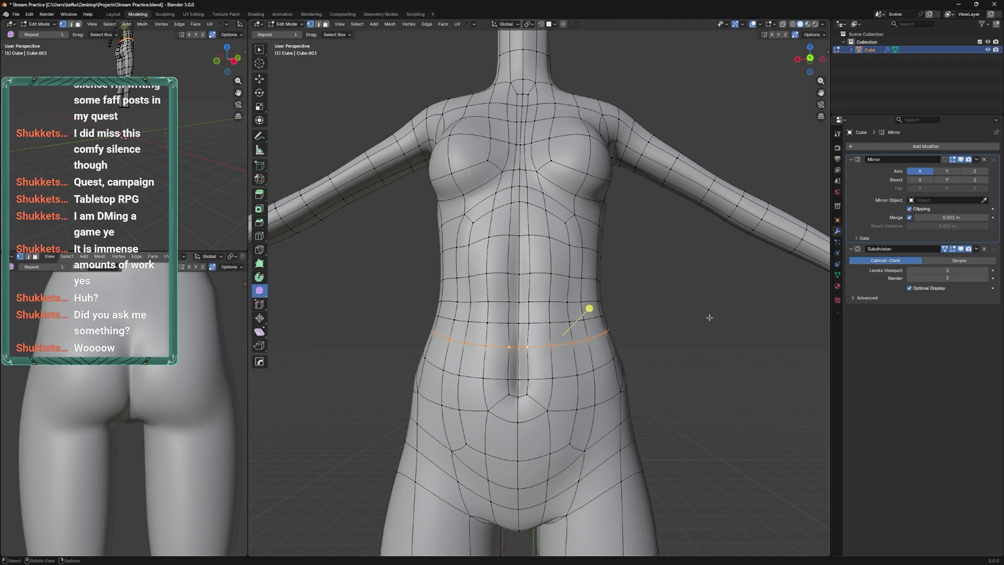
Move one torso vertex and slide another along its edge
{"action": "left_click_drag", "start_coordinate": [594, 293], "coordinate": [617, 330]}
{"action": "key", "text": "g"}
{"action": "left_click", "coordinate": [607, 339]}
{"action": "key", "text": "shift+v"}
{"action": "left_click", "coordinate": [619, 323]}
Dissolve the extra waist edge loop
{"action": "left_click", "coordinate": [586, 378]}
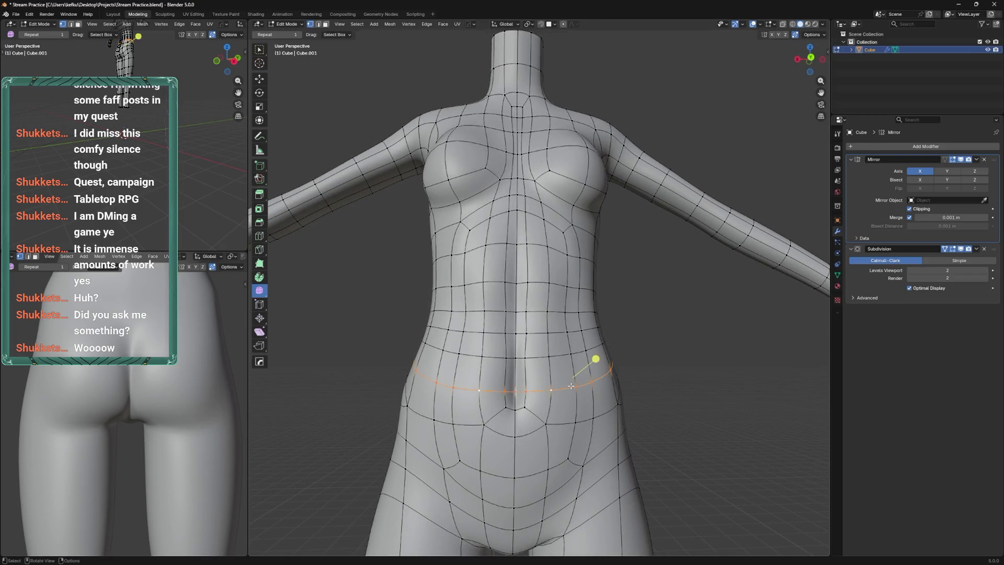
{"action": "key", "text": "g"}
{"action": "key", "text": "g"}
{"action": "left_click", "coordinate": [575, 376]}
{"action": "key", "text": "x"}
{"action": "left_click", "coordinate": [541, 342]}
Slide the remaining waist loop higher and save the file
{"action": "left_click", "coordinate": [542, 346]}
{"action": "key", "text": "g"}
{"action": "key", "text": "g"}
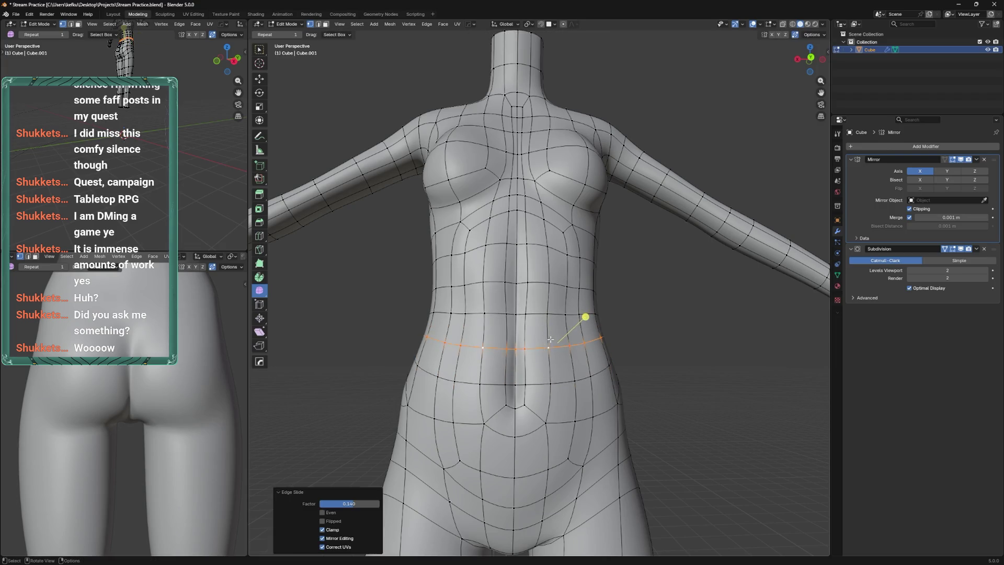
{"action": "scroll", "scroll_direction": "up", "scroll_amount": 3}
{"action": "left_click", "coordinate": [545, 363]}
{"action": "key", "text": "g"}
{"action": "key", "text": "g"}
{"action": "left_click", "coordinate": [565, 351]}
{"action": "key", "text": "ctrl+s"}
Move the current selection along the Y axis
{"action": "left_click_drag", "start_coordinate": [565, 351], "coordinate": [471, 321]}
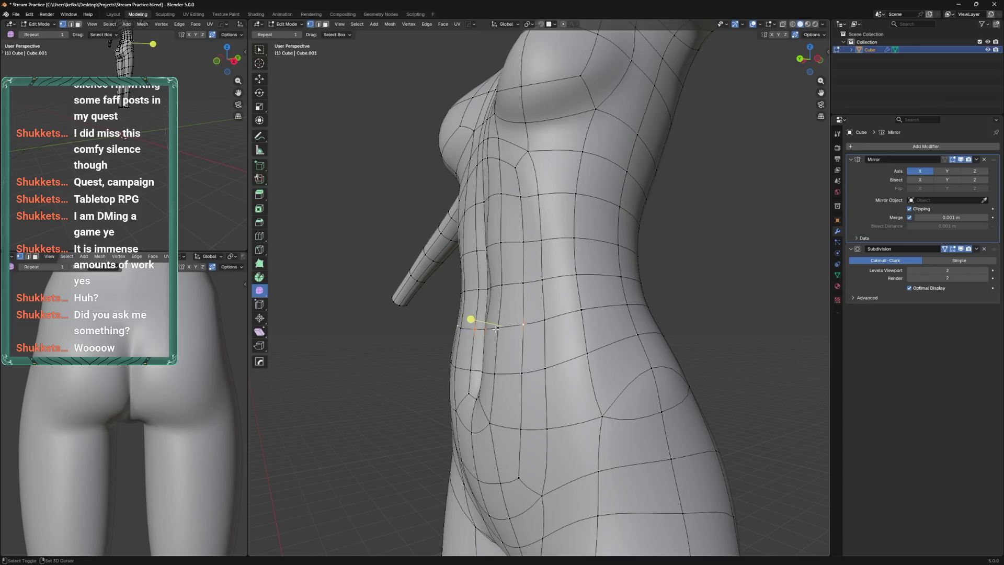
{"action": "key", "text": "g"}
{"action": "key", "text": "y"}
{"action": "left_click", "coordinate": [533, 305]}
Push the front waist vertices 0.011217 m along Y
{"action": "left_click", "coordinate": [480, 370]}
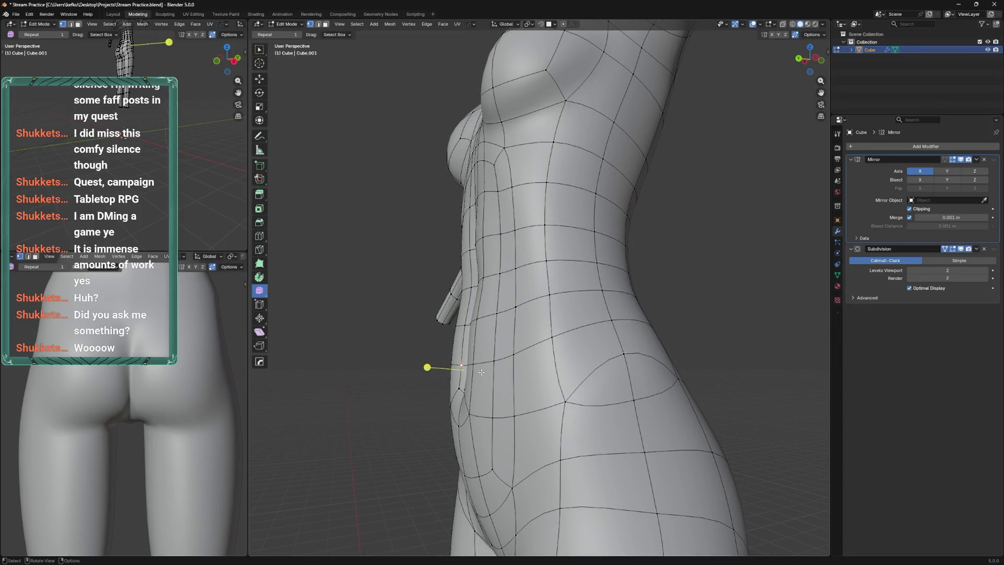
{"action": "left_click_drag", "start_coordinate": [476, 364], "coordinate": [535, 347]}
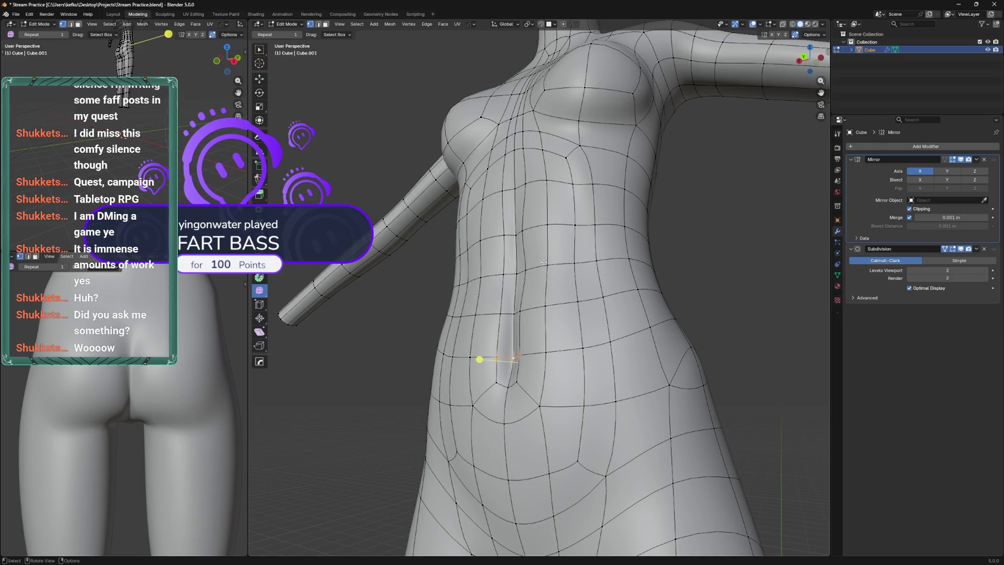
{"action": "left_click_drag", "start_coordinate": [567, 333], "coordinate": [586, 381]}
{"action": "key", "text": "g"}
{"action": "key", "text": "y"}
{"action": "left_click", "coordinate": [581, 367]}
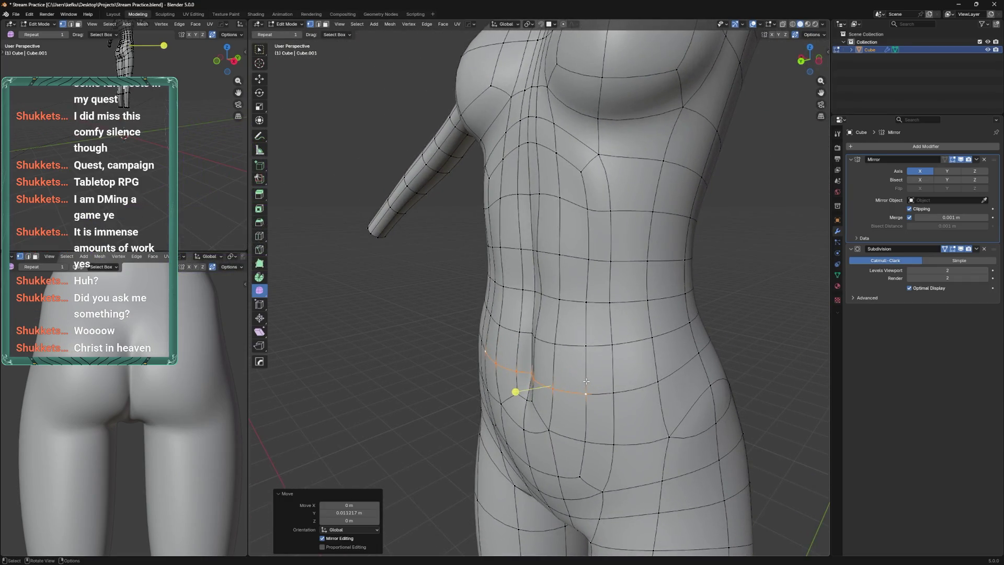
{"action": "left_click_drag", "start_coordinate": [611, 347], "coordinate": [553, 322]}
Flatten a vertex along Y, move it 0.034 m along Y, and save
{"action": "key", "text": "s"}
{"action": "key", "text": "y"}
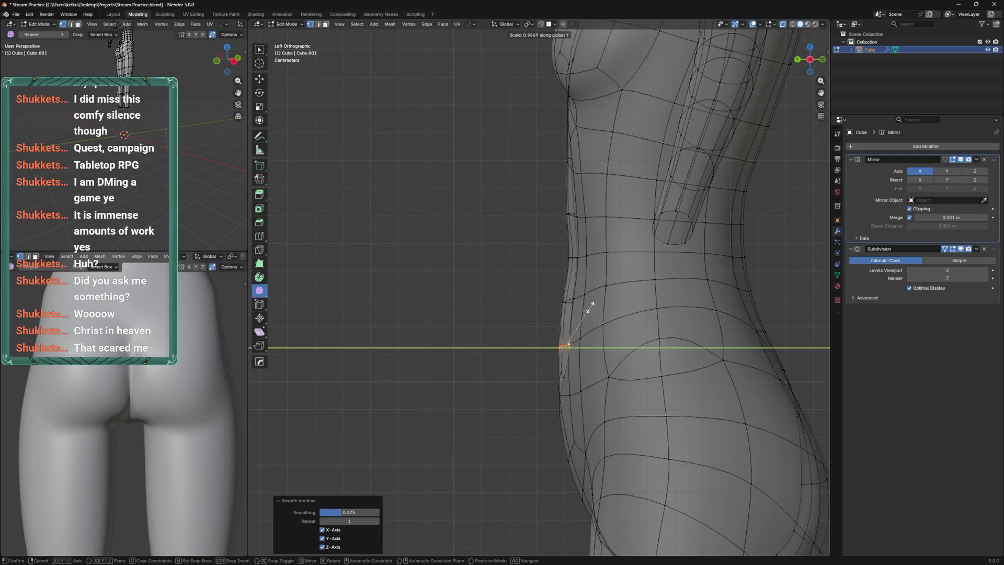
{"action": "key", "text": "Return"}
{"action": "key", "text": "g"}
{"action": "left_click", "coordinate": [570, 330]}
{"action": "left_click_drag", "start_coordinate": [569, 330], "coordinate": [588, 357]}
{"action": "key", "text": "g"}
{"action": "key", "text": "y"}
{"action": "left_click", "coordinate": [627, 345]}
{"action": "key", "text": "ctrl+s"}
Slide a hip vertex and, using X-ray, raise a lower hip vertex slightly
{"action": "left_click", "coordinate": [652, 354]}
{"action": "key", "text": "shift+v"}
{"action": "left_click", "coordinate": [659, 333]}
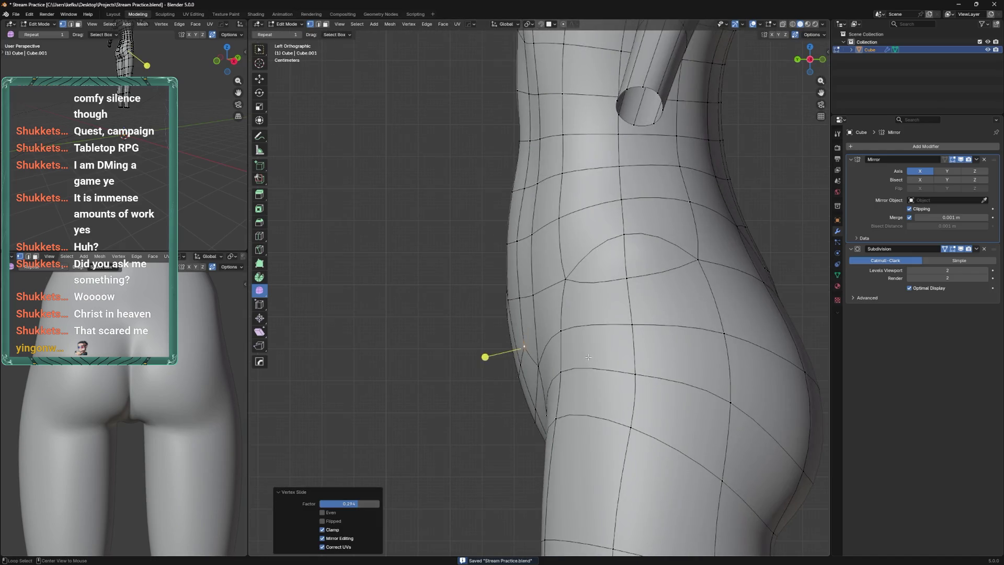
{"action": "key", "text": "alt+z"}
{"action": "left_click", "coordinate": [533, 416]}
{"action": "key", "text": "g"}
{"action": "left_click", "coordinate": [536, 410]}
{"action": "key", "text": "g"}
{"action": "left_click", "coordinate": [537, 414]}
{"action": "left_click_drag", "start_coordinate": [539, 418], "coordinate": [607, 412]}
Select the crotch faces and shift them along Y
{"action": "key", "text": "alt+z"}
{"action": "left_click_drag", "start_coordinate": [555, 361], "coordinate": [633, 424]}
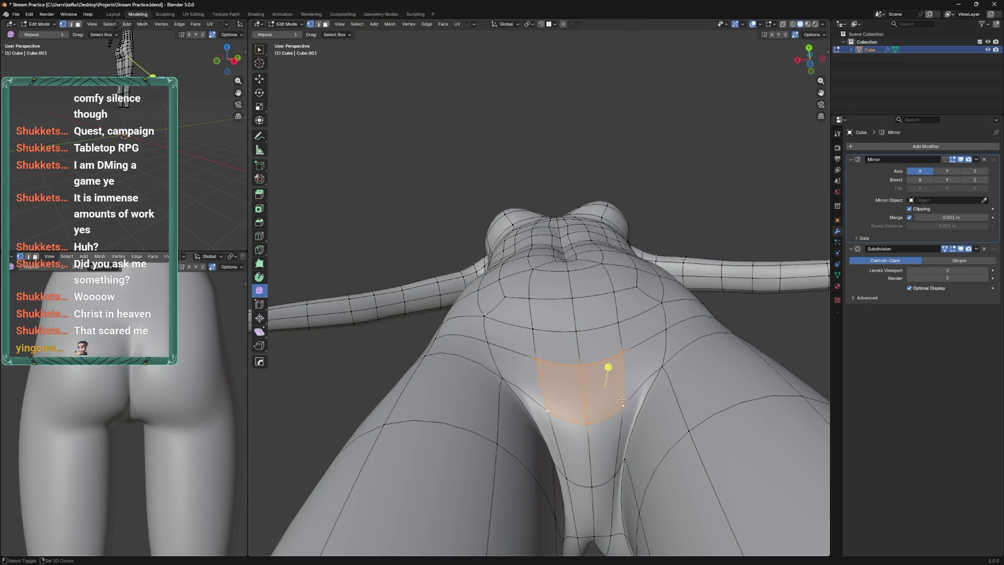
{"action": "left_click_drag", "start_coordinate": [633, 424], "coordinate": [622, 334]}
{"action": "key", "text": "g"}
{"action": "key", "text": "y"}
{"action": "left_click", "coordinate": [624, 324]}
Move individual crotch vertices along Y
{"action": "left_click", "coordinate": [607, 310]}
{"action": "key", "text": "g"}
{"action": "key", "text": "y"}
{"action": "left_click", "coordinate": [607, 285]}
{"action": "key", "text": "g"}
{"action": "key", "text": "y"}
{"action": "left_click", "coordinate": [632, 311]}
{"action": "left_click_drag", "start_coordinate": [631, 311], "coordinate": [617, 485]}
Raise the crotch edge loop along Z
{"action": "left_click_drag", "start_coordinate": [618, 433], "coordinate": [601, 524]}
{"action": "left_click", "coordinate": [595, 461]}
{"action": "scroll", "scroll_direction": "down", "scroll_amount": 3}
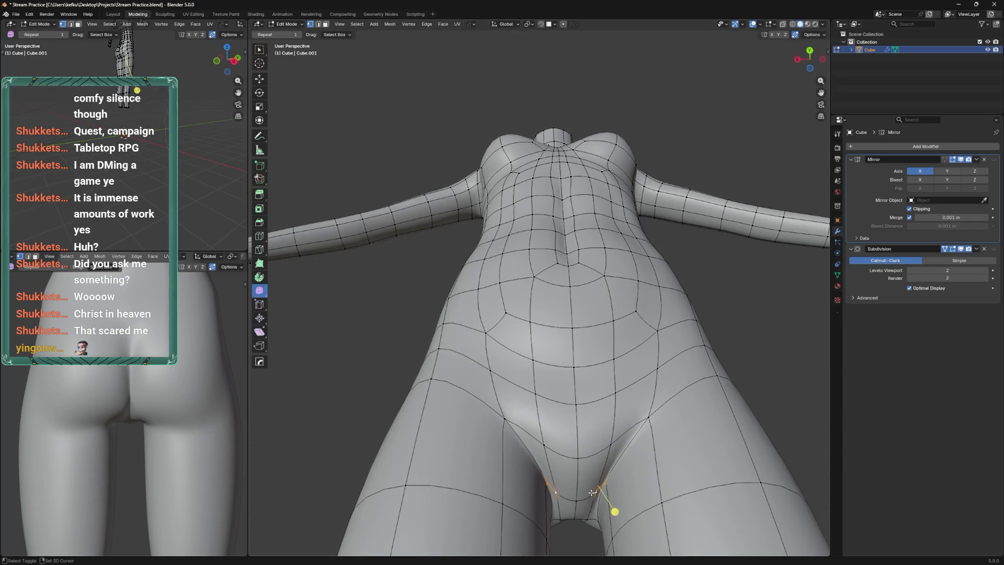
{"action": "key", "text": "g"}
{"action": "key", "text": "z"}
{"action": "left_click", "coordinate": [584, 491]}
{"action": "left_click_drag", "start_coordinate": [584, 491], "coordinate": [566, 442]}
Preview the smoothed body, raise the crotch loop further along Z, and return to Object Mode
{"action": "key", "text": "ctrl+Tab"}
{"action": "key", "text": "ctrl+Tab"}
{"action": "key", "text": "Tab"}
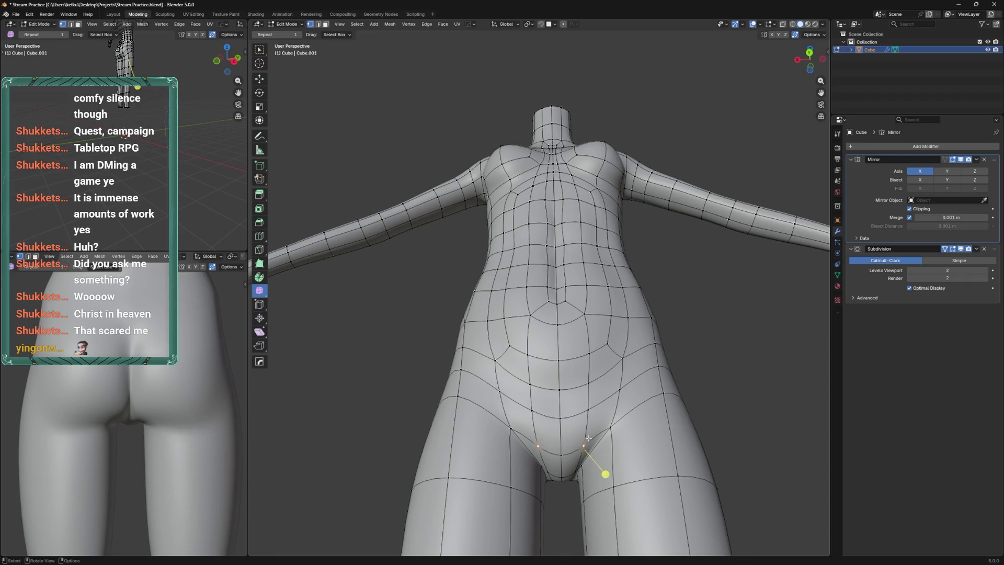
{"action": "key", "text": "g"}
{"action": "key", "text": "z"}
{"action": "left_click", "coordinate": [569, 510]}
{"action": "key", "text": "Tab"}
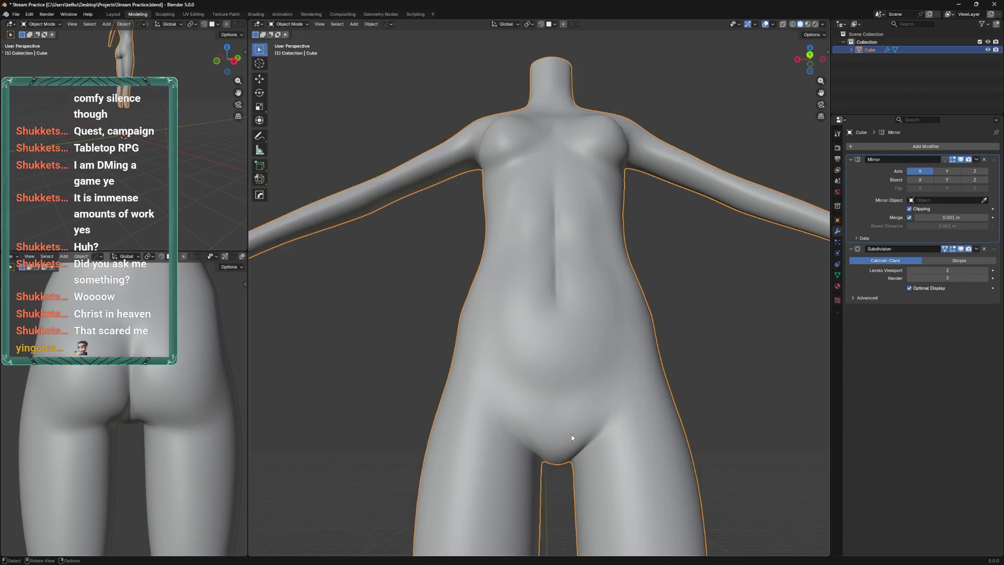
Move the crotch vertex along Z, preview the body and save the file
{"action": "scroll", "scroll_direction": "up", "scroll_amount": 3}
{"action": "key", "text": "Tab"}
{"action": "key", "text": "g"}
{"action": "key", "text": "z"}
{"action": "left_click", "coordinate": [571, 444]}
{"action": "key", "text": "Tab"}
{"action": "left_click_drag", "start_coordinate": [571, 443], "coordinate": [600, 361]}
{"action": "key", "text": "ctrl+s"}
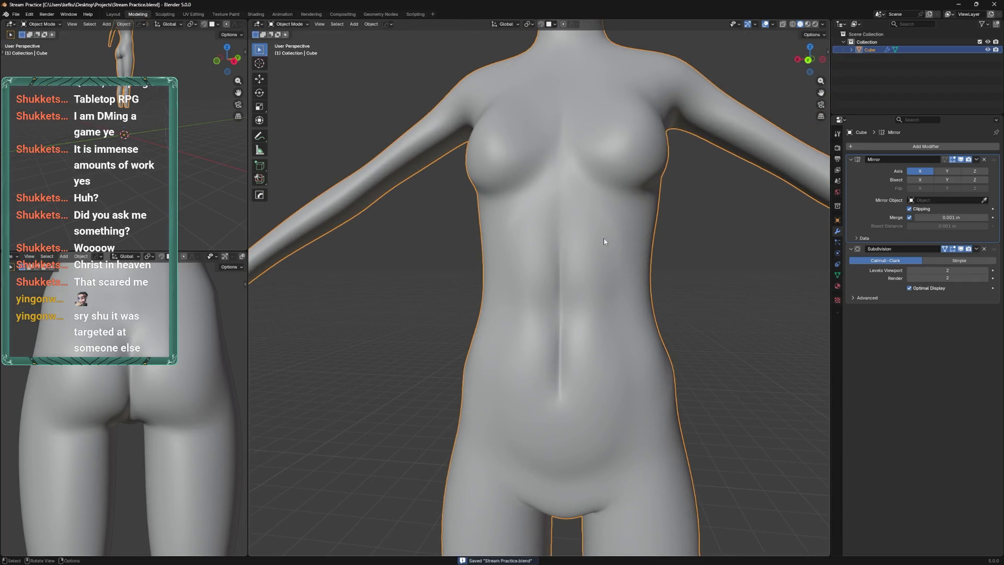
Slide the navel vertex along its edge, then push it along Y to a new depth
{"action": "scroll", "scroll_direction": "up", "scroll_amount": 3}
{"action": "key", "text": "Tab"}
{"action": "scroll", "scroll_direction": "up", "scroll_amount": 3}
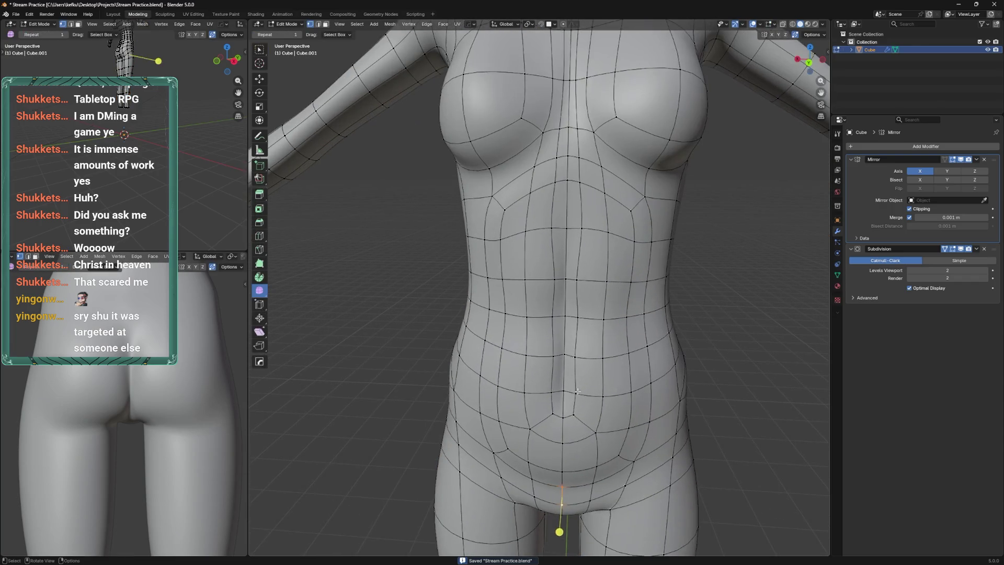
{"action": "scroll", "scroll_direction": "down", "scroll_amount": 3}
{"action": "key", "text": "shift+v"}
{"action": "left_click", "coordinate": [594, 362]}
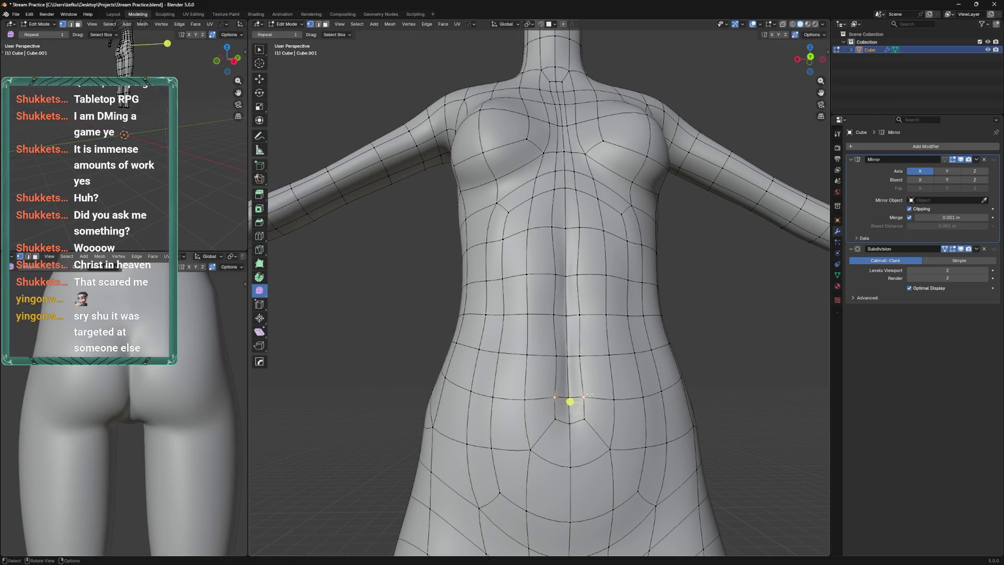
{"action": "left_click_drag", "start_coordinate": [593, 392], "coordinate": [563, 381]}
{"action": "key", "text": "g"}
{"action": "key", "text": "y"}
{"action": "left_click", "coordinate": [586, 331]}
{"action": "key", "text": "Tab"}
{"action": "scroll", "scroll_direction": "down", "scroll_amount": 3}
{"action": "key", "text": "Tab"}
{"action": "scroll", "scroll_direction": "up", "scroll_amount": 3}
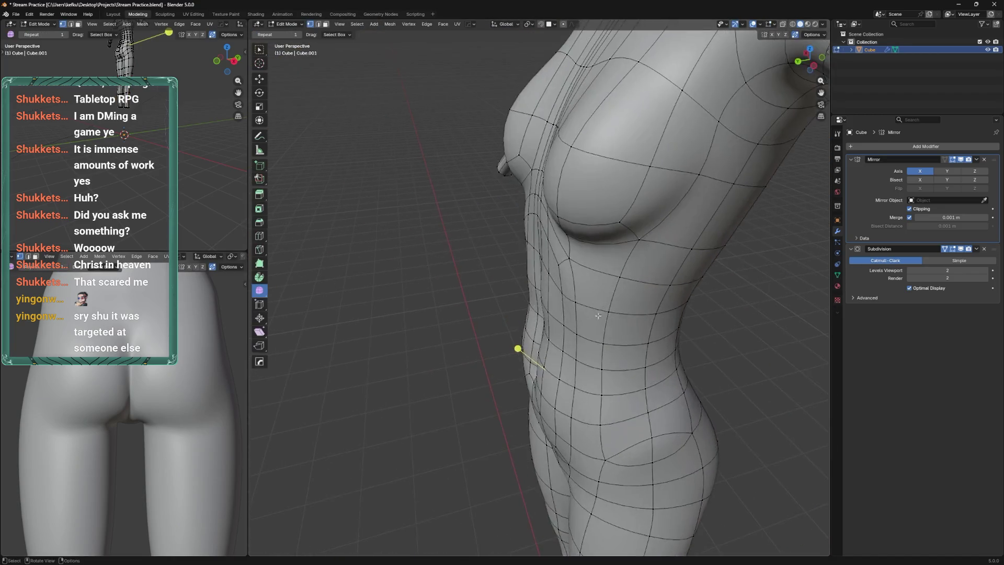
{"action": "key", "text": "Tab"}
{"action": "key", "text": "Tab"}
In left side orthographic view, save and reposition the first waist vertex
{"action": "left_click_drag", "start_coordinate": [594, 348], "coordinate": [575, 387]}
{"action": "key", "text": "KP_1"}
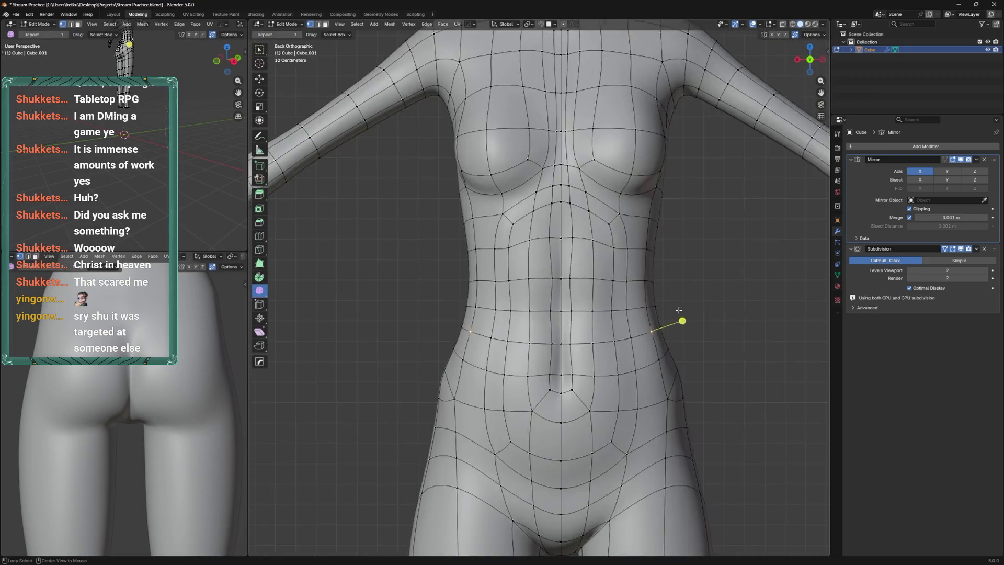
{"action": "key", "text": "ctrl+KP_3"}
{"action": "key", "text": "ctrl+s"}
{"action": "left_click_drag", "start_coordinate": [576, 329], "coordinate": [603, 349]}
{"action": "left_click", "coordinate": [592, 352]}
{"action": "key", "text": "g"}
{"action": "left_click", "coordinate": [590, 354]}
Shift the upper waist vertices slightly forward and lower in side view
{"action": "left_click", "coordinate": [592, 281]}
{"action": "key", "text": "g"}
{"action": "left_click", "coordinate": [589, 281]}
{"action": "key", "text": "g"}
{"action": "left_click", "coordinate": [594, 246]}
{"action": "key", "text": "g"}
{"action": "left_click", "coordinate": [594, 212]}
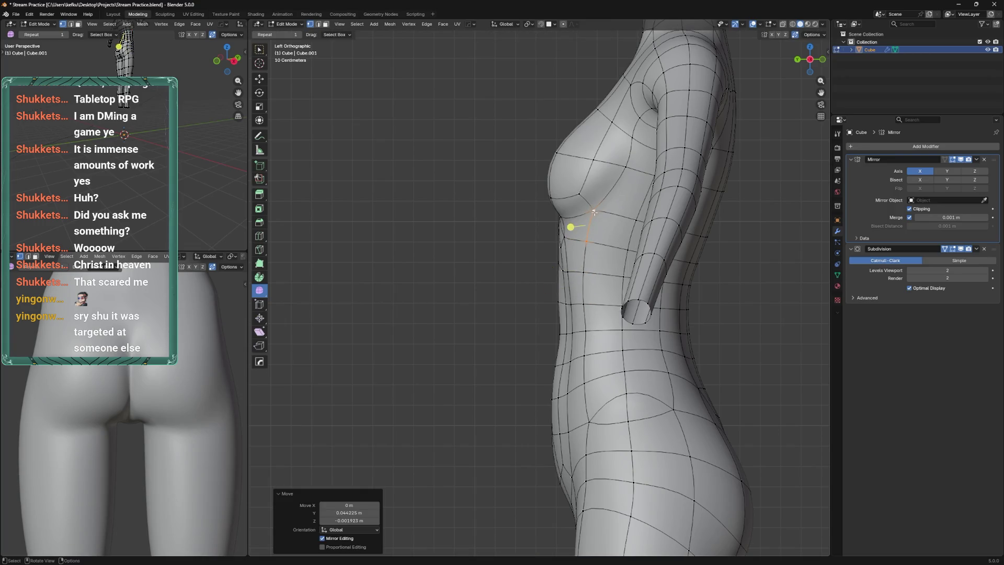
Reposition the hip-line vertex and the lower hip vertex below it
{"action": "key", "text": "g"}
{"action": "left_click", "coordinate": [596, 270]}
{"action": "left_click", "coordinate": [585, 304]}
{"action": "left_click", "coordinate": [586, 355]}
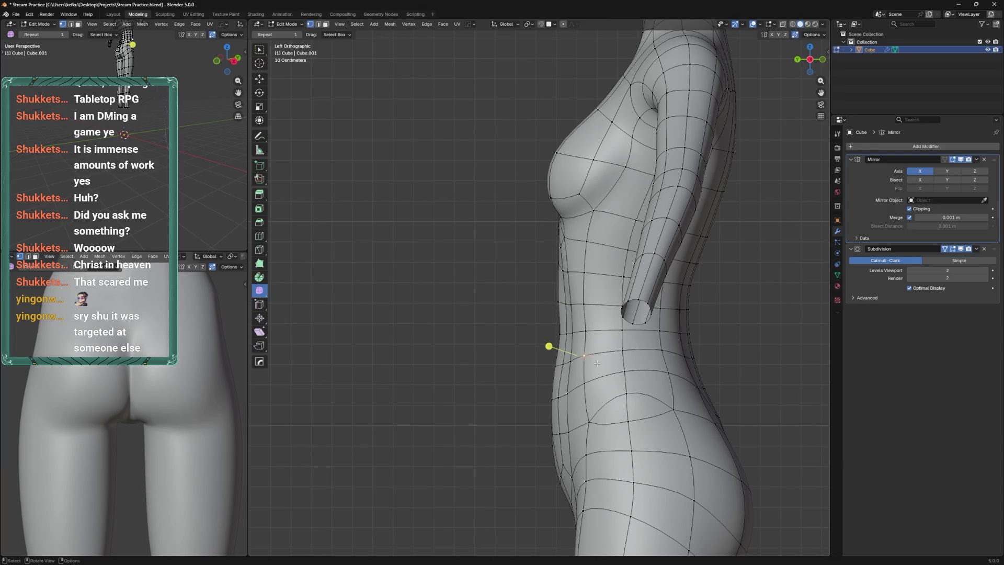
{"action": "key", "text": "g"}
{"action": "left_click", "coordinate": [601, 363]}
{"action": "key", "text": "g"}
{"action": "left_click", "coordinate": [600, 366]}
{"action": "key", "text": "g"}
{"action": "left_click", "coordinate": [596, 382]}
{"action": "left_click", "coordinate": [585, 383]}
Check the torso from the front, save, and move the under-bust vertex in side view
{"action": "key", "text": "KP_1"}
{"action": "left_click", "coordinate": [666, 275]}
{"action": "key", "text": "ctrl+s"}
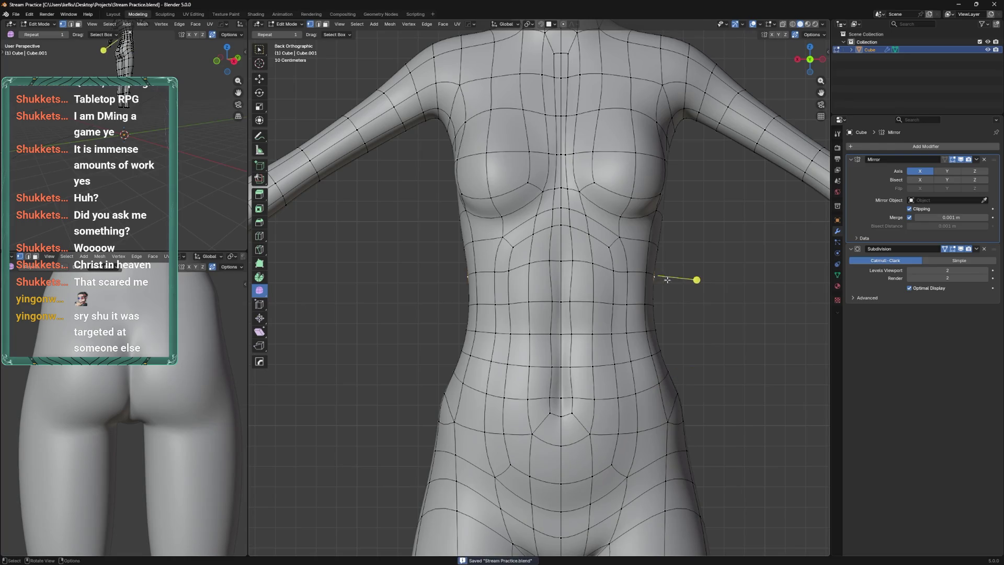
{"action": "key", "text": "ctrl+KP_3"}
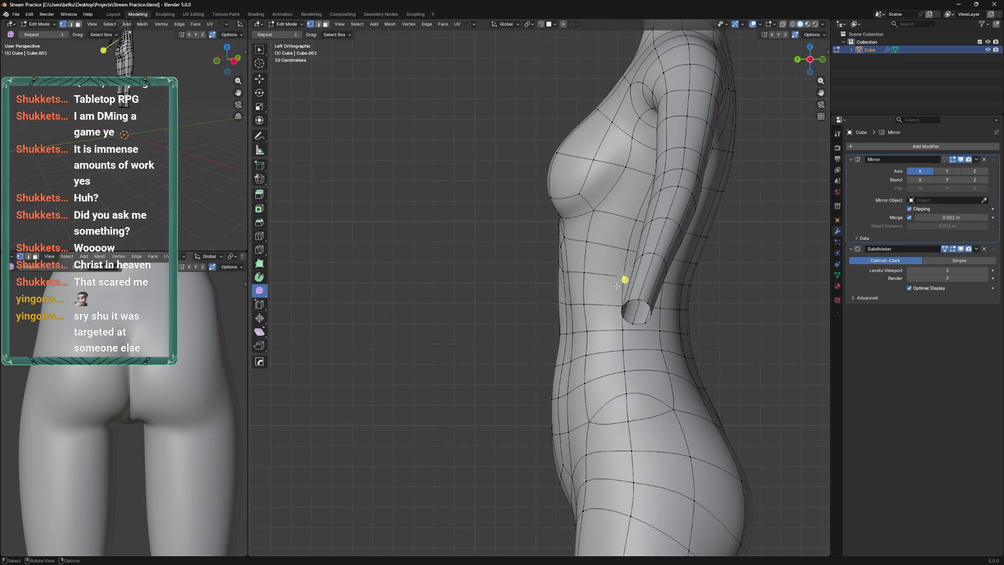
{"action": "left_click", "coordinate": [593, 243]}
{"action": "left_click", "coordinate": [579, 194]}
{"action": "key", "text": "g"}
{"action": "left_click", "coordinate": [586, 186]}
Move the breast vertex along Y and push a lower under-bust vertex 0.015 m along Y
{"action": "left_click", "coordinate": [592, 131]}
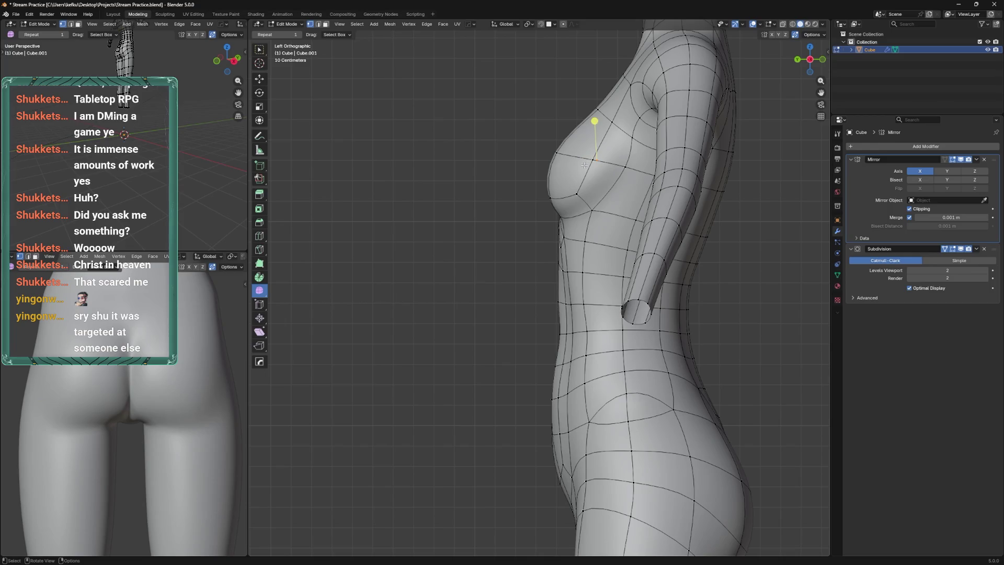
{"action": "key", "text": "g"}
{"action": "key", "text": "y"}
{"action": "left_click", "coordinate": [586, 158]}
{"action": "left_click", "coordinate": [572, 211]}
{"action": "key", "text": "g"}
{"action": "key", "text": "y"}
{"action": "left_click", "coordinate": [575, 188]}
In back orthographic view, pull the side-bust vertex inward about 0.064 m along X
{"action": "key", "text": "ctrl+KP_1"}
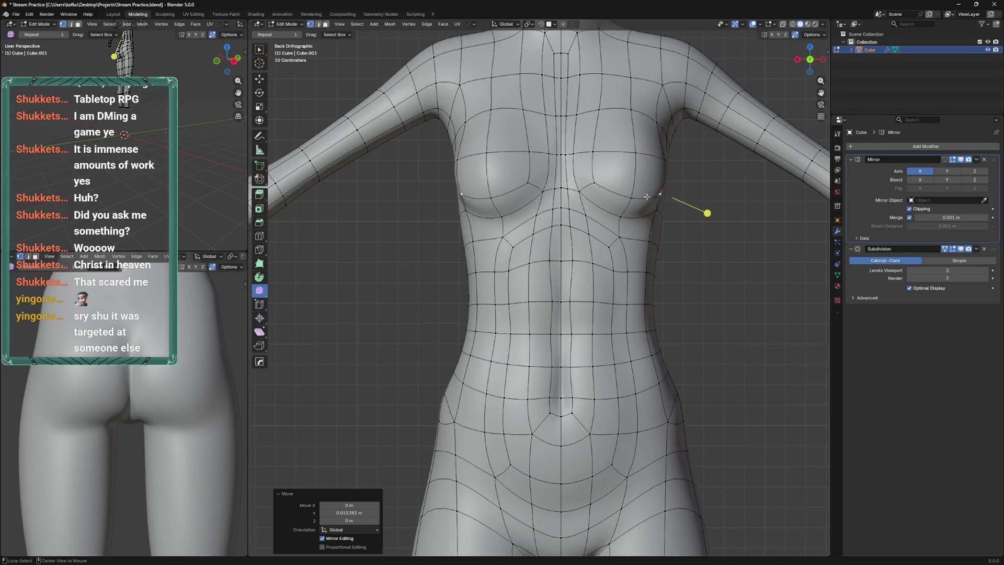
{"action": "key", "text": "g"}
{"action": "key", "text": "x"}
{"action": "left_click", "coordinate": [665, 220]}
Slide a waist vertex along its edge at a 0.114 factor
{"action": "scroll", "scroll_direction": "down", "scroll_amount": 3}
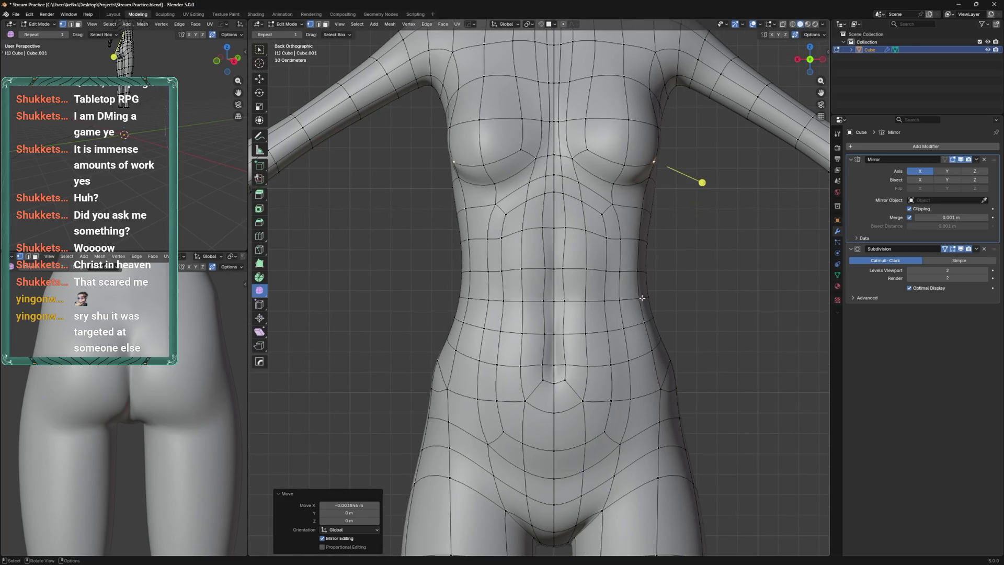
{"action": "left_click_drag", "start_coordinate": [642, 298], "coordinate": [633, 241]}
{"action": "left_click", "coordinate": [637, 286]}
{"action": "key", "text": "shift+v"}
{"action": "left_click", "coordinate": [636, 294]}
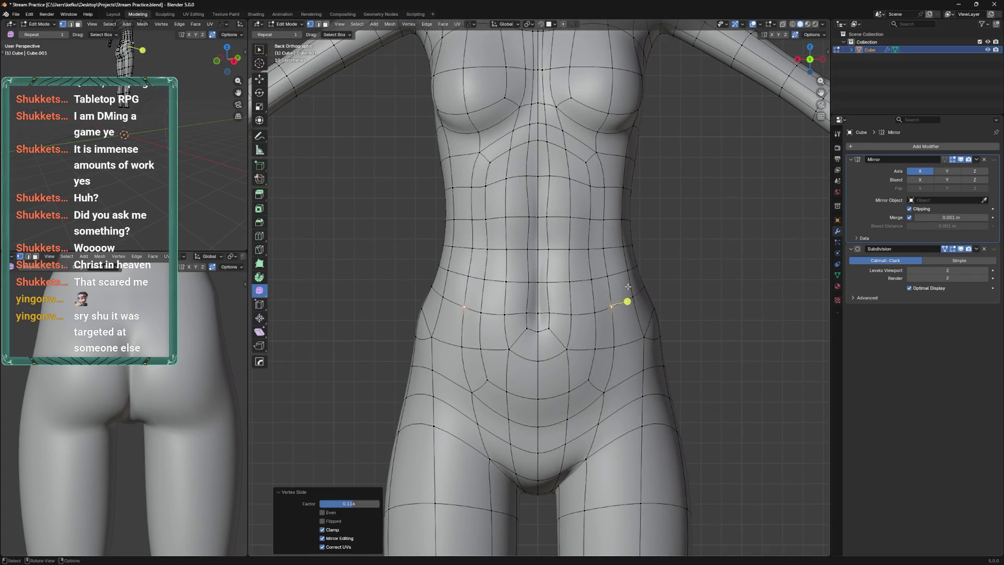
Toggle the body into sculpting and back out, orbiting to a side view
{"action": "scroll", "scroll_direction": "down", "scroll_amount": 3}
{"action": "key", "text": "ctrl+Tab"}
{"action": "left_click", "coordinate": [644, 275]}
{"action": "key", "text": "ctrl+Tab"}
{"action": "left_click_drag", "start_coordinate": [570, 272], "coordinate": [581, 292]}
{"action": "scroll", "scroll_direction": "down", "scroll_amount": 3}
{"action": "scroll", "scroll_direction": "up", "scroll_amount": 3}
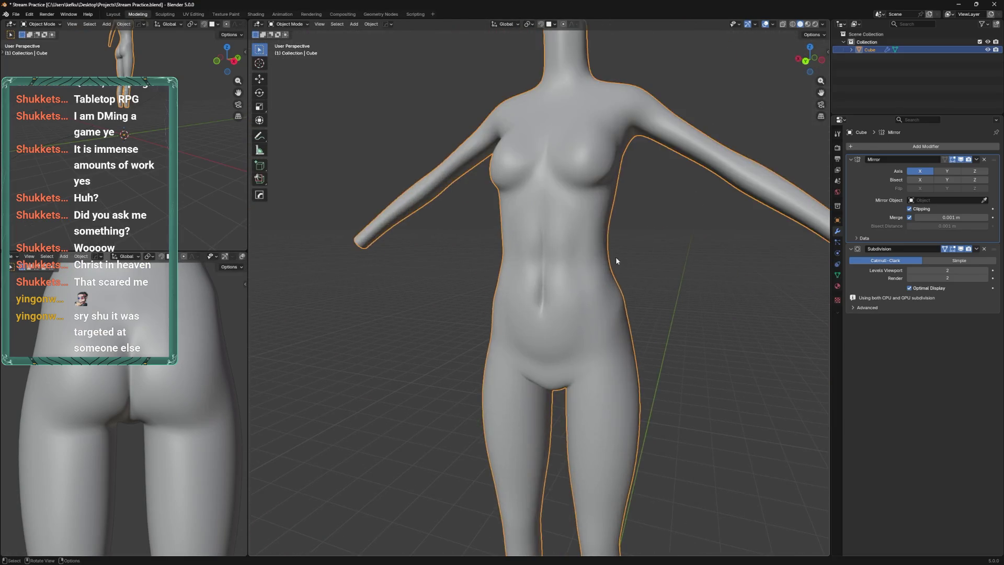
In Sculpt Mode, set Elastic Grab to 195 px and pull the belly shape
{"action": "key", "text": "Tab"}
{"action": "key", "text": "ctrl+Tab"}
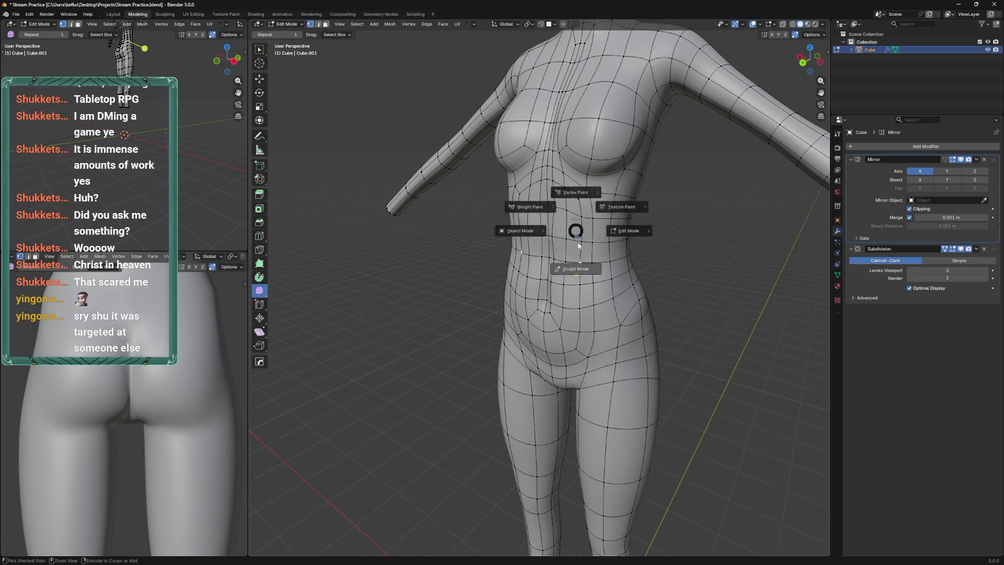
{"action": "left_click", "coordinate": [573, 269]}
{"action": "key", "text": "f"}
{"action": "left_click", "coordinate": [607, 265]}
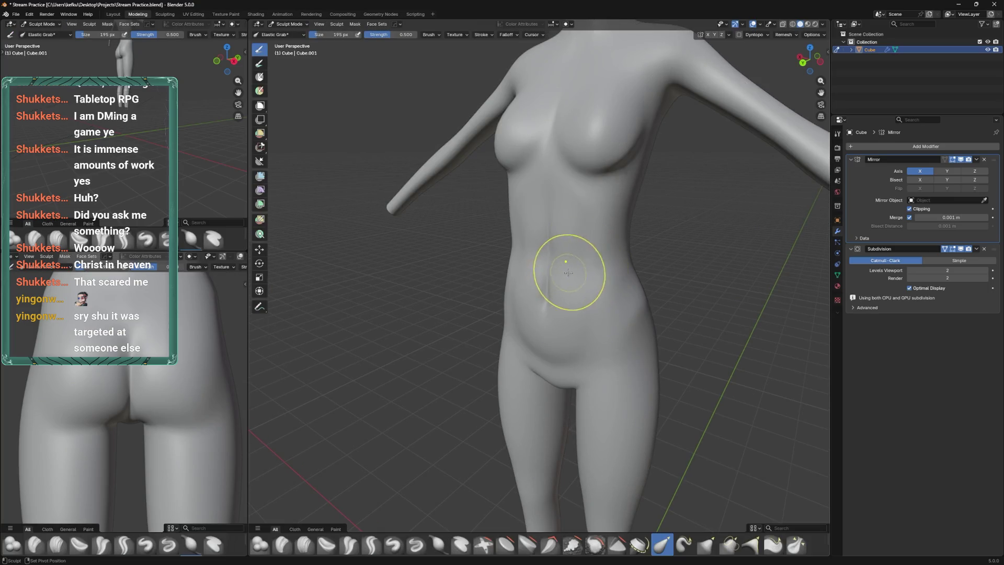
{"action": "left_click_drag", "start_coordinate": [580, 328], "coordinate": [599, 302]}
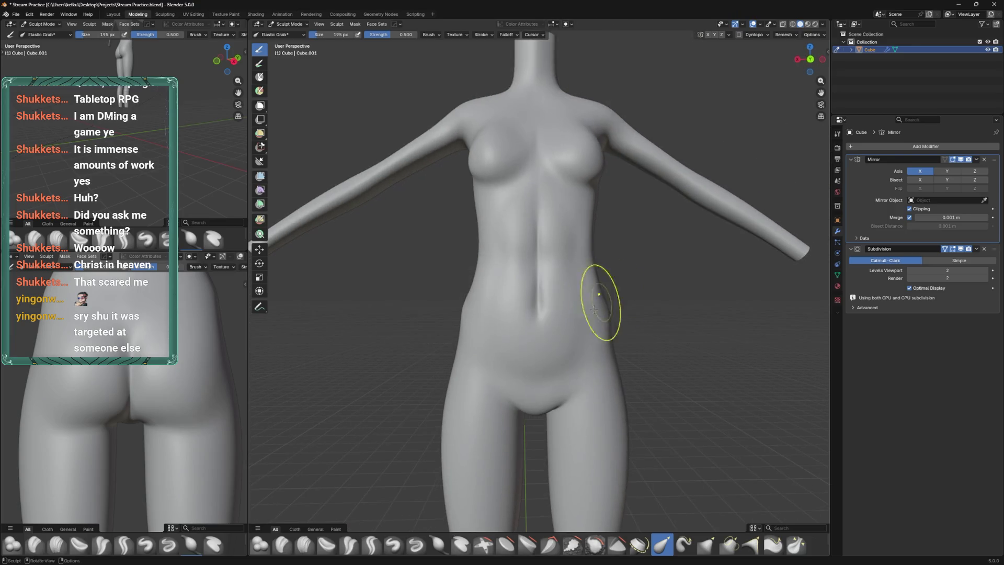
{"action": "left_click_drag", "start_coordinate": [553, 348], "coordinate": [549, 347]}
{"action": "left_click_drag", "start_coordinate": [538, 314], "coordinate": [552, 230]}
{"action": "left_click_drag", "start_coordinate": [553, 230], "coordinate": [605, 231]}
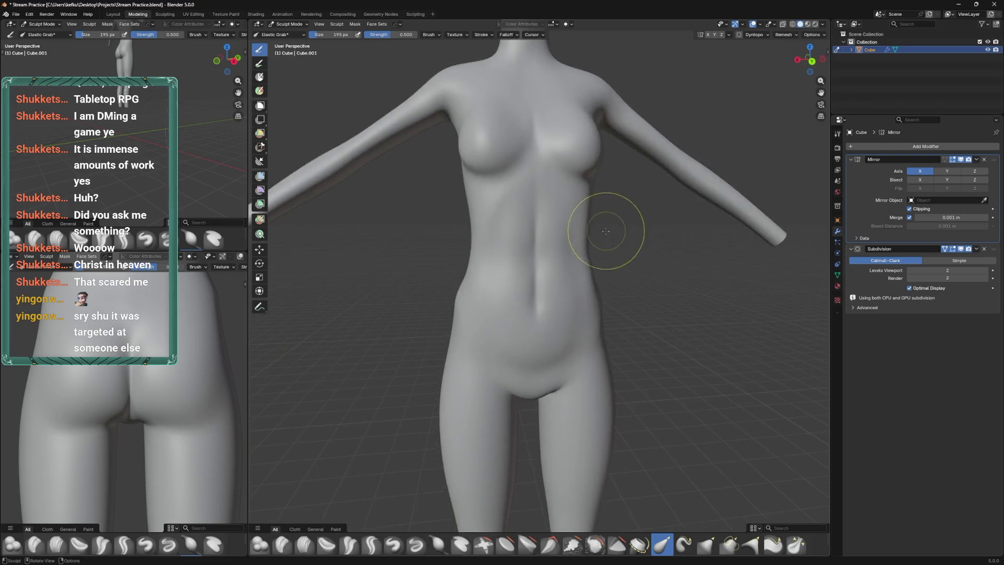
Check the topology in Edit Mode, then resize the brush to 132 px and pick Draw
{"action": "key", "text": "Tab"}
{"action": "left_click_drag", "start_coordinate": [571, 273], "coordinate": [466, 481]}
{"action": "key", "text": "Tab"}
{"action": "left_click", "coordinate": [551, 373]}
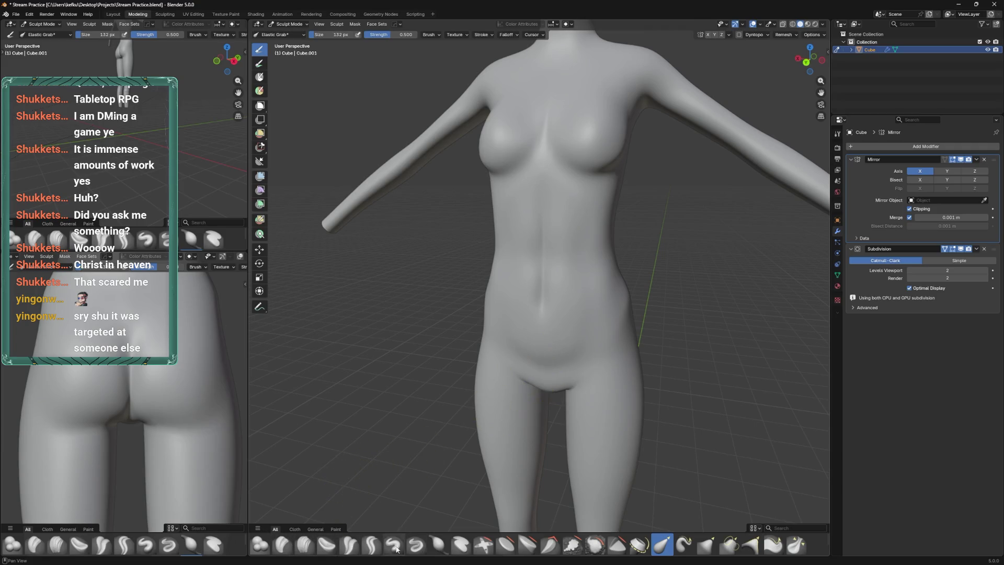
{"action": "left_click", "coordinate": [394, 545]}
{"action": "left_click_drag", "start_coordinate": [544, 308], "coordinate": [545, 288]}
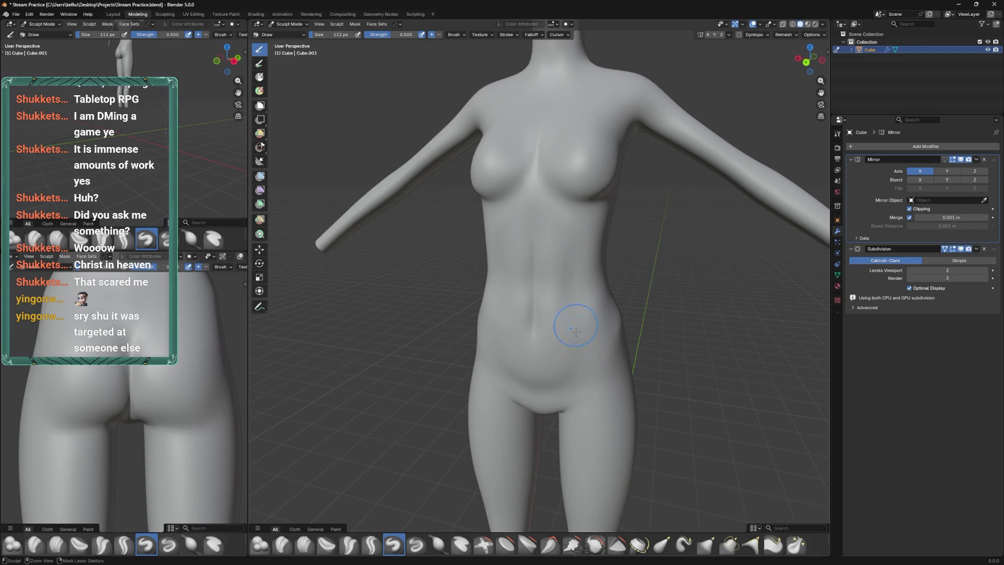
Inspect the sculpted body from below, the side and the front with the shading pie
{"action": "left_click_drag", "start_coordinate": [564, 369], "coordinate": [577, 354]}
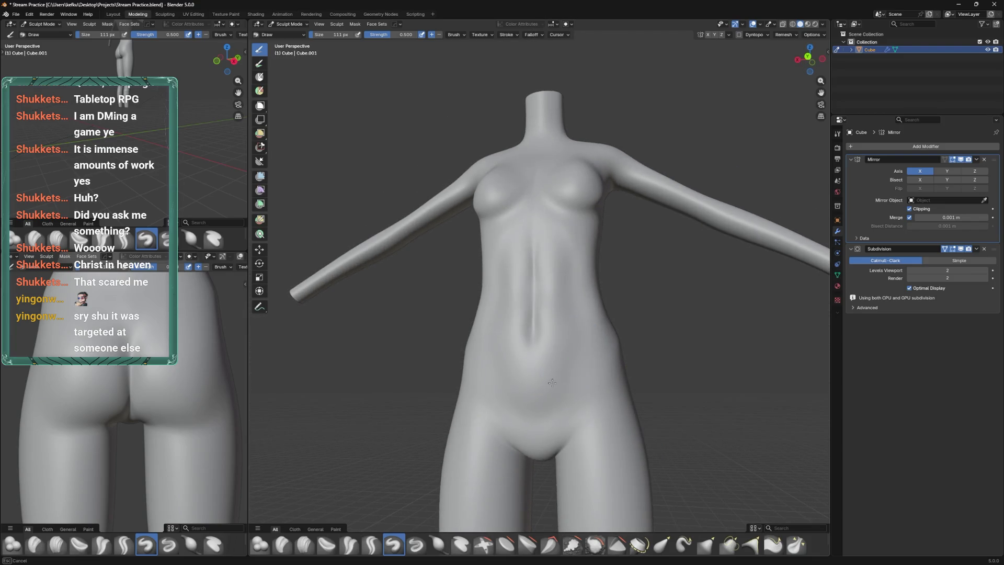
{"action": "key", "text": "z"}
{"action": "left_click_drag", "start_coordinate": [559, 392], "coordinate": [583, 313]}
{"action": "left_click_drag", "start_coordinate": [583, 268], "coordinate": [596, 249]}
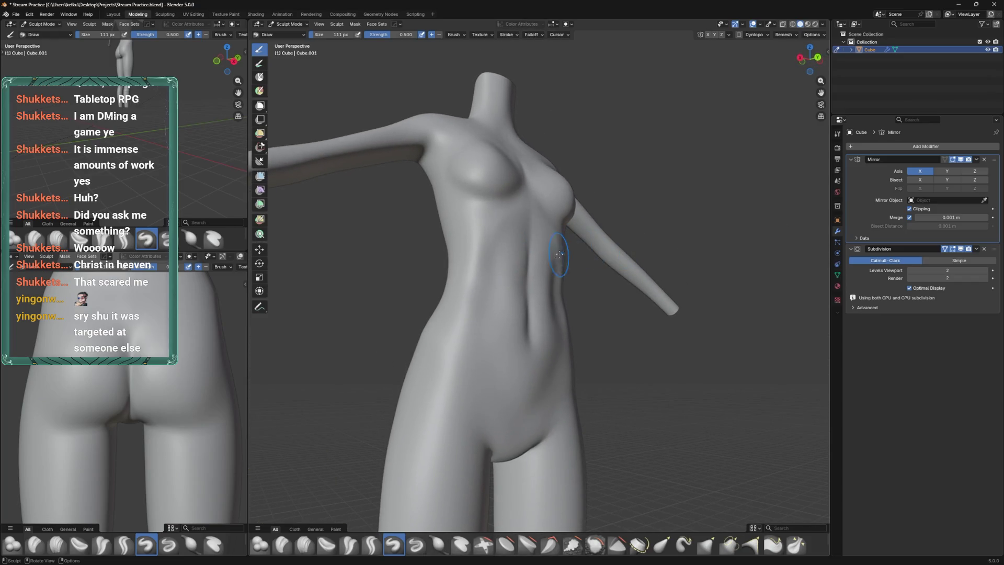
{"action": "left_click_drag", "start_coordinate": [559, 235], "coordinate": [565, 227]}
Return to Edit Mode, confirm the crotch vertex slide and save the file
{"action": "key", "text": "Tab"}
{"action": "left_click_drag", "start_coordinate": [587, 281], "coordinate": [555, 373]}
{"action": "left_click", "coordinate": [554, 373]}
{"action": "key", "text": "ctrl+s"}
Slide the lower waist vertex pair along their edges at a 0.233 factor
{"action": "left_click", "coordinate": [546, 323]}
{"action": "key", "text": "shift+v"}
{"action": "left_click", "coordinate": [547, 340]}
{"action": "key", "text": "shift+v"}
{"action": "left_click", "coordinate": [547, 335]}
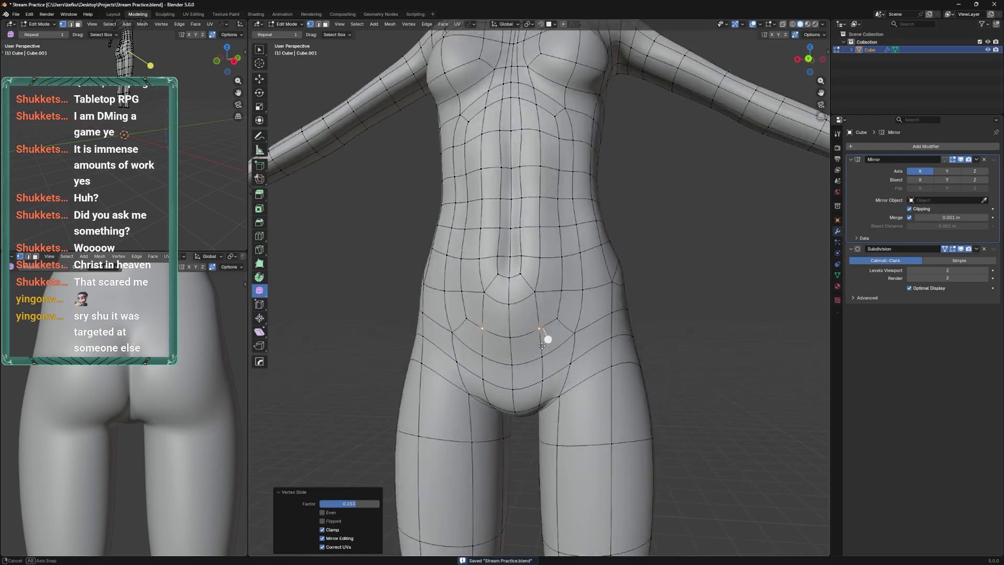
Check the back of the body, save the file, and return to sculpting
{"action": "key", "text": "ctrl+Tab"}
{"action": "left_click_drag", "start_coordinate": [523, 505], "coordinate": [531, 349]}
{"action": "key", "text": "Tab"}
{"action": "key", "text": "ctrl+s"}
{"action": "scroll", "scroll_direction": "up", "scroll_amount": 3}
{"action": "key", "text": "Tab"}
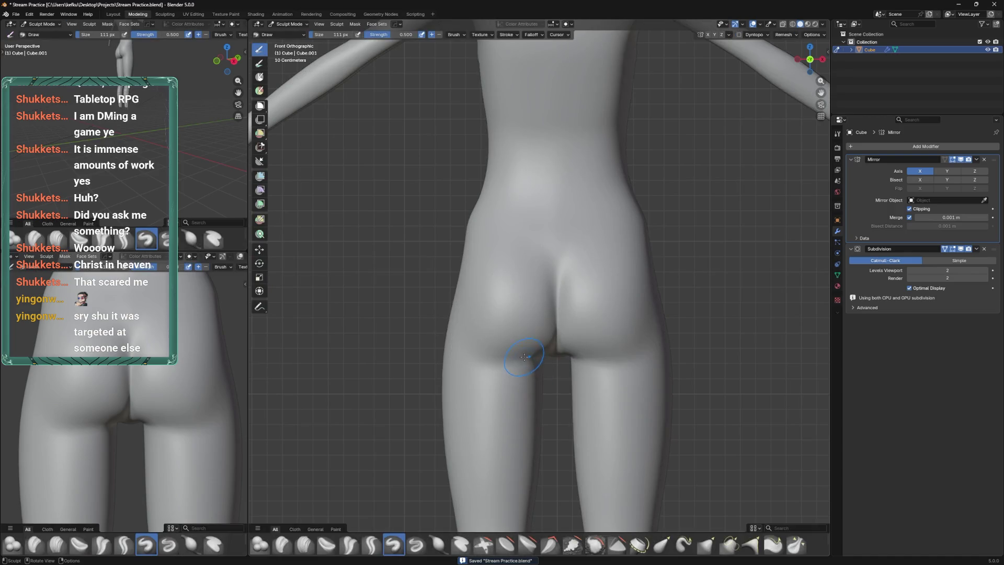
Select the Elastic Grab brush, enlarge it, and turn to a back view
{"action": "key", "text": "Tab"}
{"action": "key", "text": "Tab"}
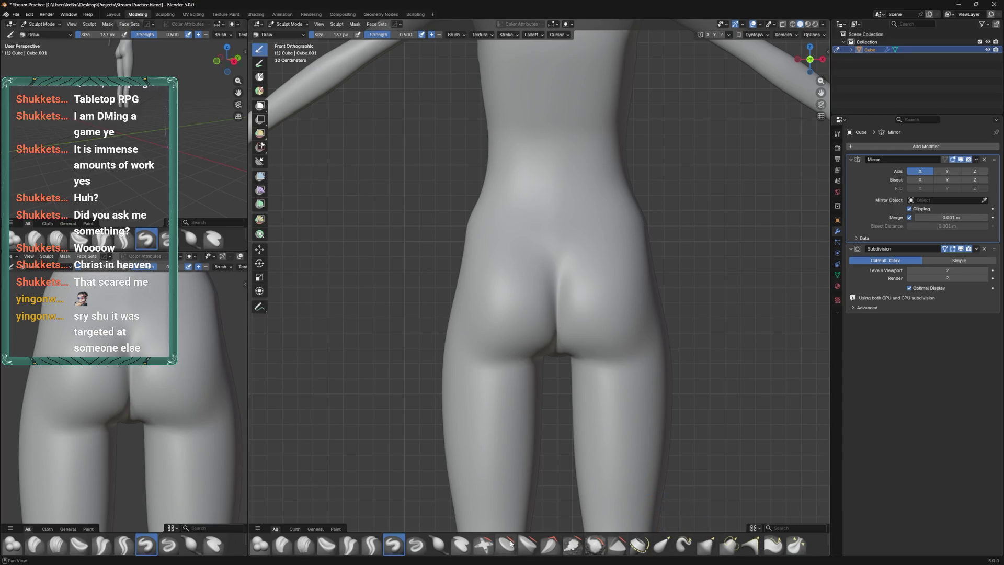
{"action": "left_click", "coordinate": [661, 546]}
{"action": "key", "text": "f"}
{"action": "left_click", "coordinate": [527, 368]}
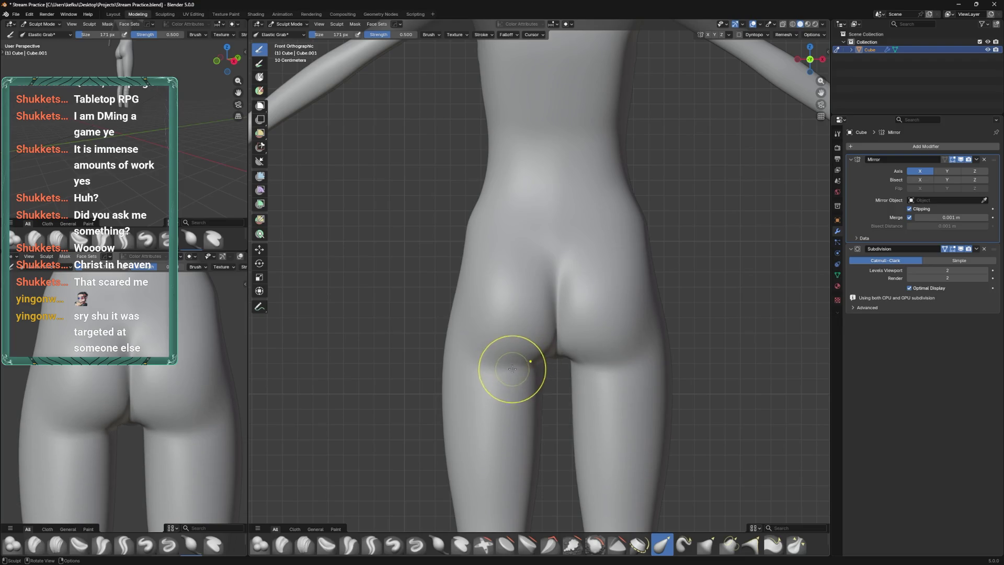
{"action": "key", "text": "Tab"}
{"action": "key", "text": "Tab"}
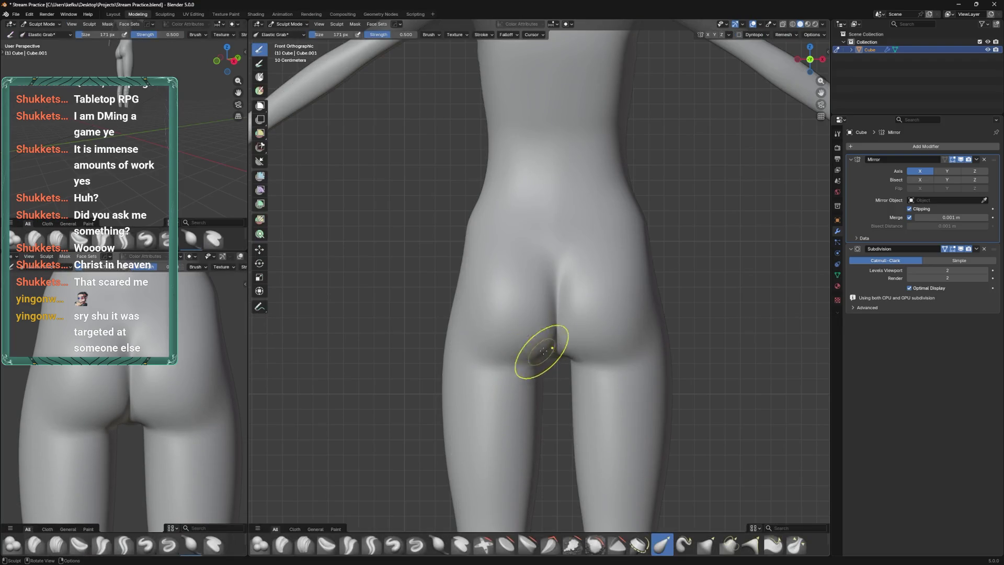
{"action": "key", "text": "ctrl+KP_3"}
{"action": "key", "text": "ctrl+KP_1"}
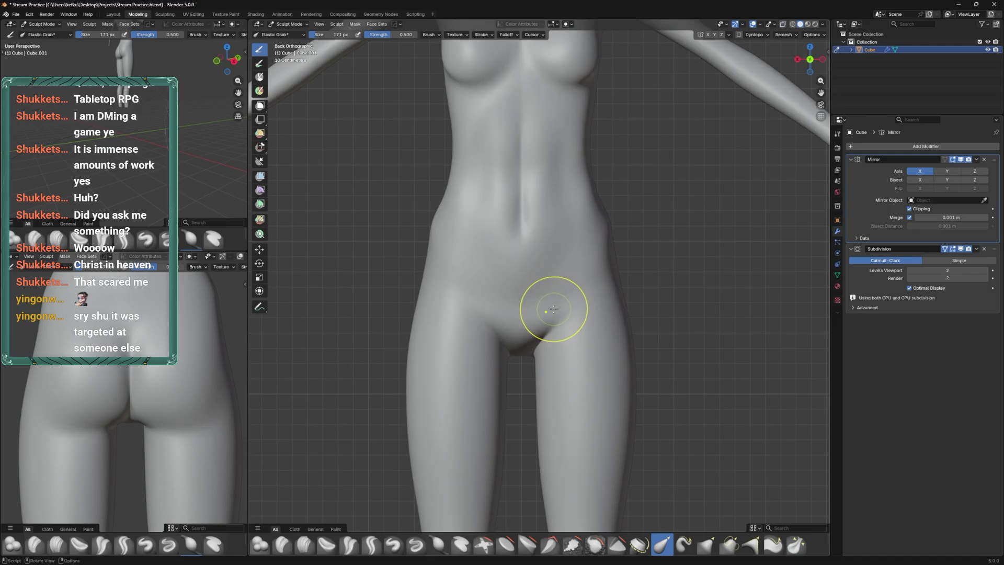
Show the wireframe via Quick Favorites and pull the crotch mesh downward
{"action": "key", "text": "q"}
{"action": "left_click", "coordinate": [597, 369]}
{"action": "left_click_drag", "start_coordinate": [528, 397], "coordinate": [539, 352]}
{"action": "left_click_drag", "start_coordinate": [521, 391], "coordinate": [521, 400]}
{"action": "key", "text": "bracketleft"}
{"action": "key", "text": "bracketleft"}
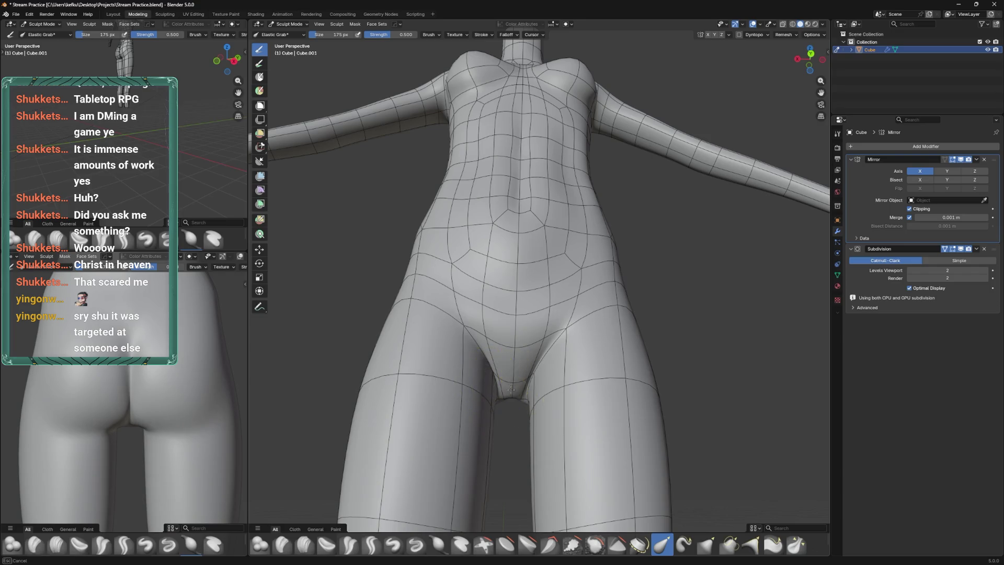
Elastic Grab the lower buttock curve in side view, shrink the brush, and save Stream Practice.blend
{"action": "left_click_drag", "start_coordinate": [512, 389], "coordinate": [507, 340]}
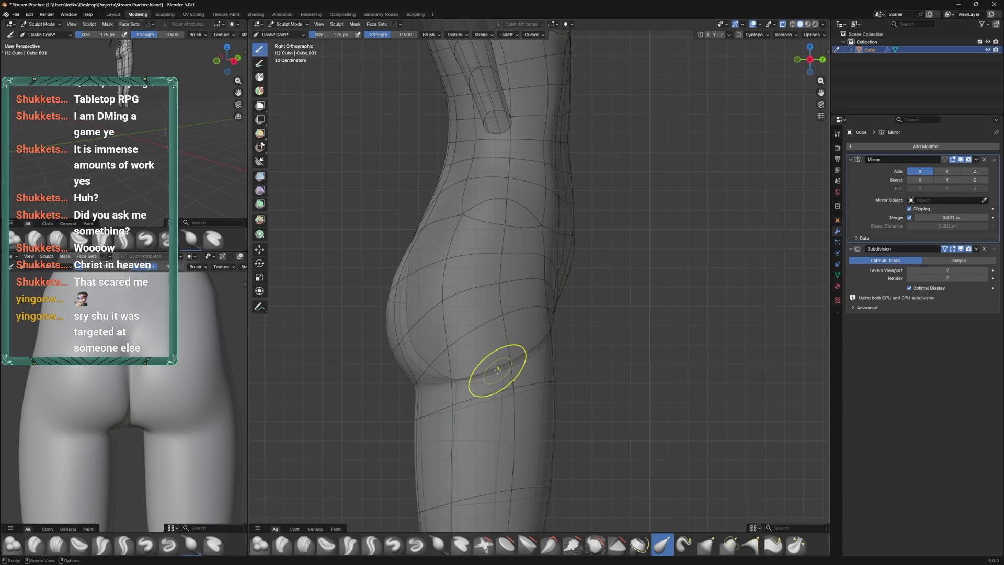
{"action": "left_click_drag", "start_coordinate": [488, 371], "coordinate": [480, 354]}
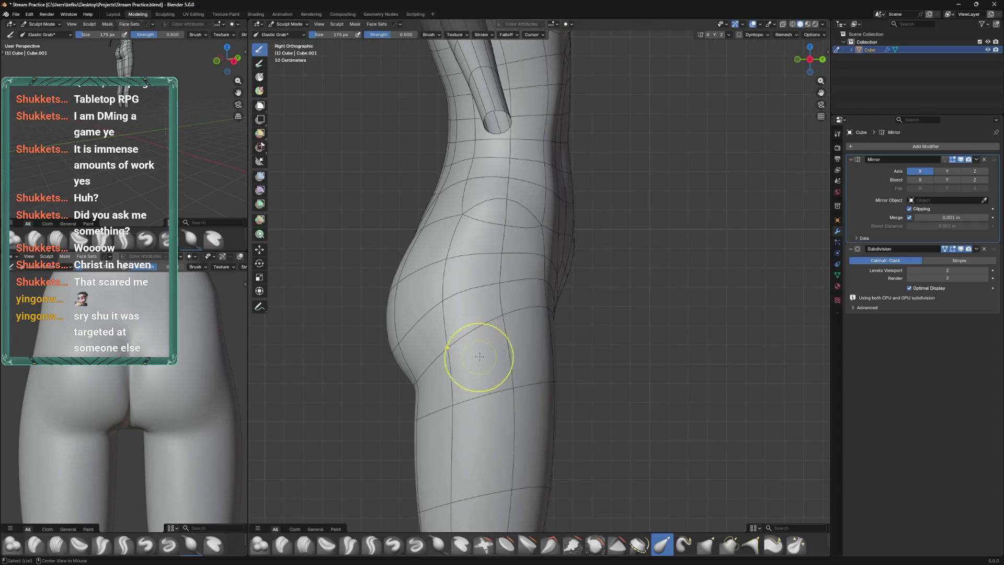
{"action": "left_click_drag", "start_coordinate": [480, 356], "coordinate": [475, 362]}
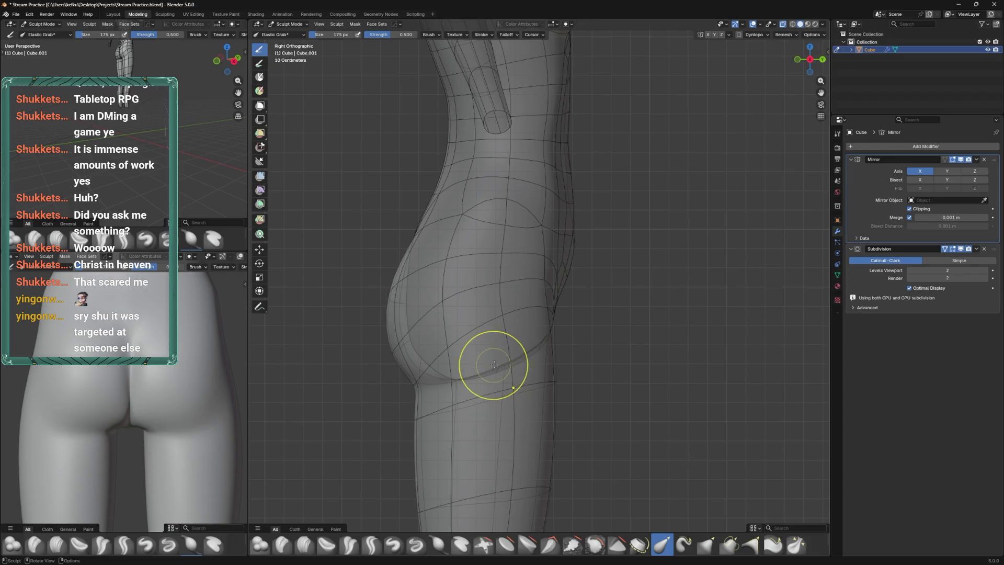
{"action": "left_click_drag", "start_coordinate": [584, 281], "coordinate": [550, 287]}
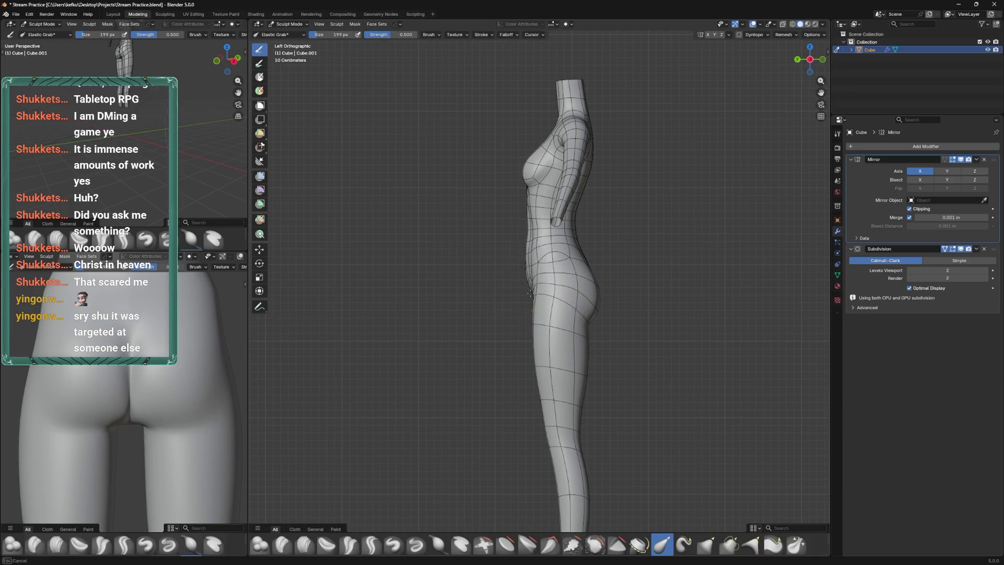
{"action": "key", "text": "f"}
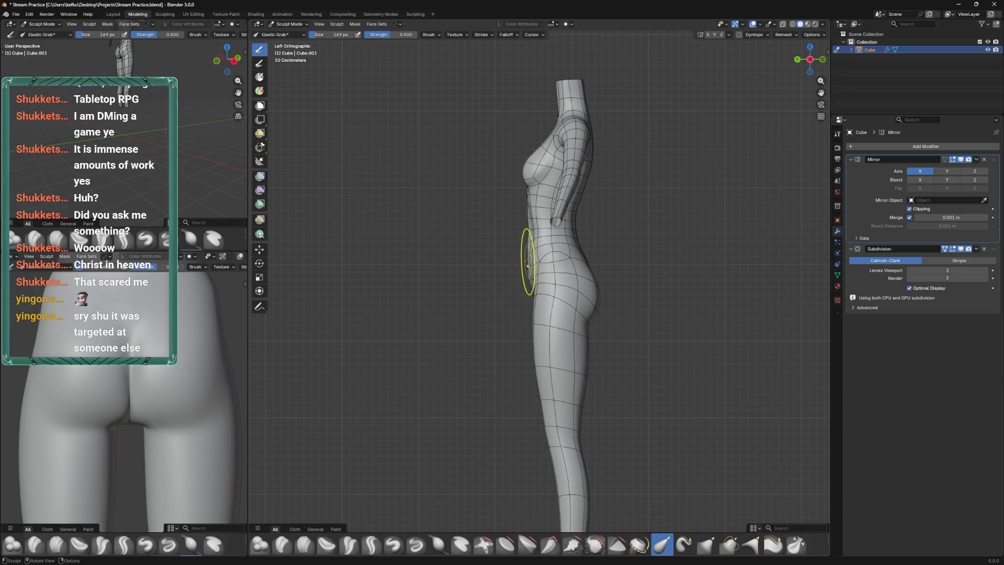
{"action": "left_click_drag", "start_coordinate": [578, 243], "coordinate": [556, 277]}
{"action": "key", "text": "ctrl+s"}
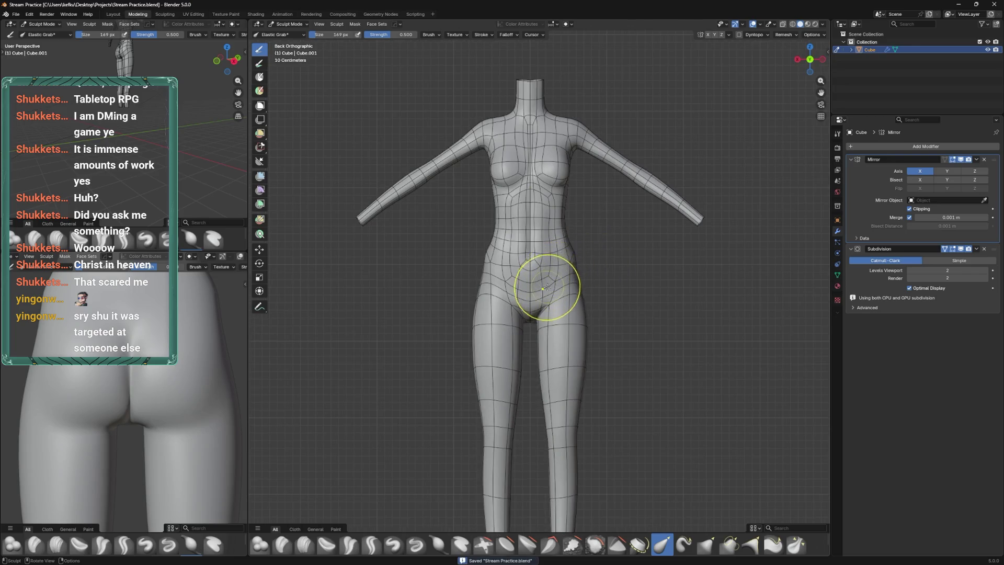
Set the Elastic Grab brush to 98 px, shape the hips from side and back views, and save
{"action": "scroll", "scroll_direction": "up", "scroll_amount": 3}
{"action": "key", "text": "f"}
{"action": "left_click", "coordinate": [561, 329]}
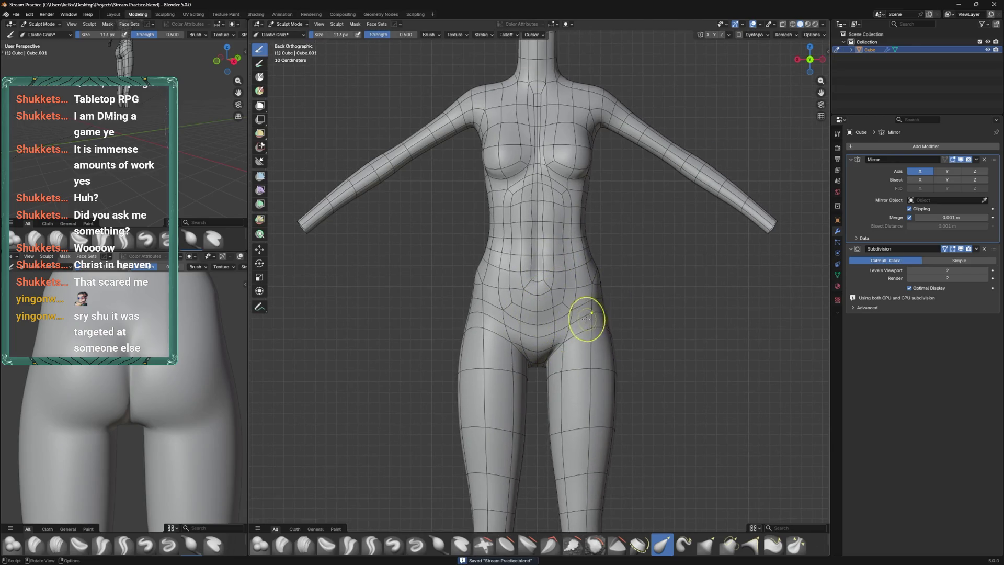
{"action": "left_click_drag", "start_coordinate": [586, 319], "coordinate": [567, 314]}
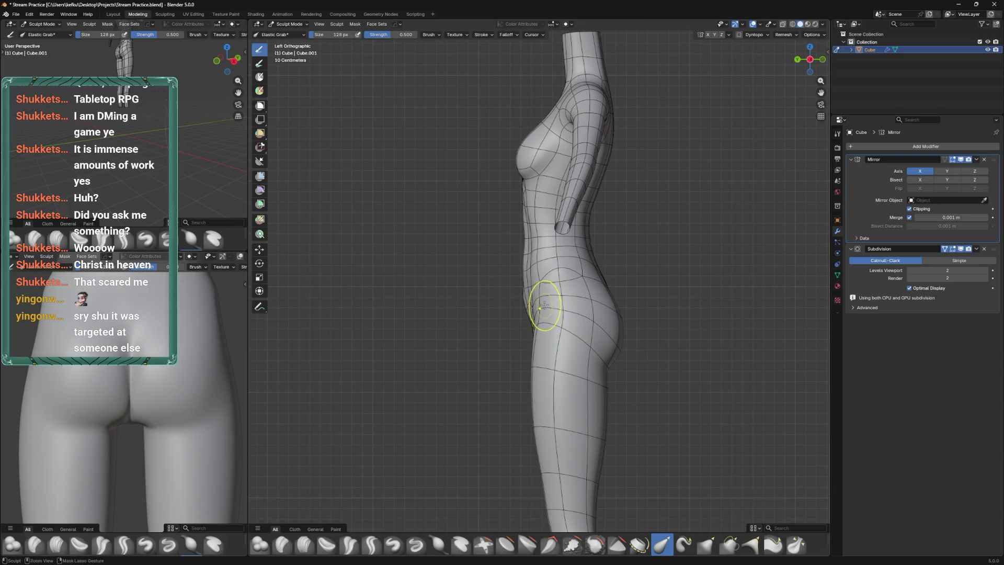
{"action": "left_click_drag", "start_coordinate": [528, 306], "coordinate": [588, 291]}
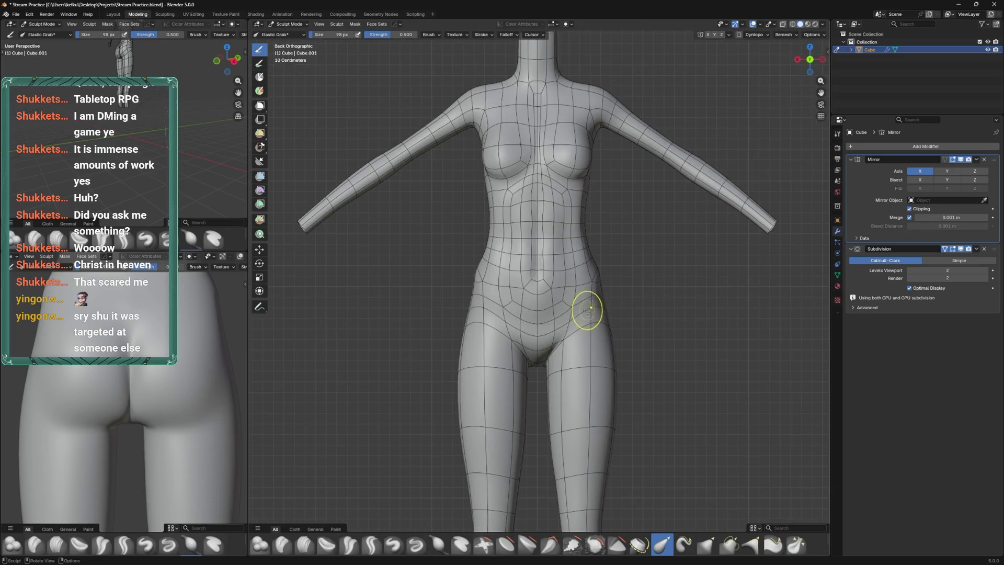
{"action": "left_click_drag", "start_coordinate": [94, 387], "coordinate": [101, 384]}
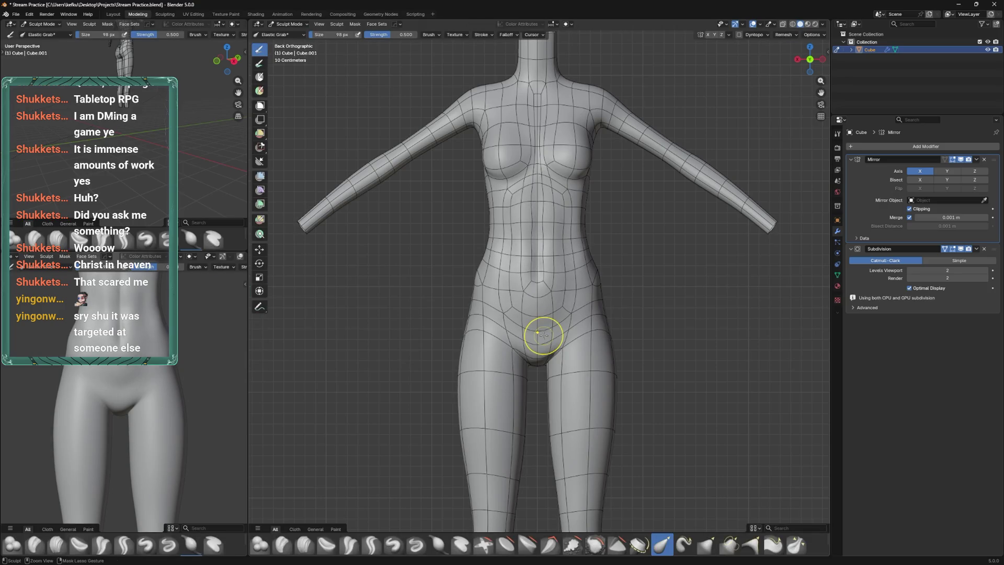
{"action": "key", "text": "ctrl+s"}
Check the body in Object Mode from side and back, then nudge the inner thigh in Sculpt Mode
{"action": "key", "text": "ctrl+Tab"}
{"action": "left_click", "coordinate": [597, 334]}
{"action": "key", "text": "KP_3"}
{"action": "key", "text": "ctrl+KP_1"}
{"action": "key", "text": "ctrl+Tab"}
{"action": "left_click", "coordinate": [572, 363]}
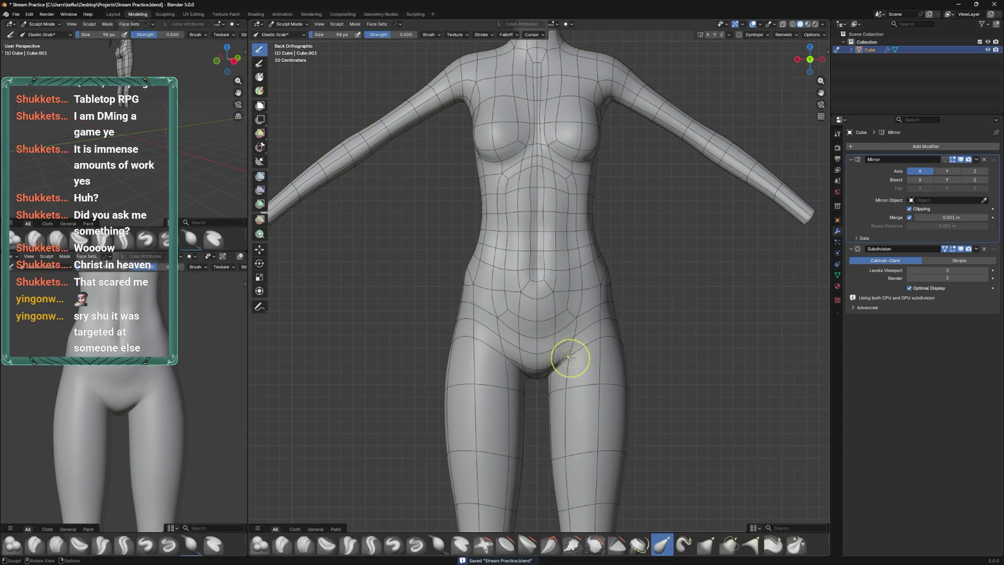
{"action": "left_click_drag", "start_coordinate": [567, 362], "coordinate": [564, 374]}
{"action": "key", "text": "KP_3"}
{"action": "key", "text": "KP_1"}
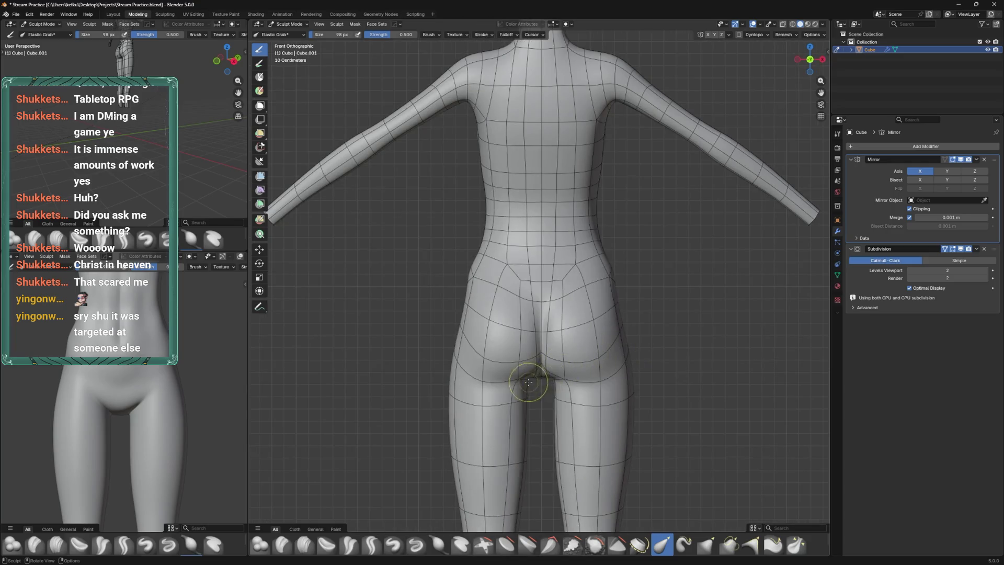
Shrink the Elastic Grab brush to 107 px and stroke the buttock crease, checking from below
{"action": "key", "text": "f"}
{"action": "left_click", "coordinate": [511, 385]}
{"action": "left_click_drag", "start_coordinate": [482, 375], "coordinate": [482, 357]}
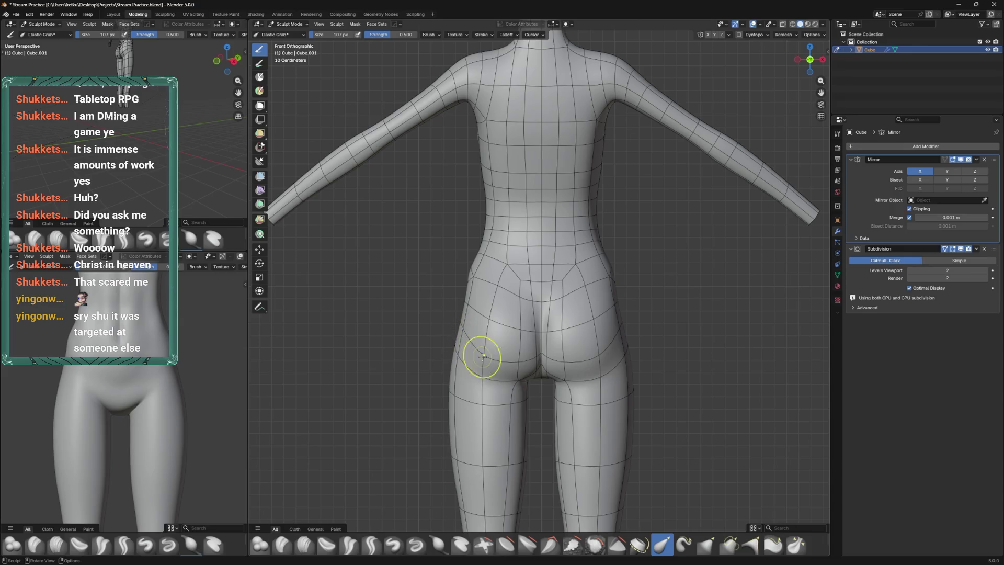
{"action": "left_click_drag", "start_coordinate": [517, 390], "coordinate": [516, 381]}
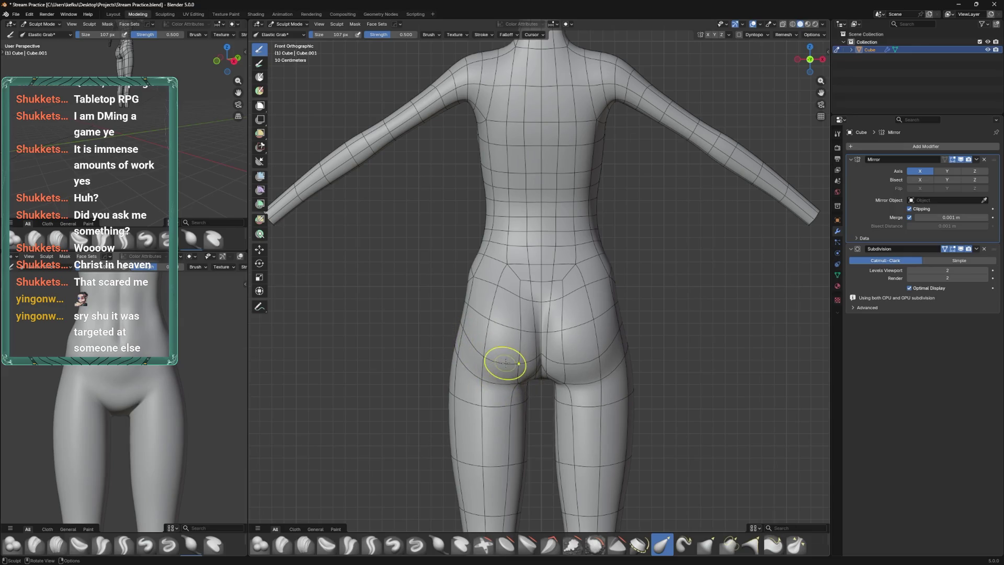
{"action": "key", "text": "KP_8"}
{"action": "key", "text": "KP_8"}
{"action": "key", "text": "KP_8"}
{"action": "left_click_drag", "start_coordinate": [536, 351], "coordinate": [538, 348]}
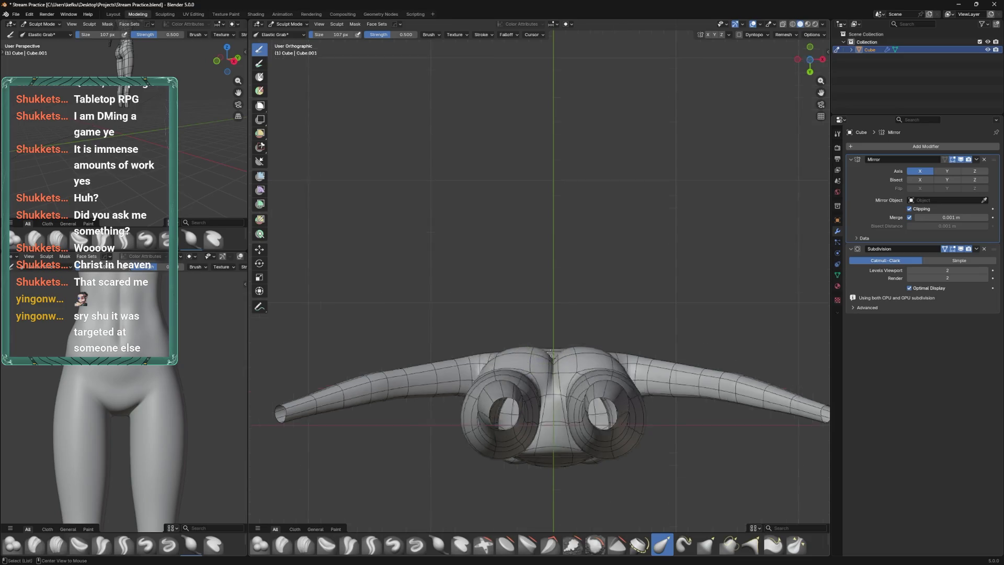
{"action": "key", "text": "KP_1"}
{"action": "left_click_drag", "start_coordinate": [539, 356], "coordinate": [539, 419]}
Smooth the selected crotch vertices in Edit Mode
{"action": "key", "text": "Tab"}
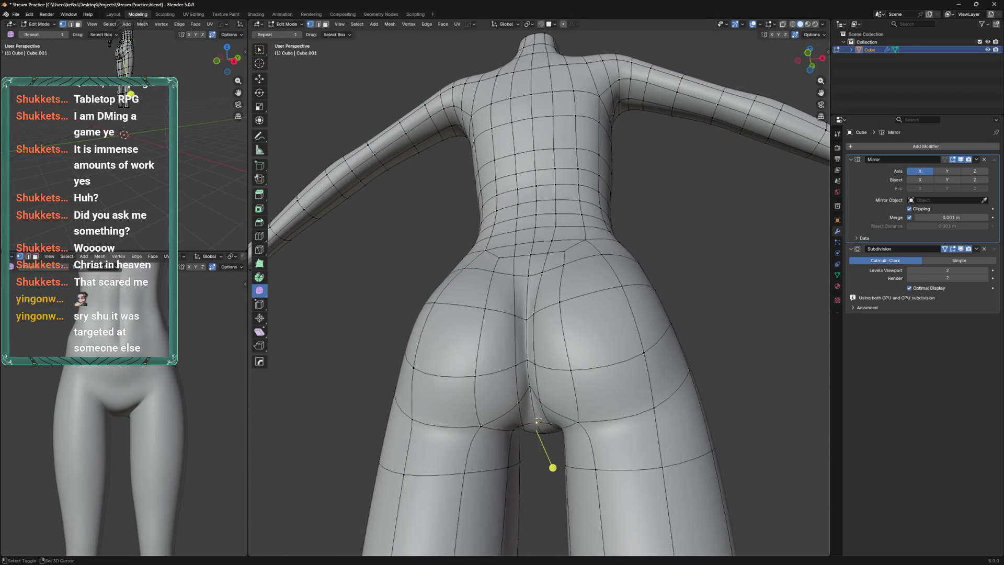
{"action": "left_click_drag", "start_coordinate": [521, 471], "coordinate": [515, 456]}
{"action": "left_click_drag", "start_coordinate": [515, 456], "coordinate": [542, 354]}
{"action": "key", "text": "Tab"}
{"action": "key", "text": "Tab"}
Save Stream Practice.blend from the back view and return to Sculpt Mode
{"action": "scroll", "scroll_direction": "down", "scroll_amount": 3}
{"action": "key", "text": "ctrl+KP_1"}
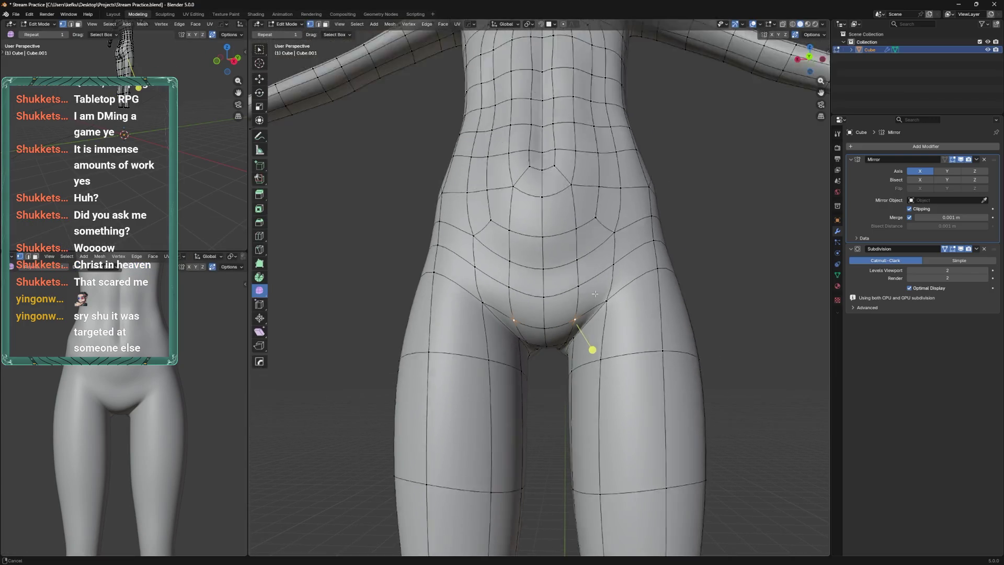
{"action": "key", "text": "ctrl+s"}
{"action": "key", "text": "Tab"}
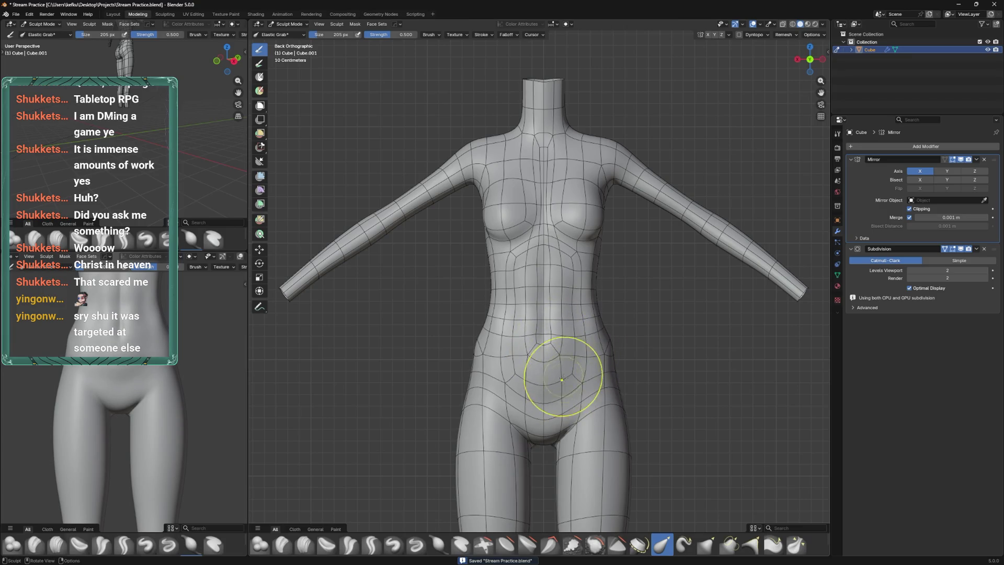
Pull the crotch mesh down and outward, then shrink the brush to 152 px and view the left side
{"action": "left_click_drag", "start_coordinate": [578, 391], "coordinate": [572, 397]}
{"action": "key", "text": "bracketleft"}
{"action": "key", "text": "bracketleft"}
{"action": "key", "text": "bracketleft"}
{"action": "key", "text": "bracketleft"}
{"action": "key", "text": "ctrl+KP_3"}
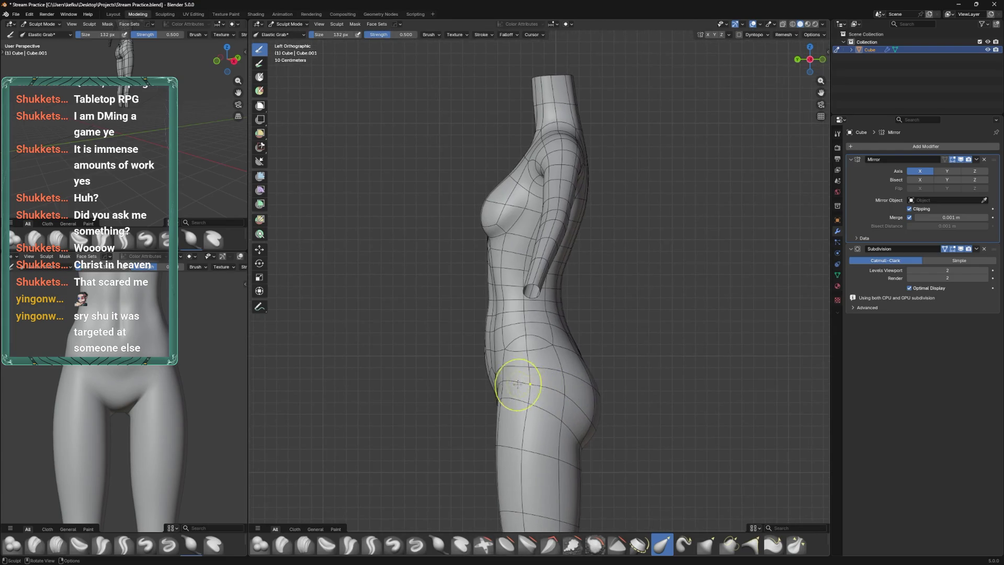
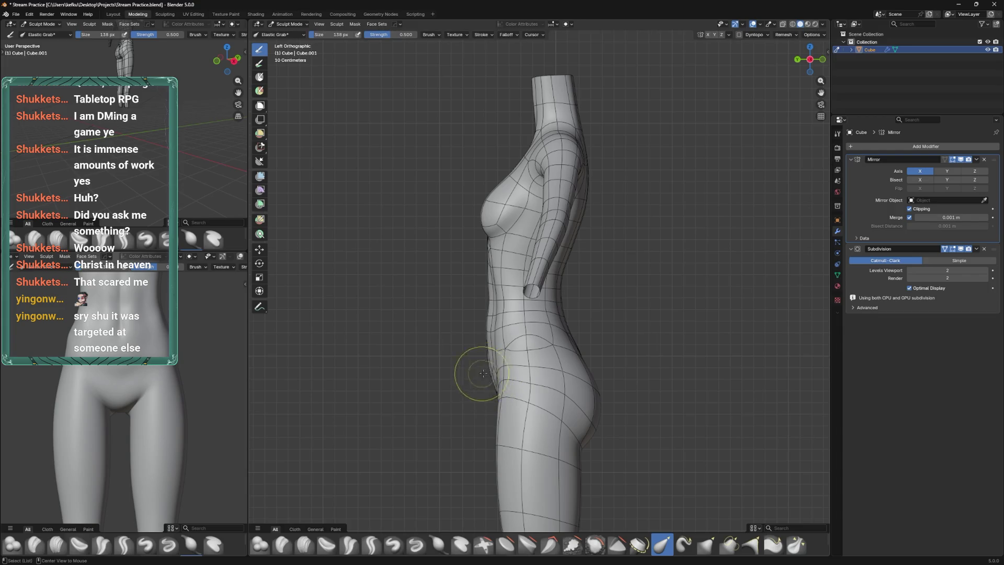
Save the file from the back view and shrink the sculpt brush
{"action": "key", "text": "ctrl+KP_1"}
{"action": "key", "text": "ctrl+s"}
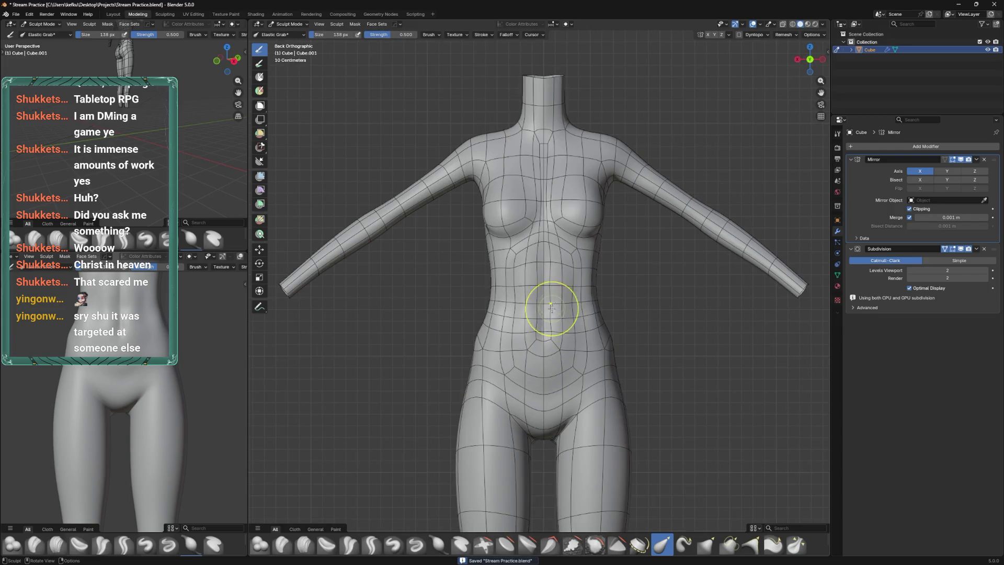
{"action": "scroll", "scroll_direction": "up", "scroll_amount": 3}
{"action": "key", "text": "f"}
{"action": "left_click", "coordinate": [573, 299]}
Reshape the hip contour with two Elastic Grab strokes in the back view
{"action": "key", "text": "ctrl+KP_3"}
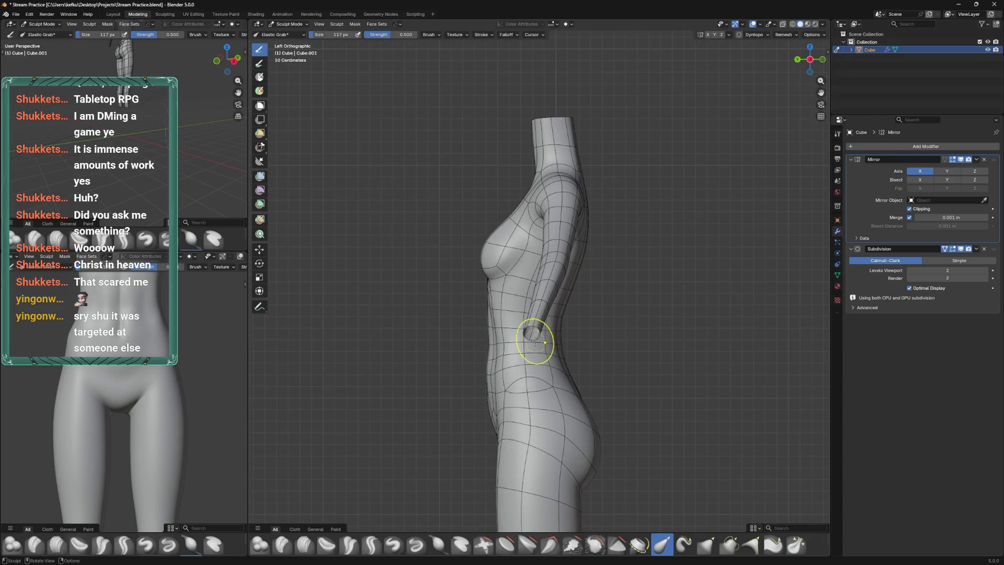
{"action": "scroll", "scroll_direction": "up", "scroll_amount": 3}
{"action": "key", "text": "ctrl+s"}
{"action": "key", "text": "ctrl+KP_1"}
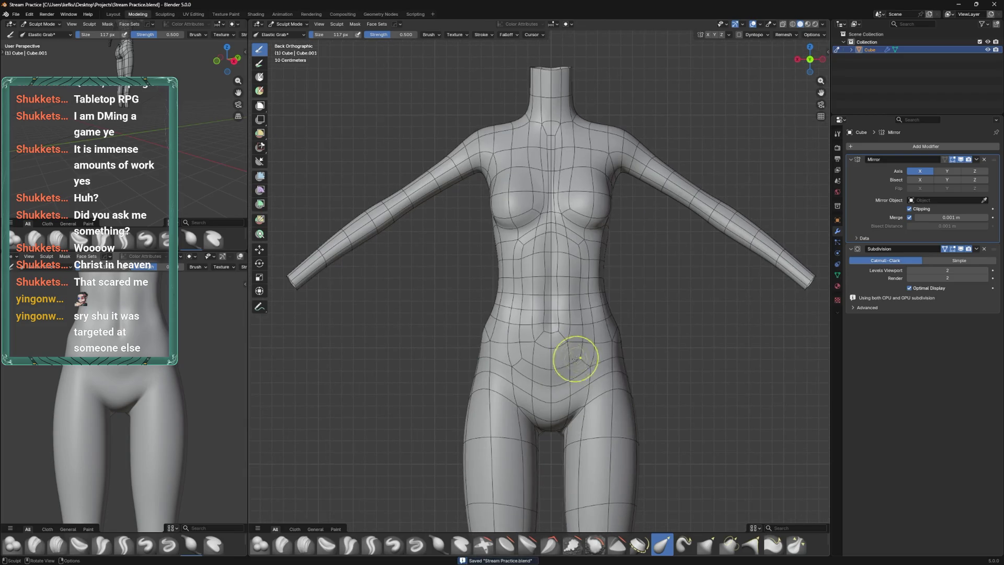
{"action": "left_click_drag", "start_coordinate": [621, 400], "coordinate": [609, 380]}
{"action": "left_click_drag", "start_coordinate": [609, 380], "coordinate": [594, 392]}
Reselect the body mesh in Object Mode, zoom in, and save
{"action": "key", "text": "ctrl+Tab"}
{"action": "left_click", "coordinate": [603, 365]}
{"action": "left_click", "coordinate": [597, 340]}
{"action": "scroll", "scroll_direction": "down", "scroll_amount": 3}
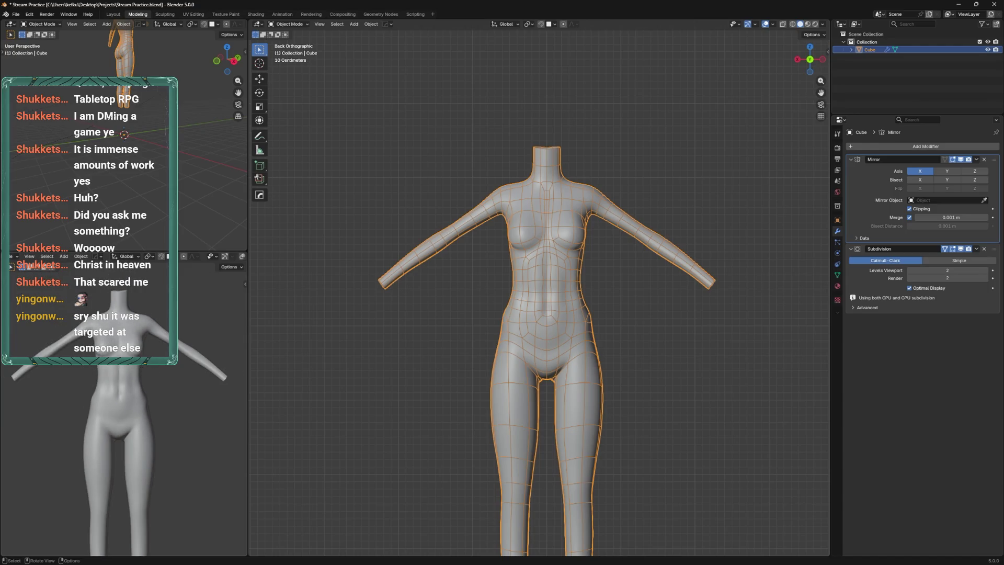
{"action": "left_click_drag", "start_coordinate": [586, 339], "coordinate": [599, 283]}
{"action": "key", "text": "ctrl+s"}
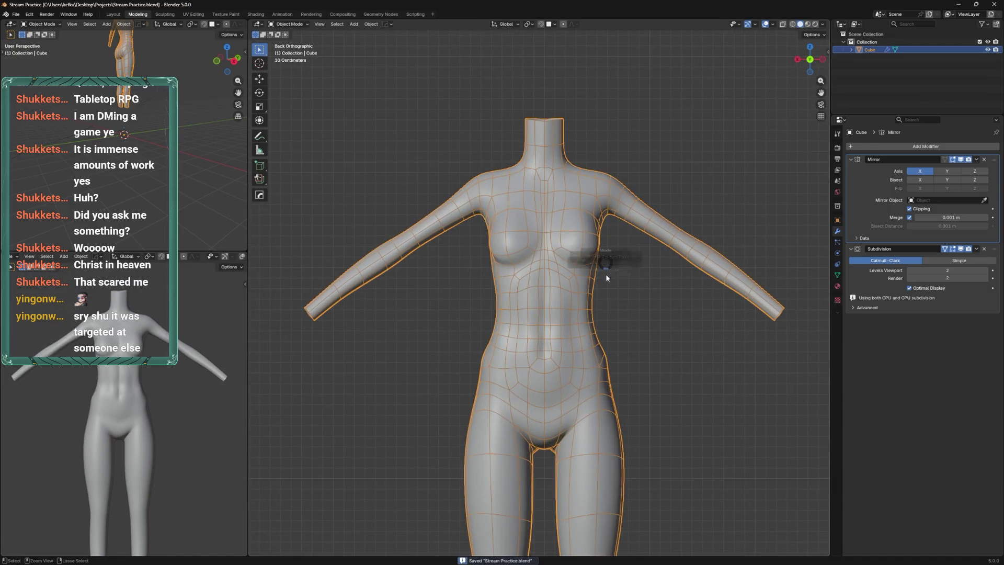
Resize the sculpt brush, recentre the figure, save, and enter Edit Mode
{"action": "key", "text": "ctrl+Tab"}
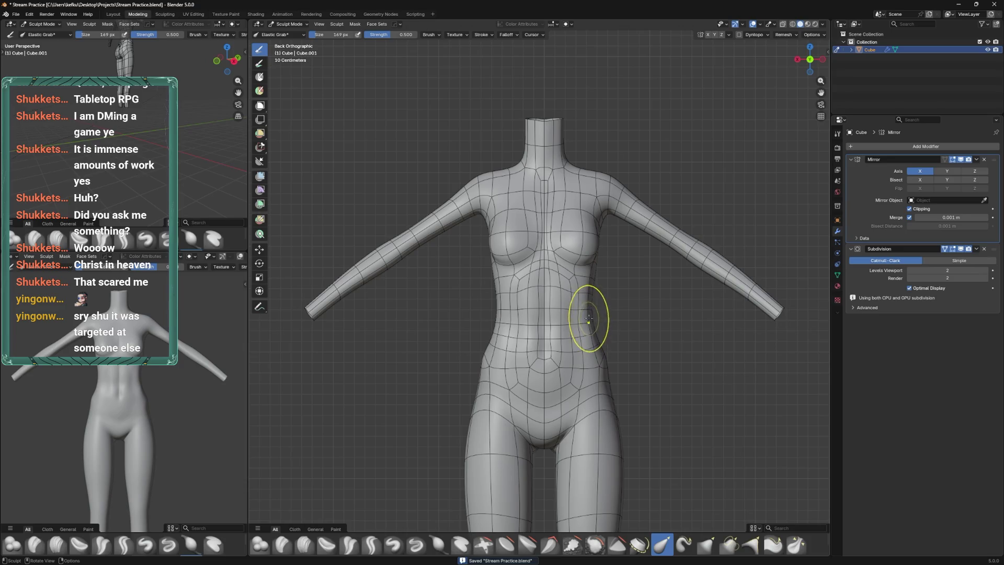
{"action": "scroll", "scroll_direction": "down", "scroll_amount": 3}
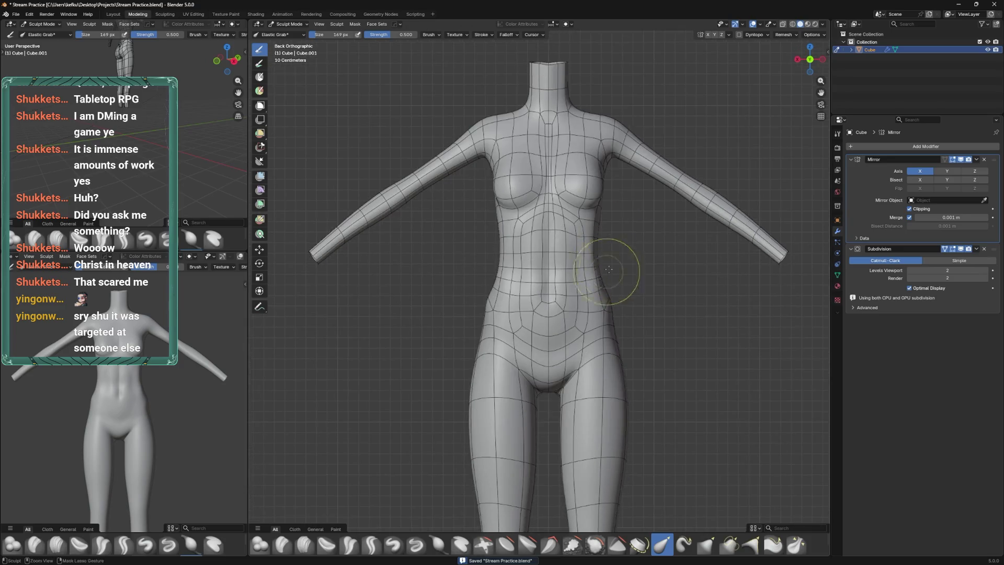
{"action": "key", "text": "f"}
{"action": "left_click", "coordinate": [588, 325]}
{"action": "key", "text": "f"}
{"action": "left_click", "coordinate": [586, 345]}
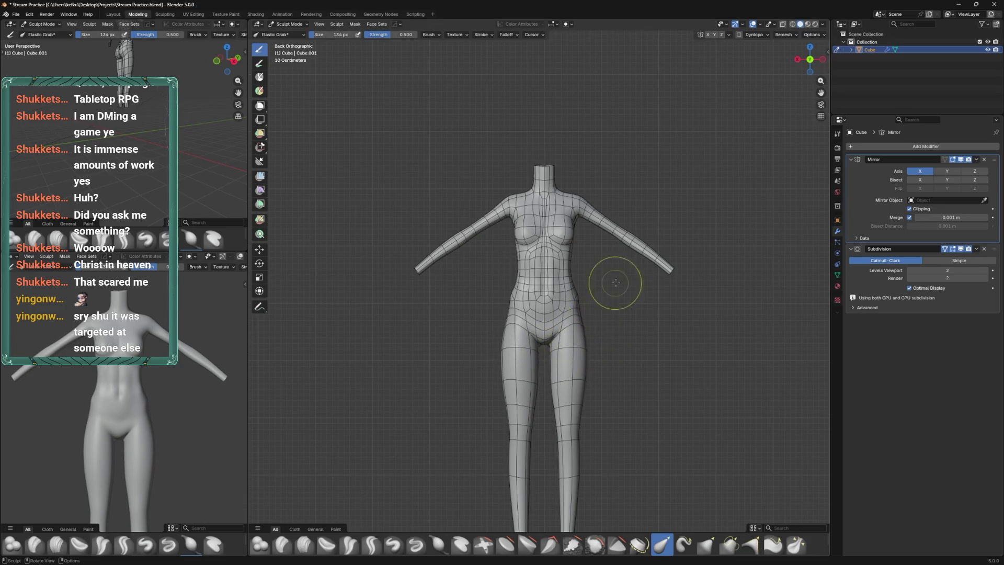
{"action": "left_click_drag", "start_coordinate": [616, 283], "coordinate": [606, 224]}
{"action": "key", "text": "ctrl+s"}
{"action": "key", "text": "Tab"}
{"action": "scroll", "scroll_direction": "up", "scroll_amount": 3}
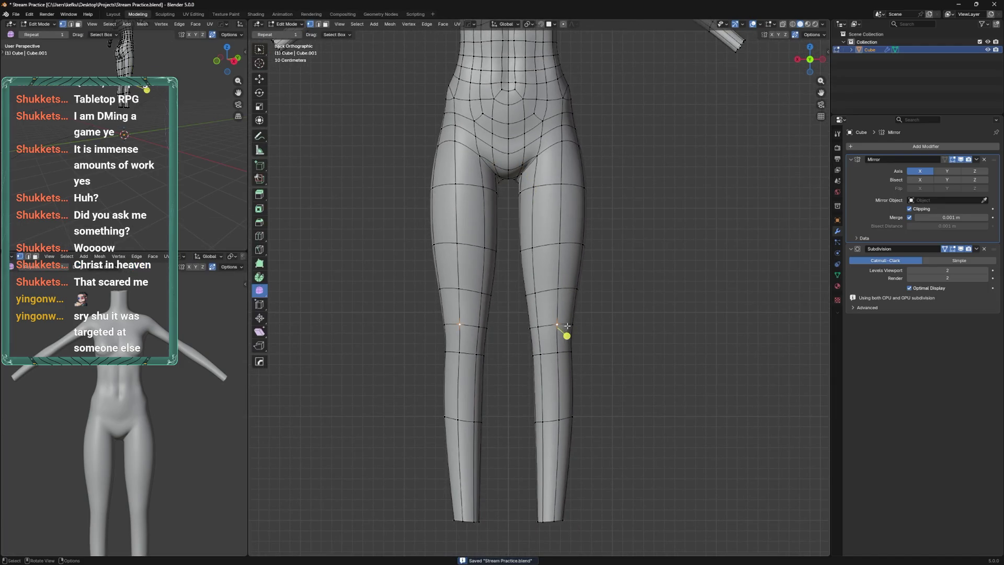
Slide the knee vertex inward and move the knee edge loop down
{"action": "left_click", "coordinate": [571, 325]}
{"action": "key", "text": "g"}
{"action": "key", "text": "g"}
{"action": "left_click", "coordinate": [551, 321]}
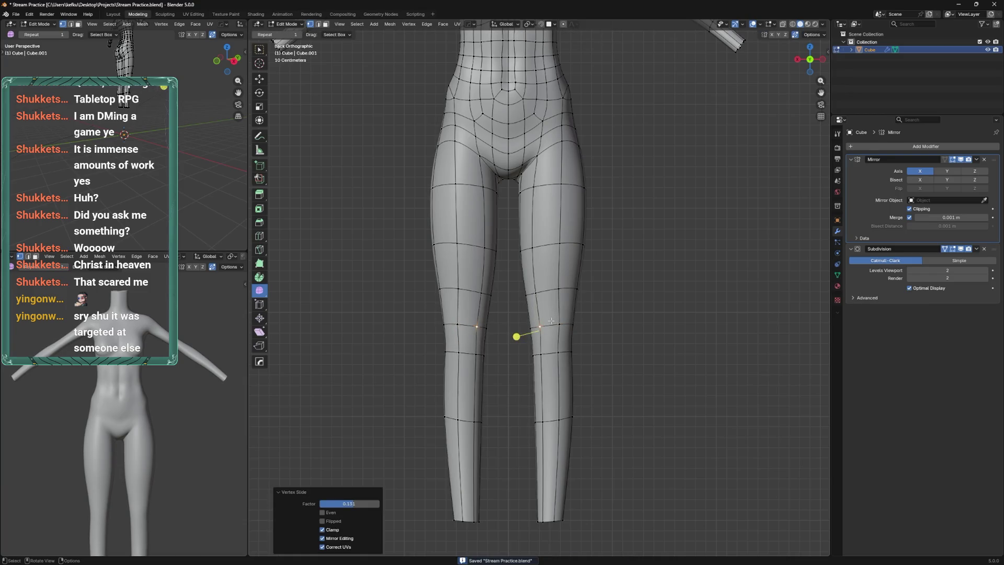
{"action": "left_click", "coordinate": [559, 326]}
{"action": "key", "text": "g"}
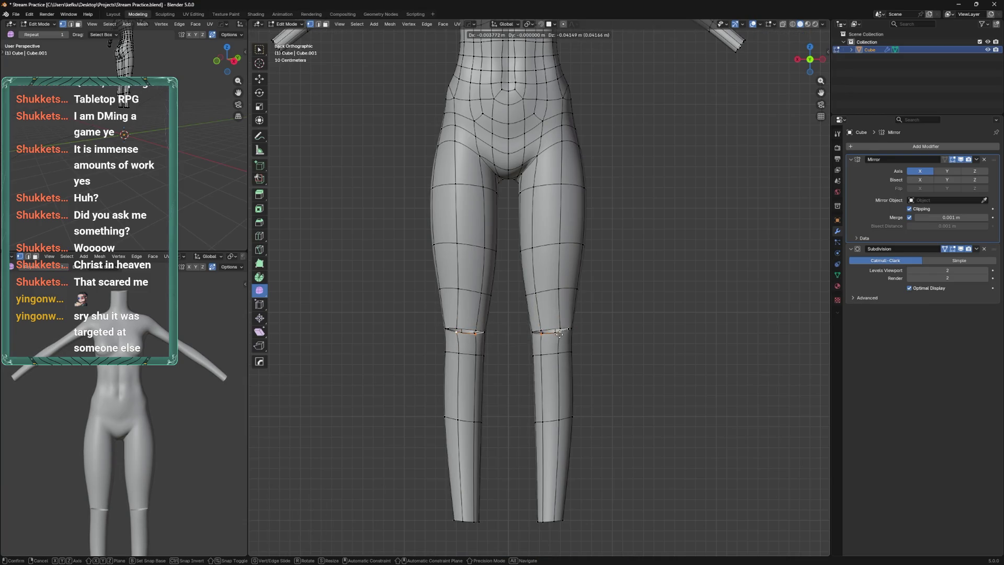
{"action": "left_click", "coordinate": [559, 334]}
From behind the legs, vertex-slide three knee vertices along their edges
{"action": "left_click_drag", "start_coordinate": [543, 340], "coordinate": [516, 347]}
{"action": "left_click_drag", "start_coordinate": [570, 327], "coordinate": [500, 329]}
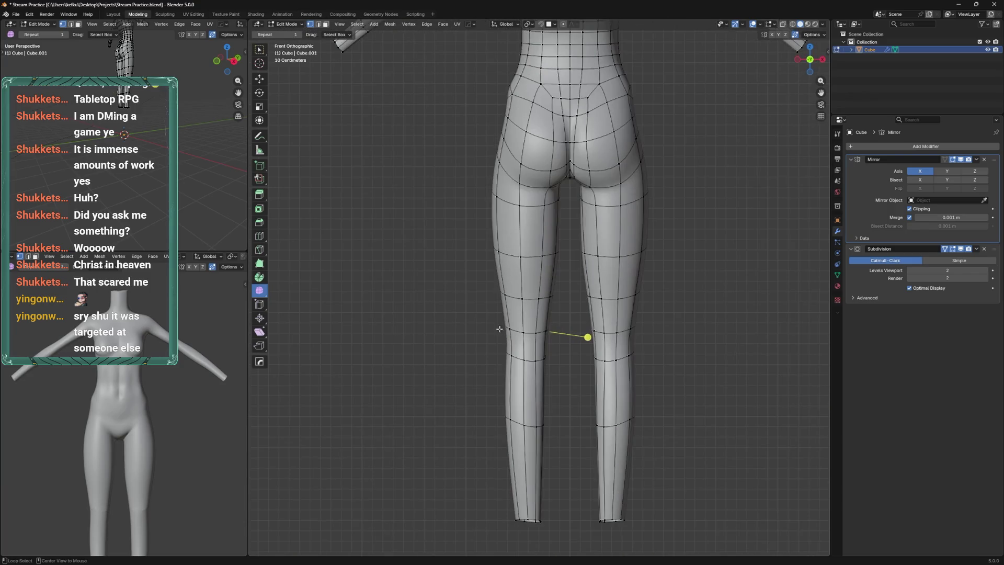
{"action": "key", "text": "shift+v"}
{"action": "left_click", "coordinate": [531, 332]}
{"action": "key", "text": "shift+v"}
{"action": "left_click", "coordinate": [542, 330]}
{"action": "left_click", "coordinate": [541, 330]}
{"action": "key", "text": "shift+v"}
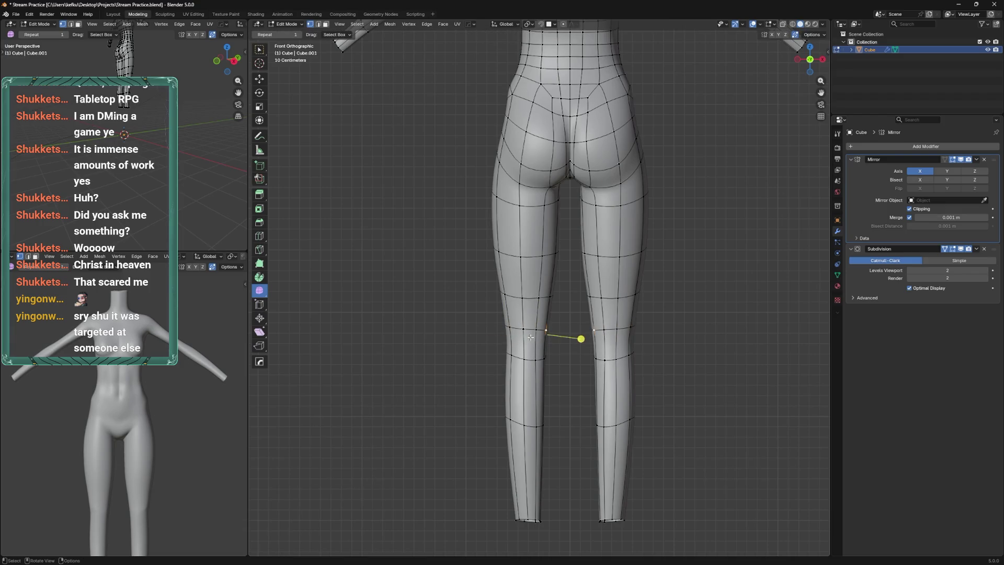
Sculpt the legs with Elastic Grab and Relax Slide to even out knee, thigh and calf loops
{"action": "key", "text": "ctrl+Tab"}
{"action": "left_click", "coordinate": [518, 335]}
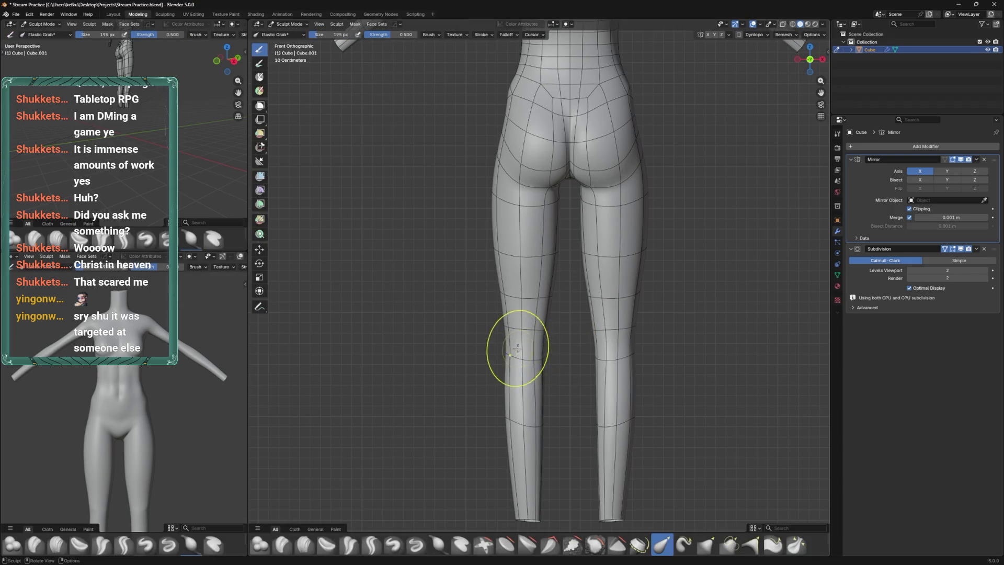
{"action": "left_click_drag", "start_coordinate": [522, 361], "coordinate": [532, 488]}
{"action": "scroll", "scroll_direction": "down", "scroll_amount": 3}
{"action": "left_click", "coordinate": [336, 545]}
{"action": "left_click_drag", "start_coordinate": [535, 359], "coordinate": [523, 303]}
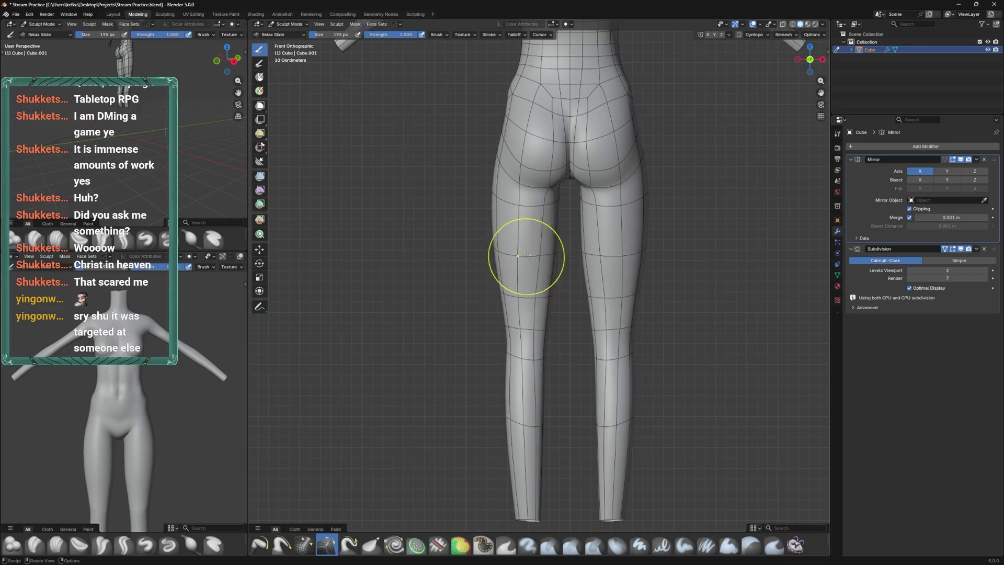
{"action": "left_click_drag", "start_coordinate": [504, 255], "coordinate": [509, 515]}
{"action": "left_click_drag", "start_coordinate": [522, 433], "coordinate": [520, 442]}
{"action": "scroll", "scroll_direction": "up", "scroll_amount": 3}
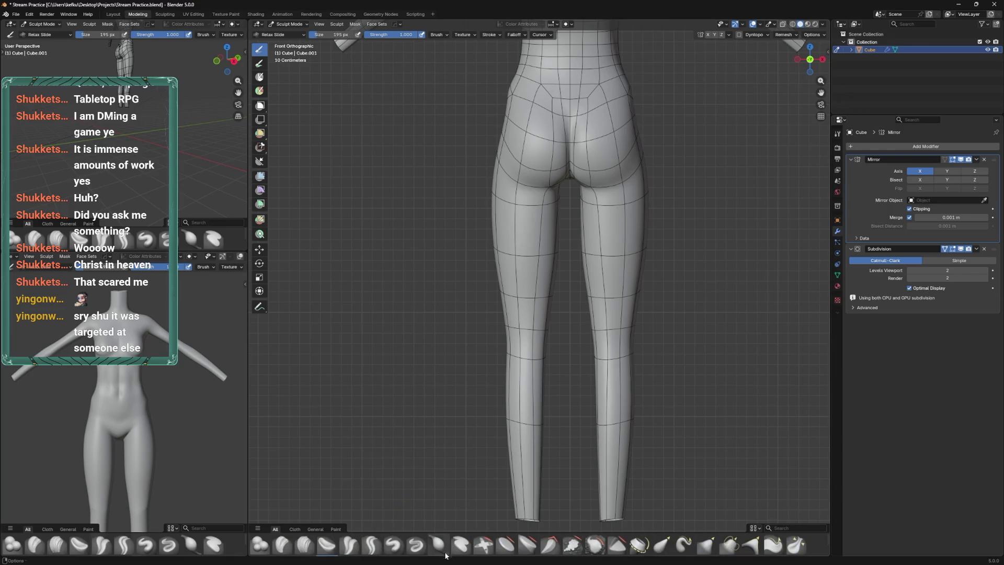
{"action": "left_click", "coordinate": [441, 546]}
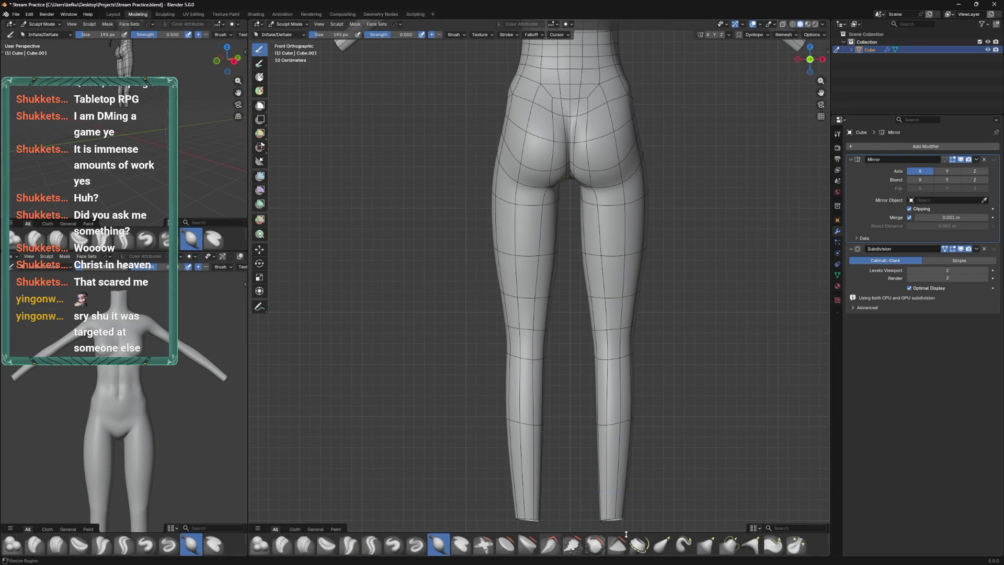
{"action": "left_click", "coordinate": [662, 546]}
{"action": "left_click_drag", "start_coordinate": [512, 413], "coordinate": [503, 417]}
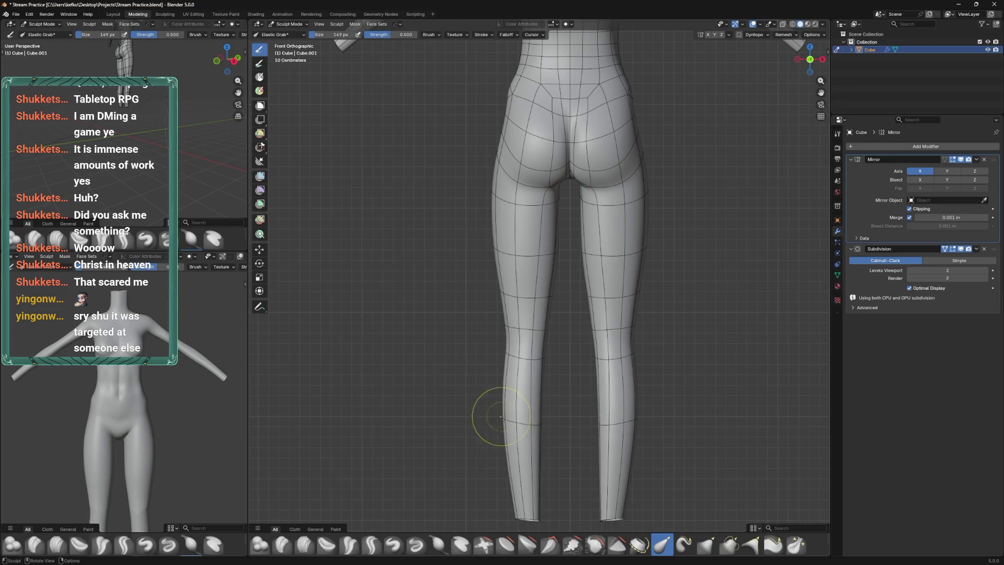
Move a lower-leg edge loop up 0.00743 m along Z in Edit Mode
{"action": "key", "text": "Tab"}
{"action": "left_click", "coordinate": [523, 409]}
{"action": "key", "text": "g"}
{"action": "key", "text": "z"}
{"action": "key", "text": "Return"}
Scale the lower-leg loop and move it back down along Z
{"action": "key", "text": "s"}
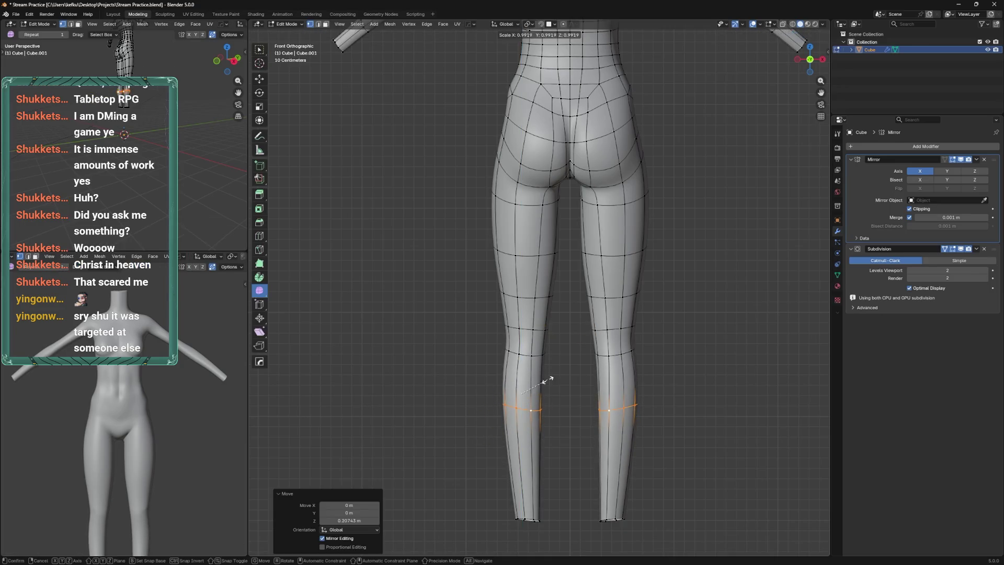
{"action": "key", "text": "Return"}
{"action": "key", "text": "g"}
{"action": "key", "text": "z"}
{"action": "key", "text": "Return"}
Enlarge the ring of lower-leg faces from the back view
{"action": "key", "text": "ctrl+KP_1"}
{"action": "left_click", "coordinate": [568, 420]}
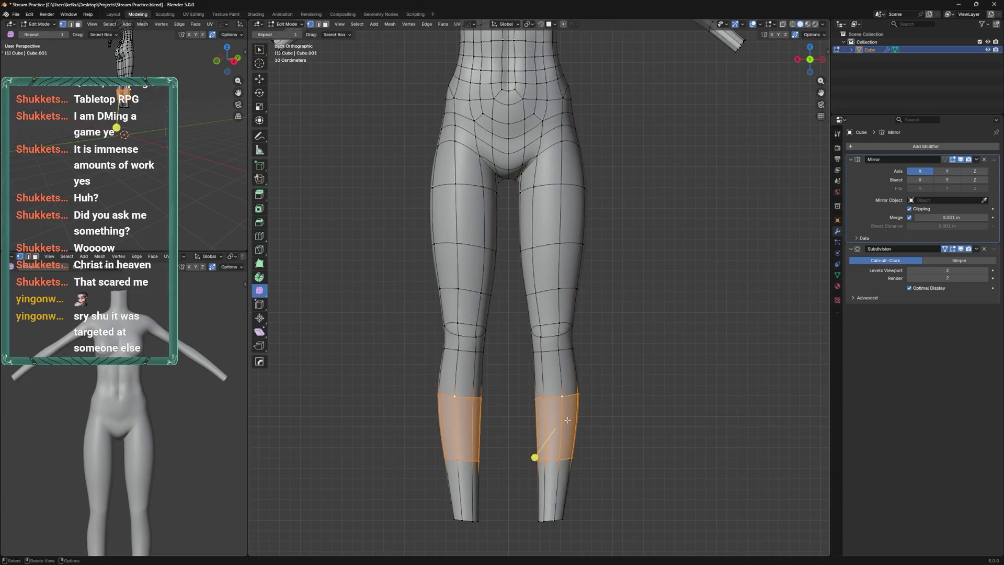
{"action": "left_click", "coordinate": [534, 457]}
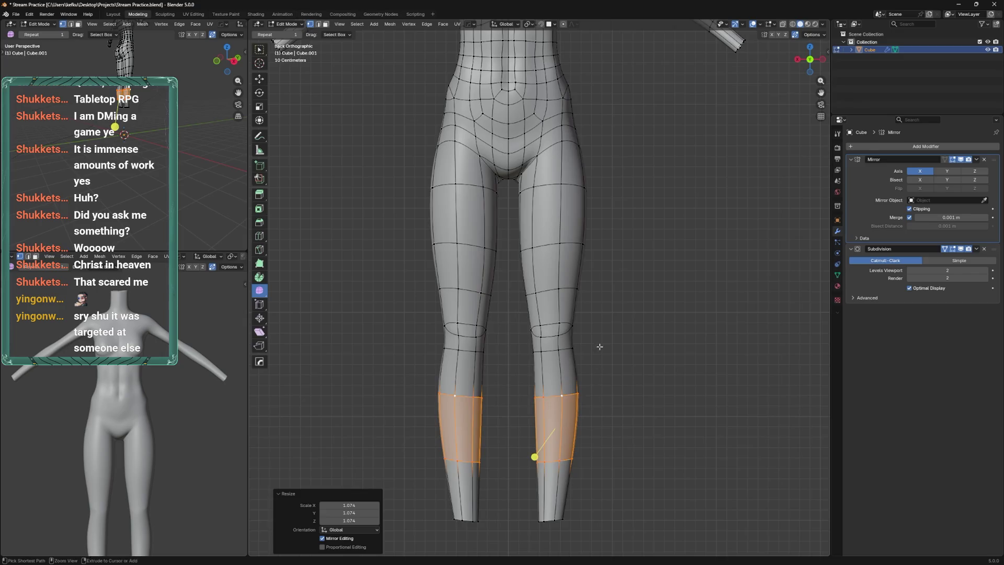
{"action": "left_click_drag", "start_coordinate": [534, 458], "coordinate": [532, 429]}
{"action": "scroll", "scroll_direction": "up", "scroll_amount": 3}
{"action": "scroll", "scroll_direction": "up", "scroll_amount": 3}
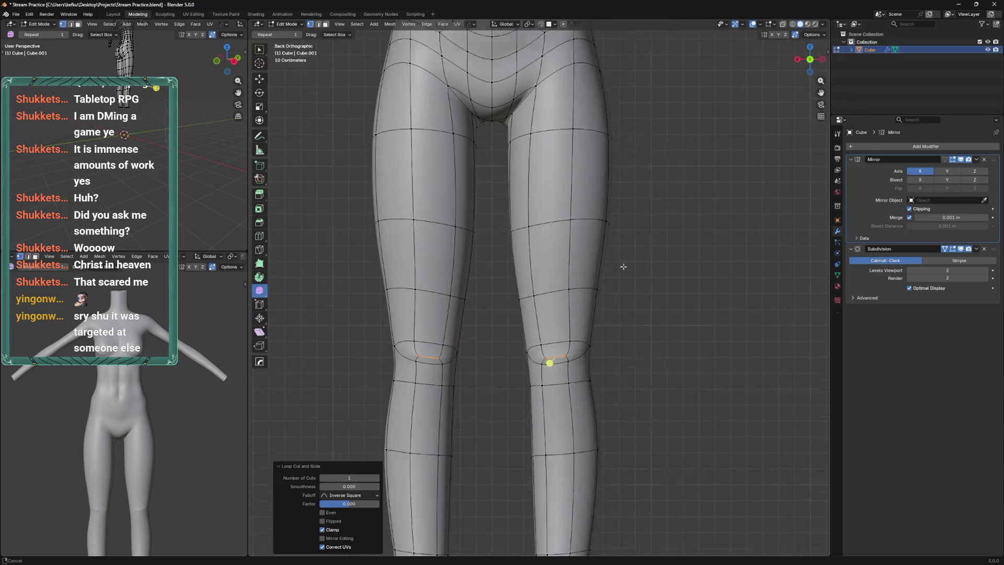
In side view, move and slide the knee vertices, using X-ray to see back edges
{"action": "key", "text": "ctrl+KP_3"}
{"action": "left_click", "coordinate": [538, 373]}
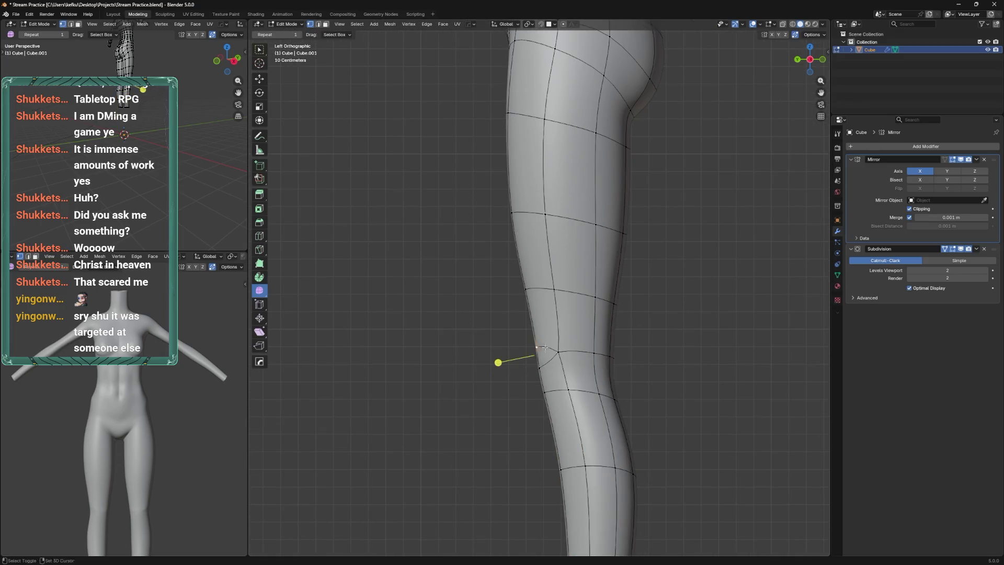
{"action": "key", "text": "g"}
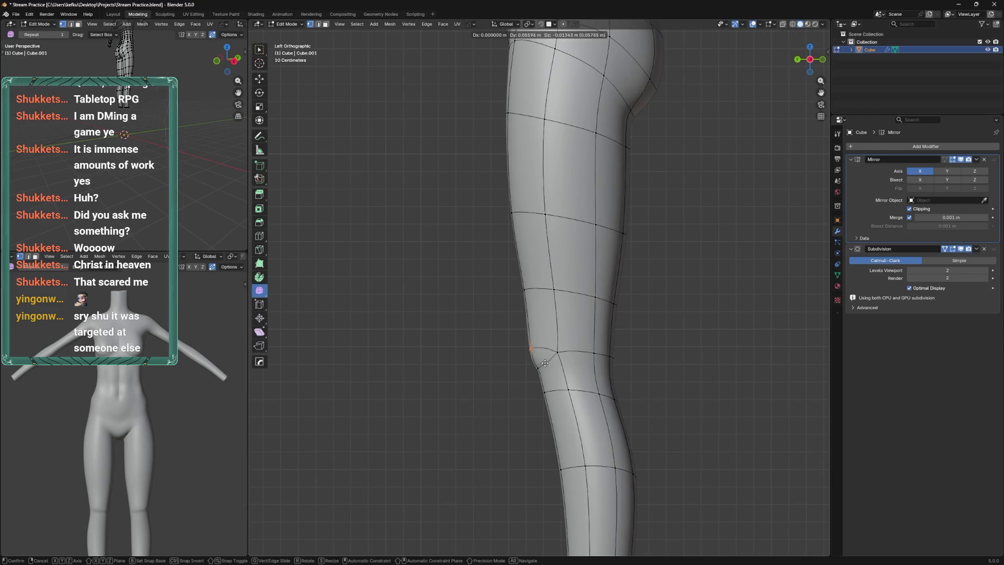
{"action": "left_click", "coordinate": [545, 366]}
{"action": "key", "text": "alt+z"}
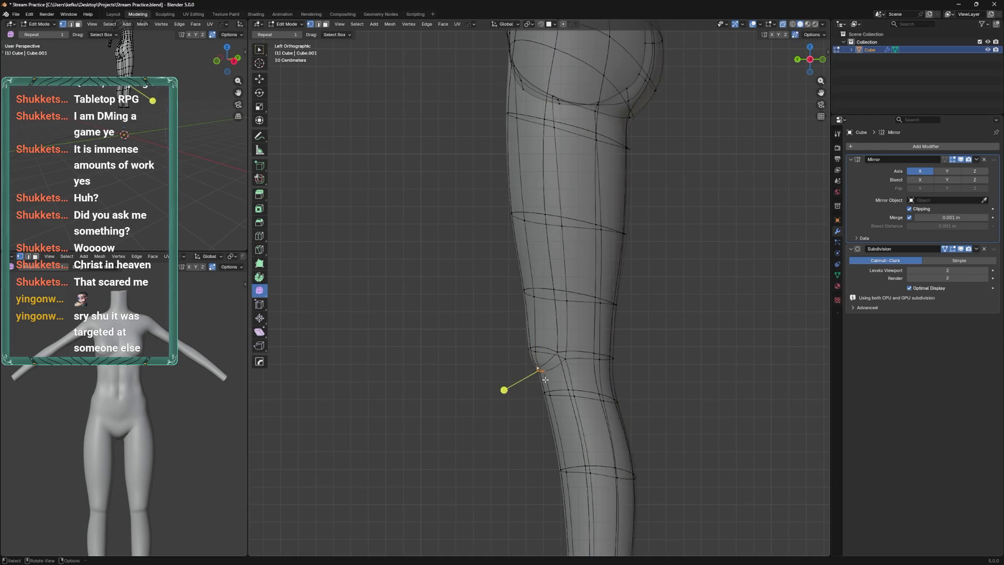
{"action": "key", "text": "alt+z"}
{"action": "key", "text": "g"}
{"action": "key", "text": "g"}
{"action": "left_click", "coordinate": [552, 389]}
{"action": "key", "text": "alt+z"}
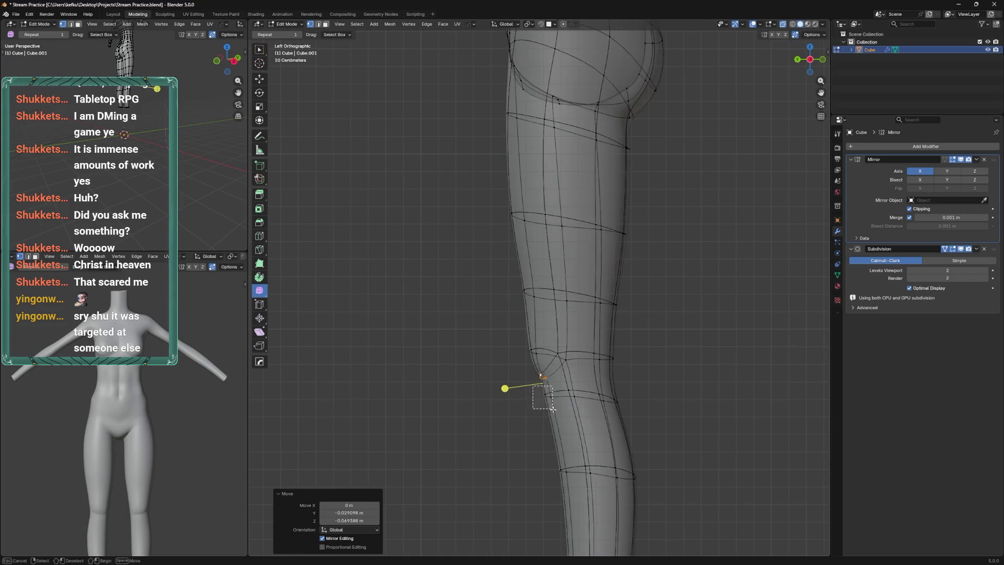
In back view, slide a single knee vertex along its edge
{"action": "key", "text": "g"}
{"action": "key", "text": "g"}
{"action": "left_click", "coordinate": [580, 435]}
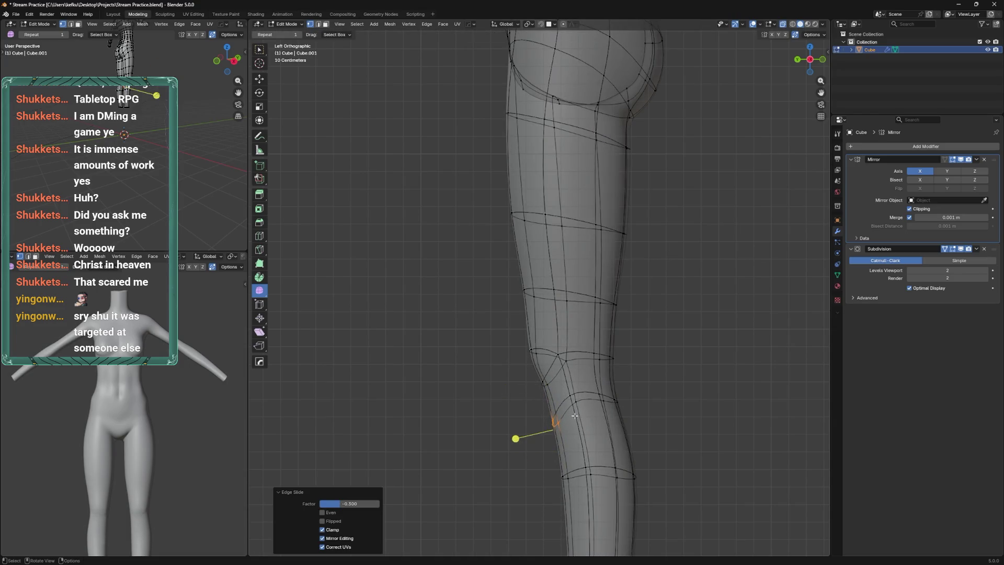
{"action": "key", "text": "alt+z"}
{"action": "key", "text": "ctrl+KP_1"}
{"action": "key", "text": "alt+z"}
{"action": "left_click", "coordinate": [543, 384]}
{"action": "key", "text": "alt+z"}
{"action": "key", "text": "g"}
{"action": "key", "text": "g"}
{"action": "left_click", "coordinate": [575, 391]}
Slide the lower knee vertex along its edge and reposition it
{"action": "key", "text": "g"}
{"action": "key", "text": "g"}
{"action": "key", "text": "Escape"}
{"action": "left_click", "coordinate": [547, 422]}
{"action": "key", "text": "g"}
{"action": "key", "text": "g"}
{"action": "left_click", "coordinate": [570, 425]}
{"action": "scroll", "scroll_direction": "down", "scroll_amount": 3}
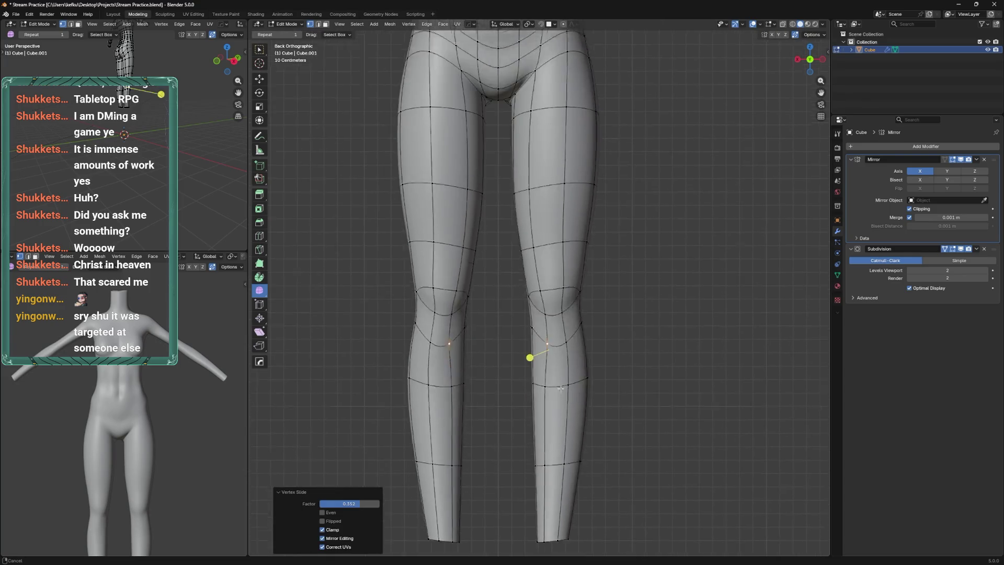
{"action": "left_click_drag", "start_coordinate": [531, 354], "coordinate": [513, 322]}
{"action": "key", "text": "g"}
{"action": "left_click", "coordinate": [554, 405]}
Edge-slide the outer and inner lower-leg edges into place
{"action": "left_click", "coordinate": [569, 290]}
{"action": "left_click", "coordinate": [564, 400]}
{"action": "key", "text": "g"}
{"action": "key", "text": "g"}
{"action": "left_click", "coordinate": [566, 393]}
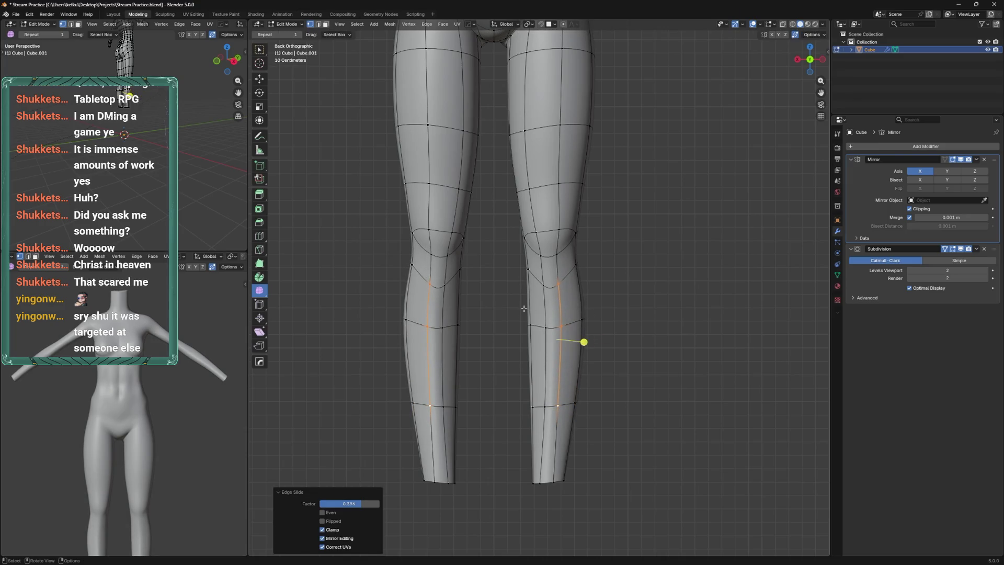
{"action": "key", "text": "alt+z"}
{"action": "left_click", "coordinate": [532, 407]}
{"action": "key", "text": "g"}
{"action": "key", "text": "g"}
{"action": "left_click", "coordinate": [615, 254]}
Smooth the outer lower-leg vertices (factor 0.912), edge-slide the knee-level edge, and save
{"action": "left_click", "coordinate": [575, 407]}
{"action": "left_click_drag", "start_coordinate": [579, 408], "coordinate": [617, 411]}
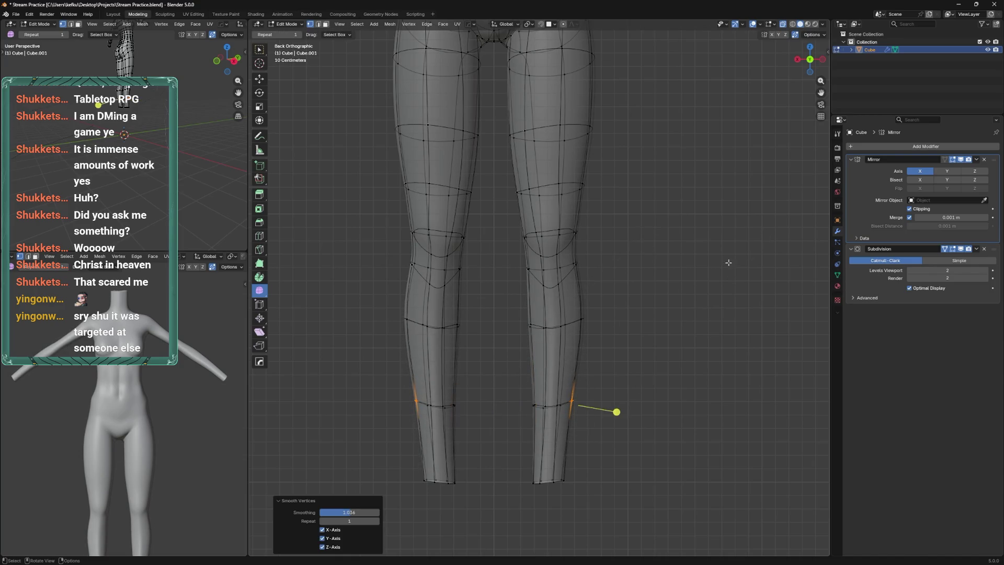
{"action": "key", "text": "alt+z"}
Inspect the leg from the left side view with X-ray toggled
{"action": "key", "text": "alt+z"}
{"action": "left_click", "coordinate": [529, 329]}
{"action": "key", "text": "g"}
{"action": "key", "text": "g"}
{"action": "left_click", "coordinate": [536, 345]}
{"action": "key", "text": "ctrl+s"}
{"action": "key", "text": "alt+z"}
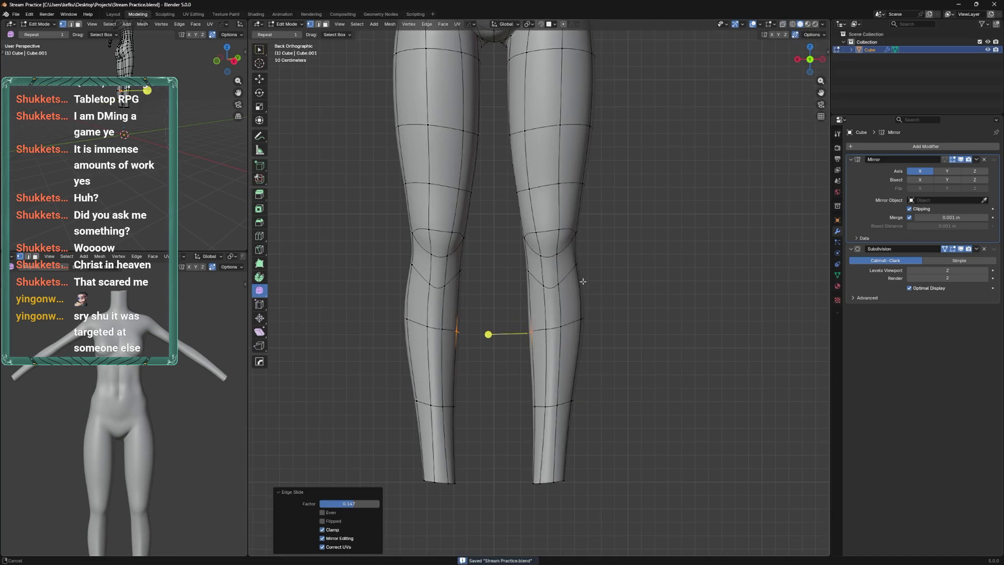
{"action": "key", "text": "ctrl+KP_3"}
{"action": "key", "text": "alt+z"}
{"action": "scroll", "scroll_direction": "up", "scroll_amount": 3}
Lower a knee vertex, slide the neighbouring knee vertices along their edges, and save
{"action": "left_click_drag", "start_coordinate": [521, 278], "coordinate": [558, 338]}
{"action": "key", "text": "g"}
{"action": "left_click", "coordinate": [529, 396]}
{"action": "key", "text": "alt+z"}
{"action": "key", "text": "alt+z"}
{"action": "left_click", "coordinate": [622, 312]}
{"action": "left_click_drag", "start_coordinate": [651, 318], "coordinate": [736, 232]}
{"action": "key", "text": "g"}
{"action": "key", "text": "g"}
{"action": "left_click", "coordinate": [656, 272]}
{"action": "left_click_drag", "start_coordinate": [592, 213], "coordinate": [660, 275]}
{"action": "scroll", "scroll_direction": "down", "scroll_amount": 3}
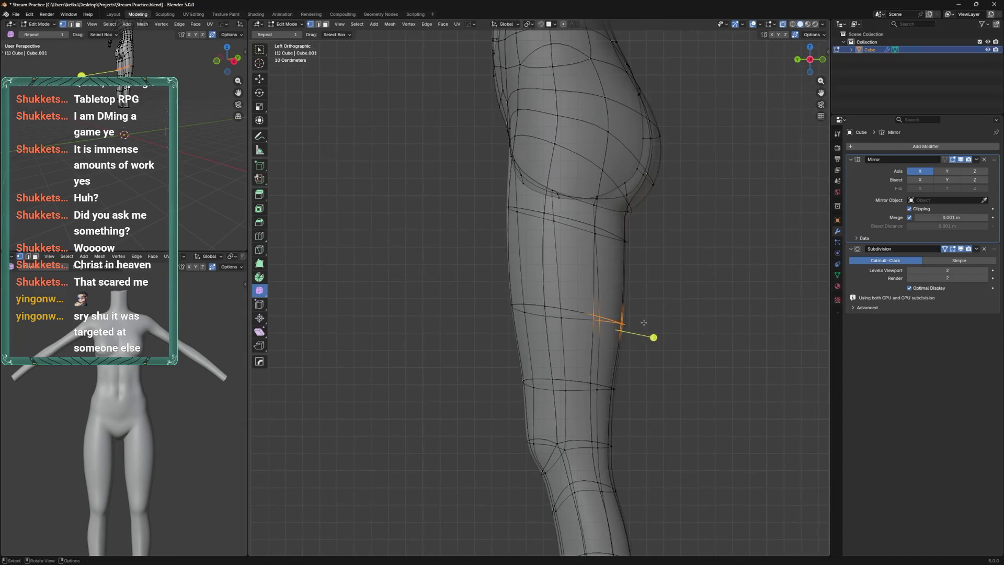
{"action": "key", "text": "ctrl+s"}
Move the whole lower leg straight down along Z to lengthen it, then save
{"action": "left_click_drag", "start_coordinate": [521, 318], "coordinate": [633, 468]}
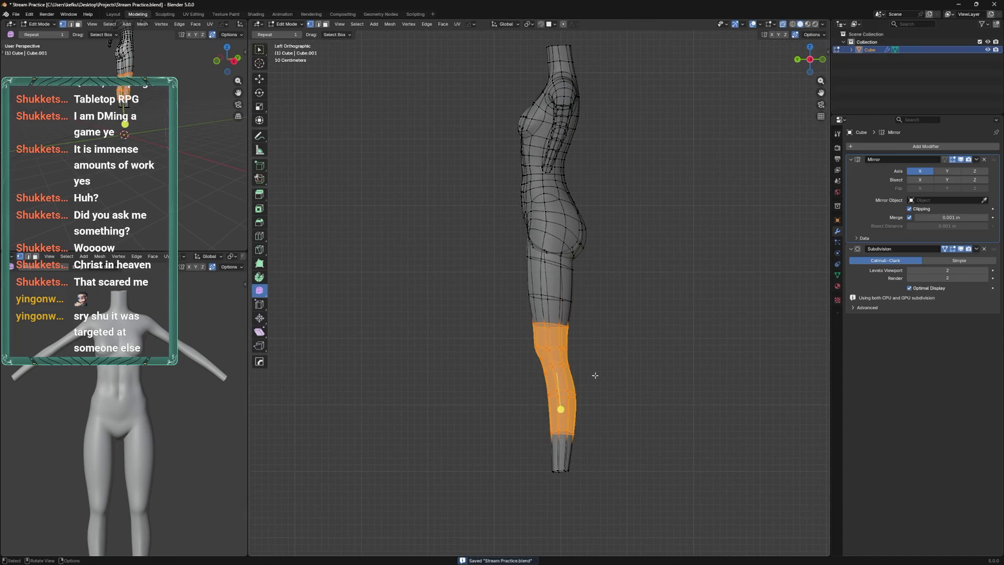
{"action": "key", "text": "g"}
{"action": "key", "text": "z"}
{"action": "left_click", "coordinate": [614, 412]}
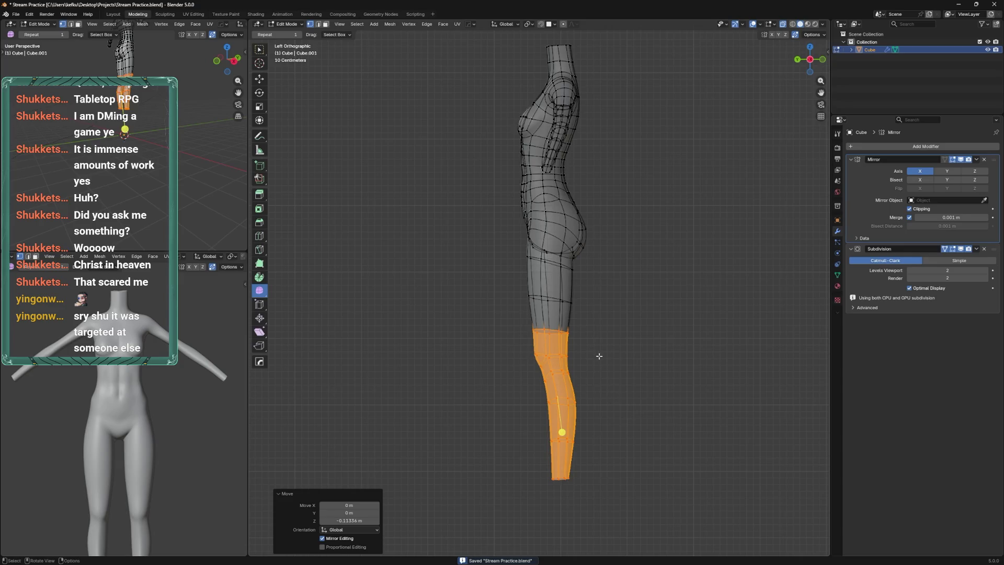
{"action": "key", "text": "ctrl+KP_1"}
{"action": "key", "text": "ctrl+s"}
Lower the ankle vertices slightly in back view
{"action": "left_click_drag", "start_coordinate": [597, 506], "coordinate": [523, 422]}
{"action": "key", "text": "g"}
{"action": "left_click", "coordinate": [570, 382]}
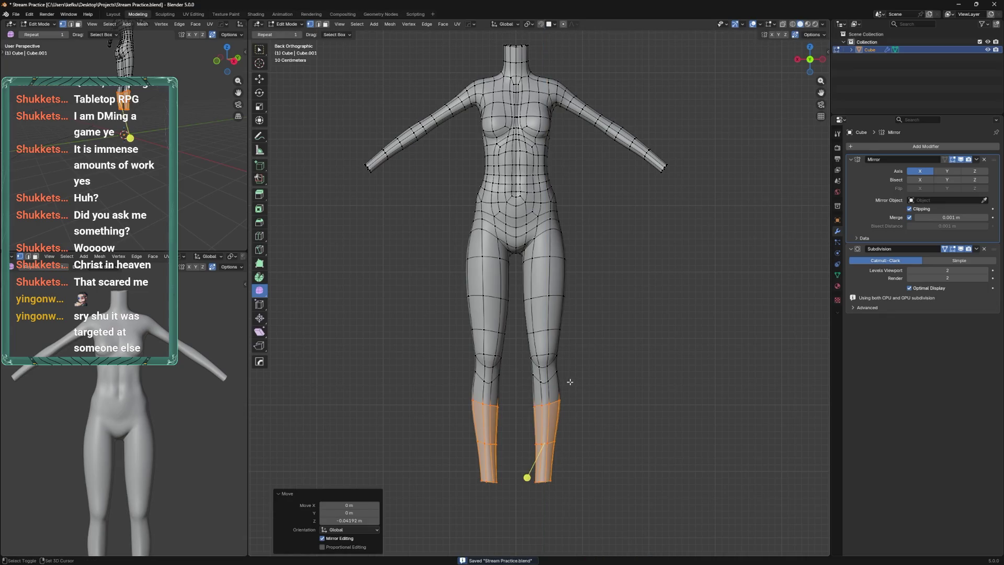
{"action": "left_click", "coordinate": [586, 333]}
Raise the knee loops on both legs, smooth them, and slide the loop along the leg
{"action": "left_click_drag", "start_coordinate": [508, 310], "coordinate": [575, 382]}
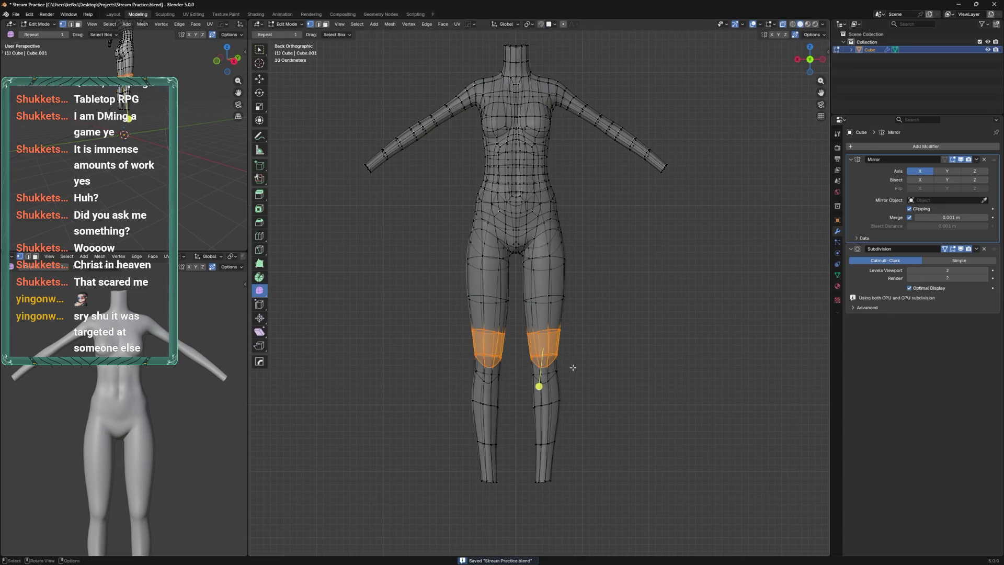
{"action": "key", "text": "g"}
{"action": "left_click", "coordinate": [585, 346]}
{"action": "left_click_drag", "start_coordinate": [562, 331], "coordinate": [564, 330]}
{"action": "key", "text": "ctrl+KP_3"}
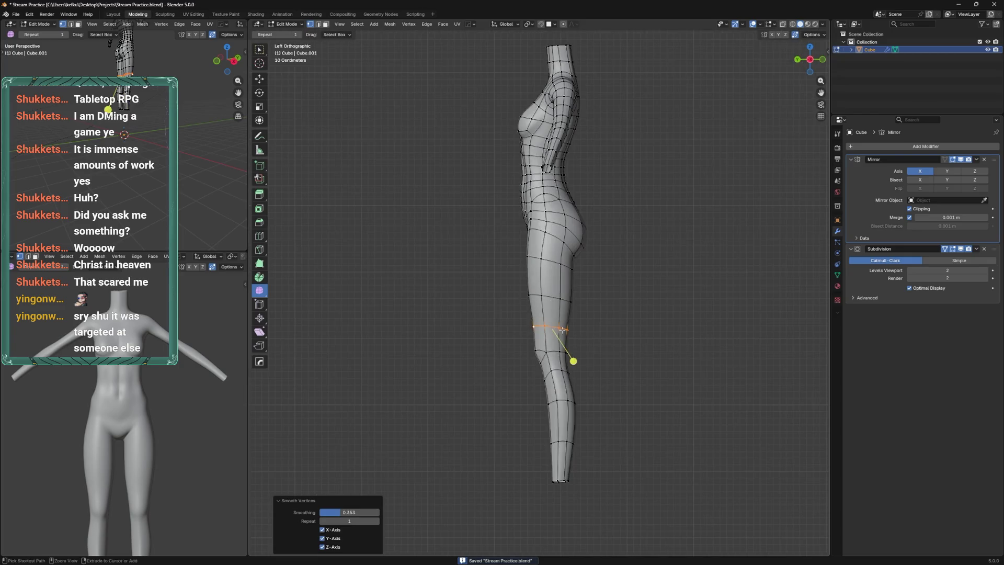
{"action": "scroll", "scroll_direction": "up", "scroll_amount": 3}
{"action": "key", "text": "g"}
{"action": "key", "text": "g"}
{"action": "left_click", "coordinate": [590, 296]}
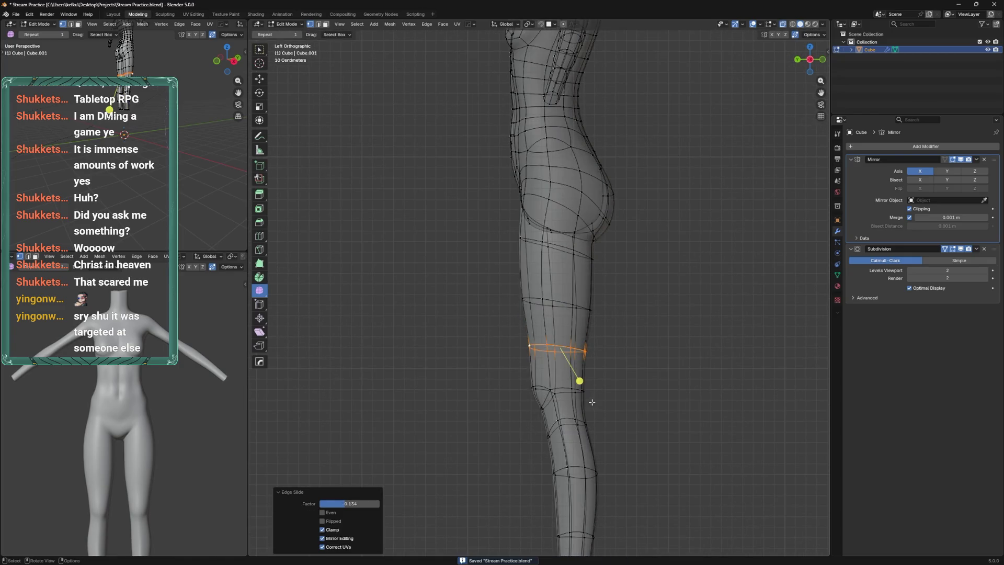
Move the vertex behind the knee front-to-back along Y, then save
{"action": "left_click", "coordinate": [577, 389]}
{"action": "key", "text": "g"}
{"action": "key", "text": "y"}
{"action": "left_click", "coordinate": [598, 369]}
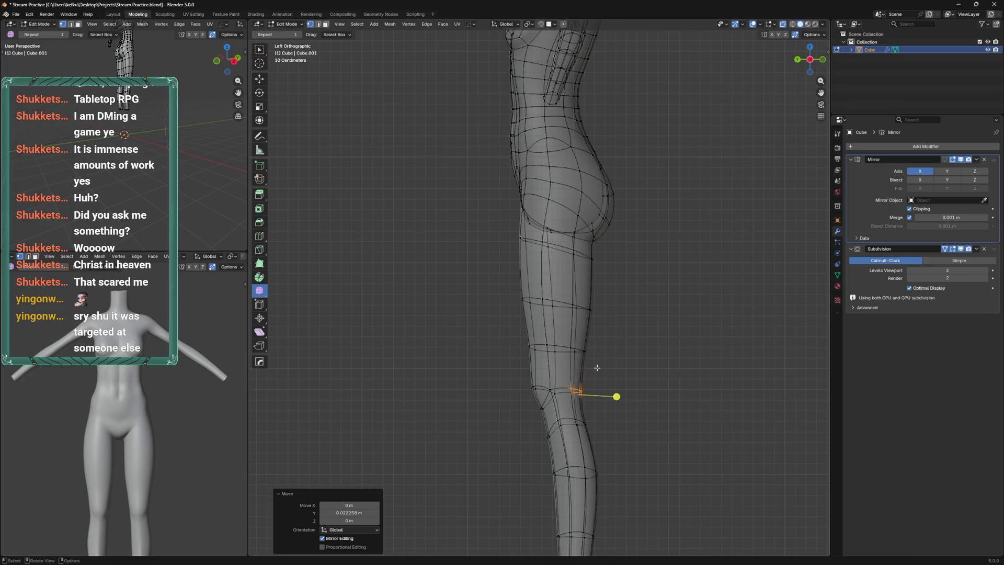
{"action": "key", "text": "ctrl+s"}
Vertex-slide two thigh vertices in side view and save
{"action": "left_click", "coordinate": [571, 349]}
{"action": "key", "text": "shift+v"}
{"action": "left_click", "coordinate": [572, 349]}
{"action": "left_click", "coordinate": [570, 304]}
{"action": "key", "text": "shift+v"}
{"action": "left_click", "coordinate": [569, 304]}
{"action": "key", "text": "ctrl+KP_1"}
{"action": "key", "text": "ctrl+s"}
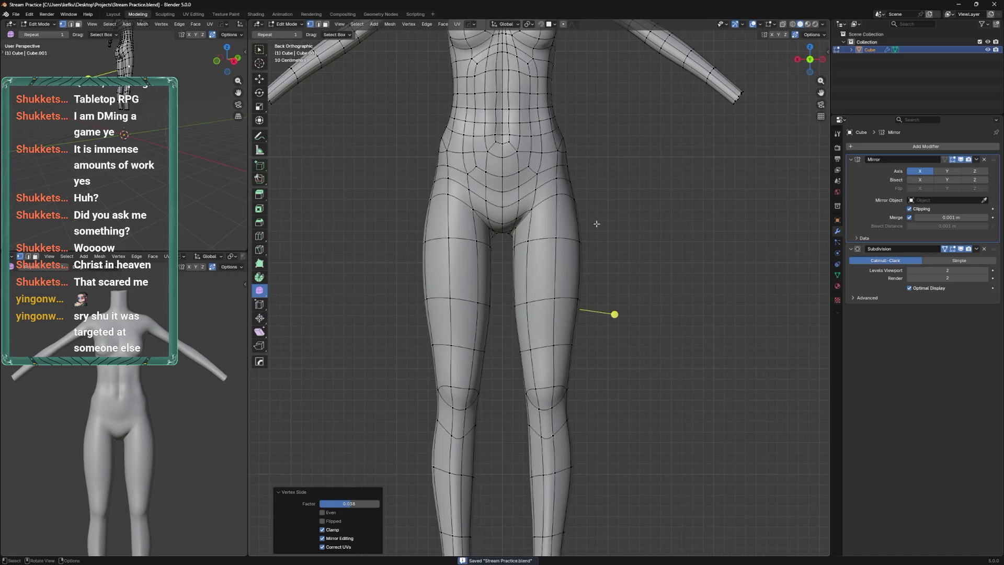
Vertex-slide another thigh vertex from the back view
{"action": "scroll", "scroll_direction": "down", "scroll_amount": 3}
{"action": "scroll", "scroll_direction": "up", "scroll_amount": 3}
{"action": "scroll", "scroll_direction": "down", "scroll_amount": 3}
{"action": "left_click", "coordinate": [553, 305]}
{"action": "key", "text": "shift+v"}
{"action": "left_click", "coordinate": [563, 307]}
Switch the mesh to Sculpt Mode and pull the waist outline inward
{"action": "left_click_drag", "start_coordinate": [588, 238], "coordinate": [598, 284]}
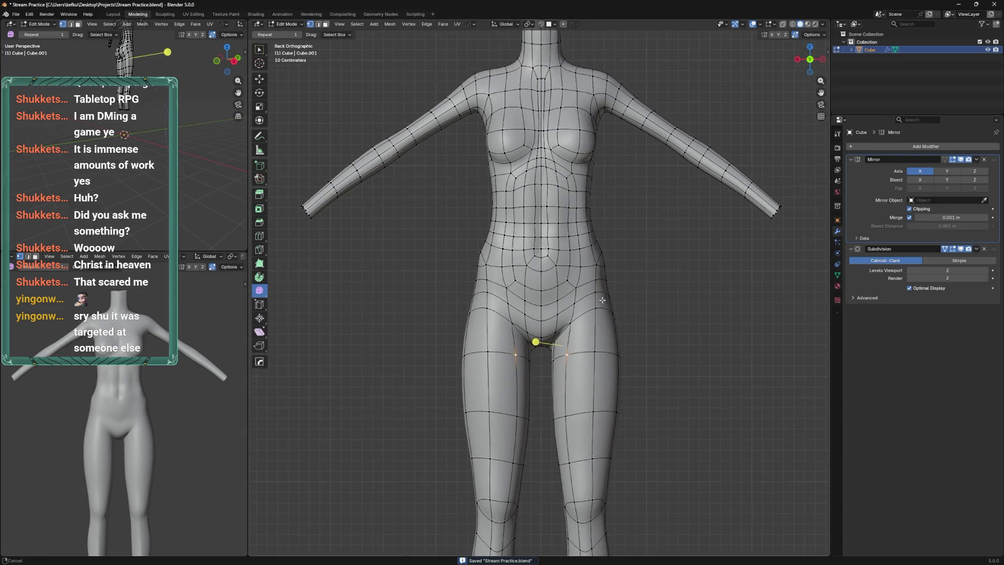
{"action": "key", "text": "ctrl+Tab"}
{"action": "left_click", "coordinate": [615, 317]}
{"action": "left_click_drag", "start_coordinate": [615, 316], "coordinate": [594, 293]}
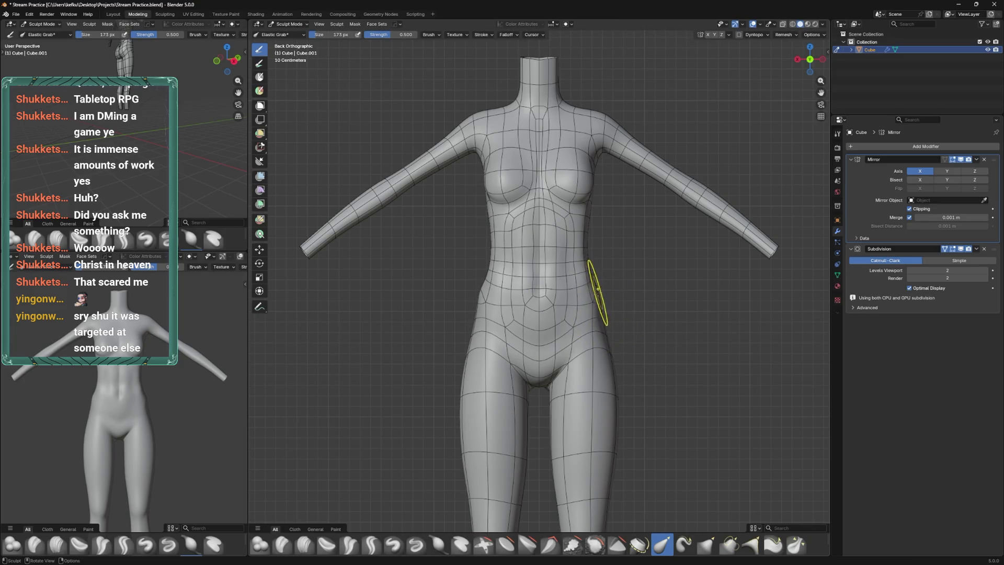
Enlarge the Elastic Grab brush and reshape the side of the torso, then shrink the brush
{"action": "key", "text": "f"}
{"action": "left_click", "coordinate": [605, 307]}
{"action": "scroll", "scroll_direction": "down", "scroll_amount": 3}
{"action": "scroll", "scroll_direction": "up", "scroll_amount": 3}
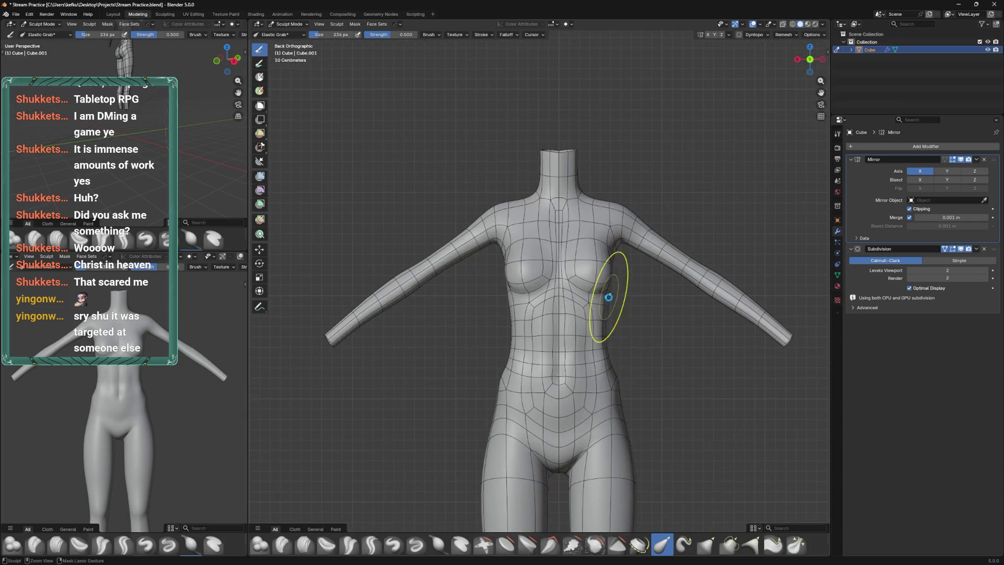
{"action": "key", "text": "ctrl+s"}
{"action": "scroll", "scroll_direction": "down", "scroll_amount": 3}
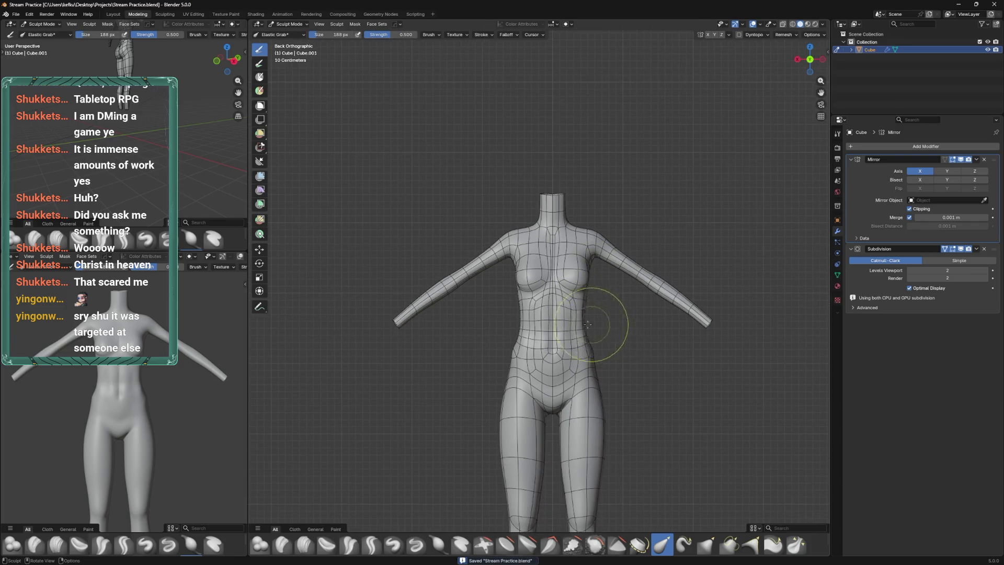
{"action": "left_click_drag", "start_coordinate": [584, 335], "coordinate": [579, 332]}
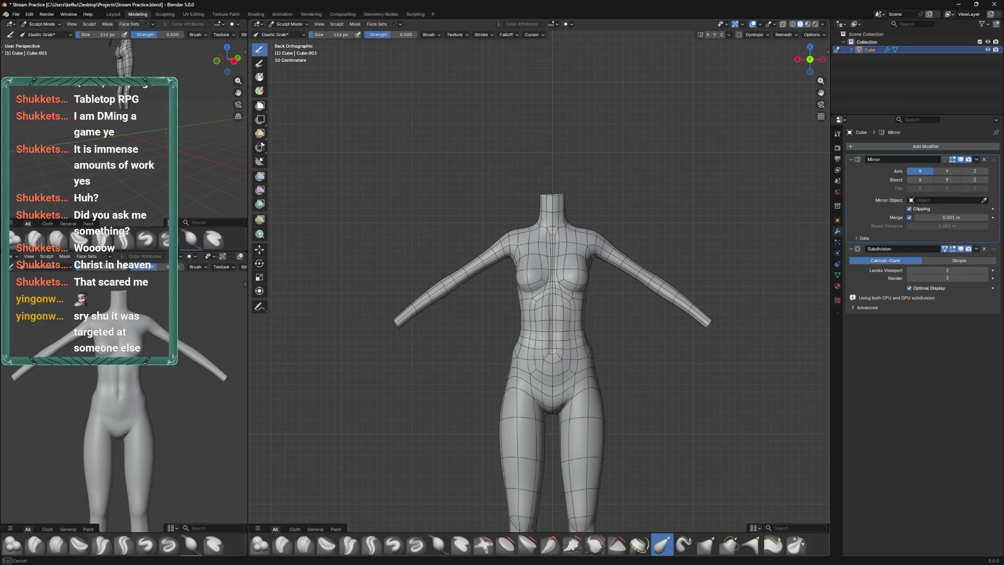
{"action": "left_click", "coordinate": [588, 328]}
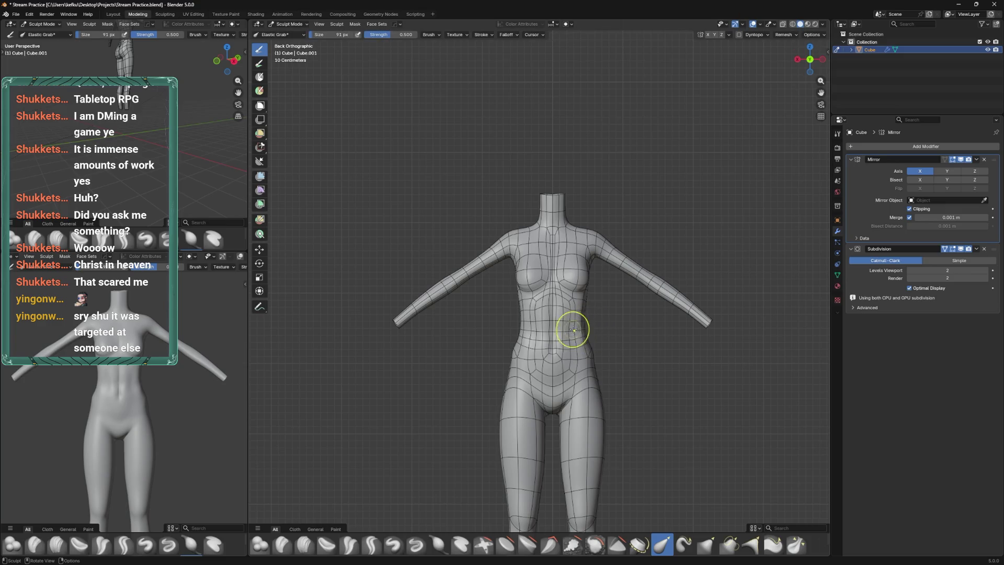
Check the waist from the side and back, save, and return to back view
{"action": "left_click_drag", "start_coordinate": [589, 320], "coordinate": [582, 334]}
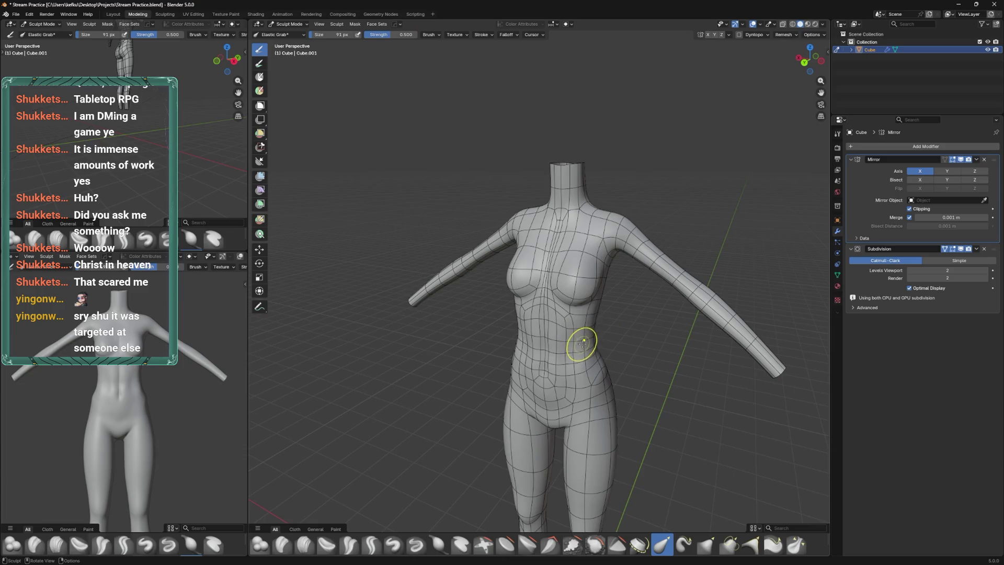
{"action": "left_click_drag", "start_coordinate": [588, 345], "coordinate": [570, 317]}
{"action": "key", "text": "ctrl+s"}
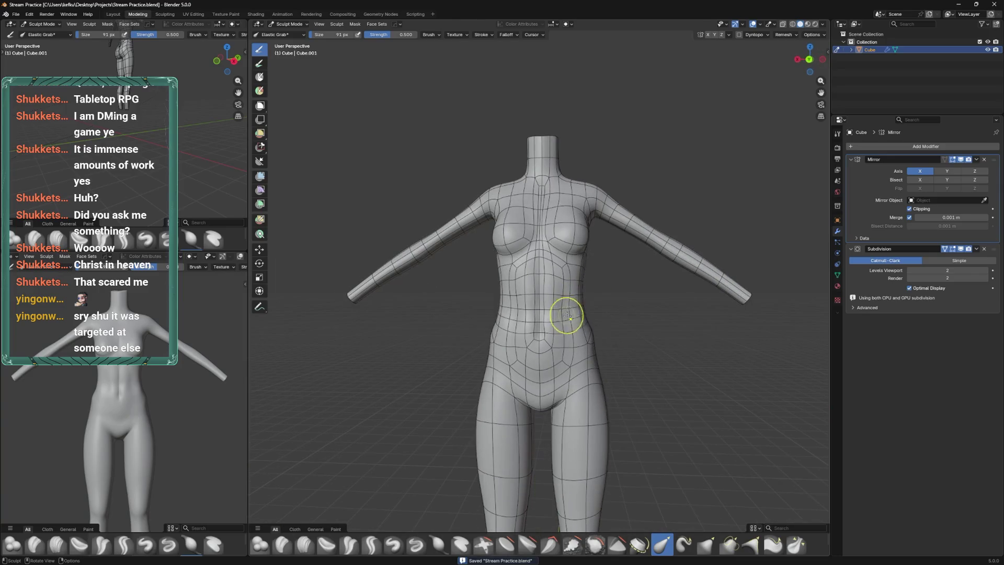
{"action": "key", "text": "ctrl+KP_1"}
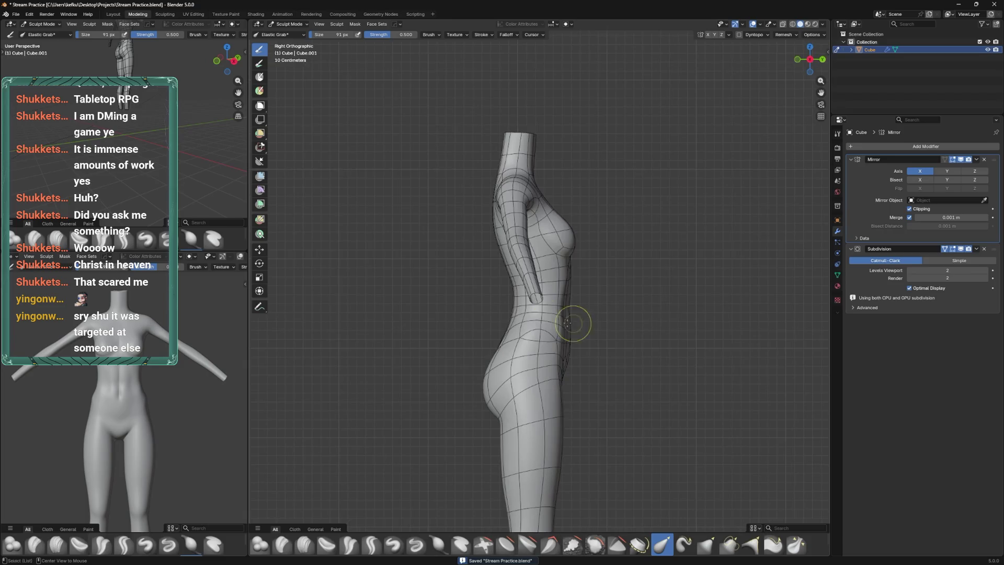
Readjust the brush size several times for the hip strokes and save
{"action": "key", "text": "f"}
{"action": "left_click", "coordinate": [590, 328]}
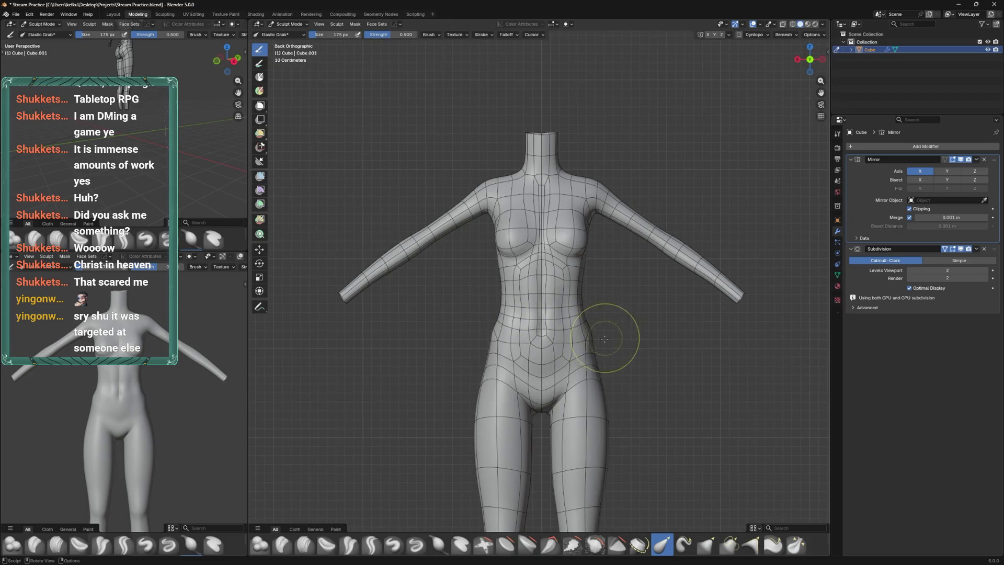
{"action": "scroll", "scroll_direction": "down", "scroll_amount": 3}
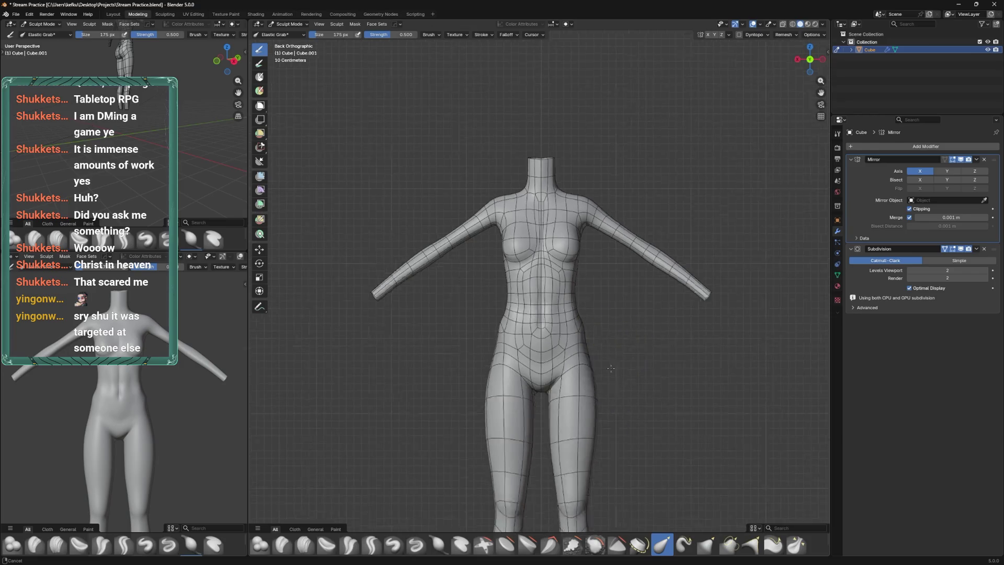
{"action": "key", "text": "f"}
{"action": "left_click", "coordinate": [608, 321]}
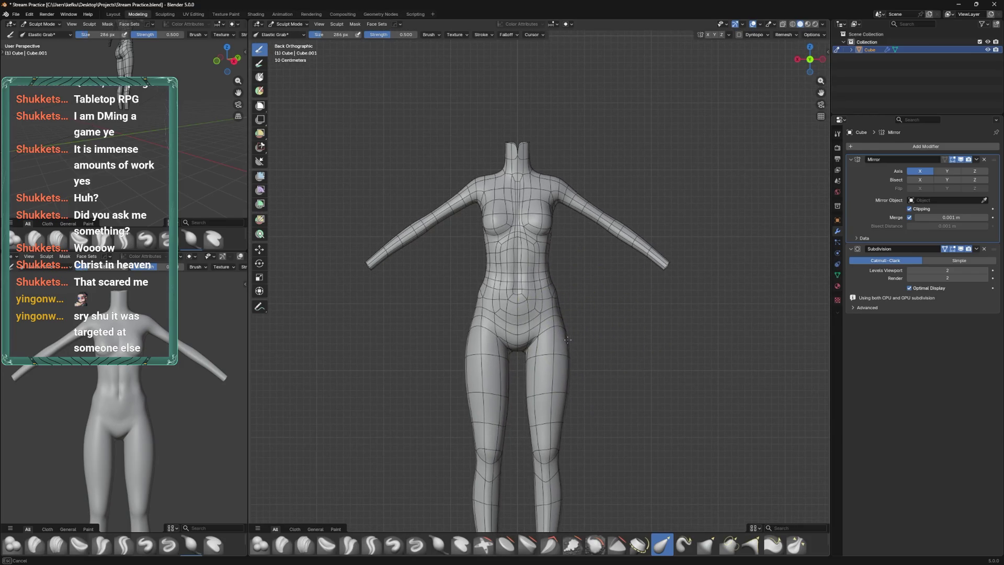
{"action": "left_click", "coordinate": [555, 324]}
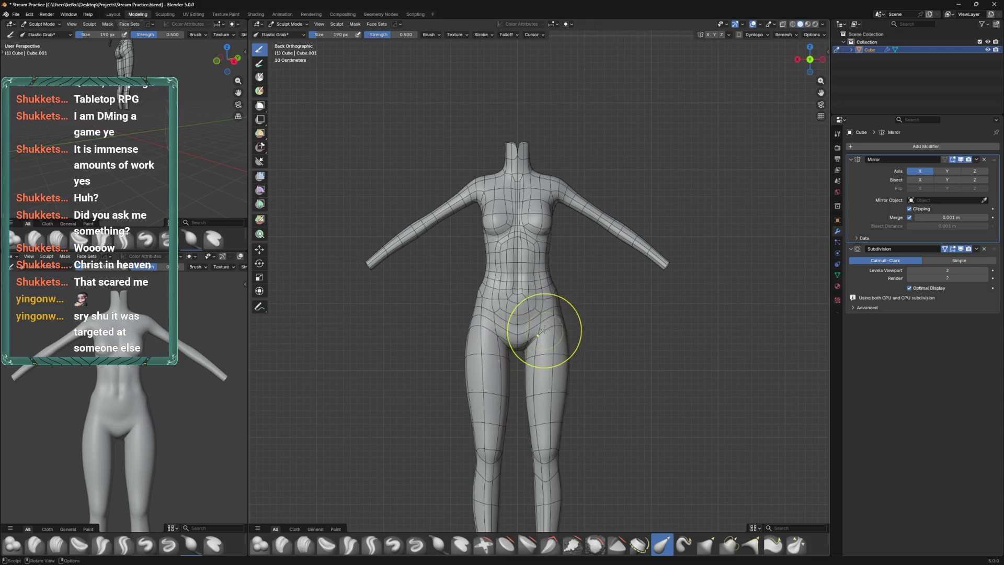
{"action": "scroll", "scroll_direction": "up", "scroll_amount": 3}
{"action": "left_click_drag", "start_coordinate": [553, 309], "coordinate": [535, 308]}
{"action": "key", "text": "ctrl+s"}
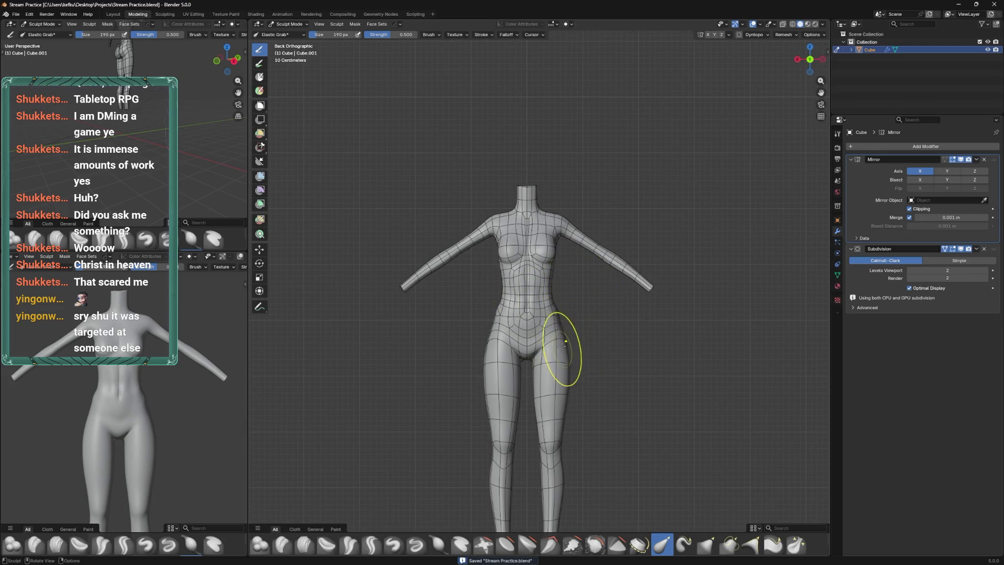
Reframe the figure and put the mesh back into Edit Mode
{"action": "left_click_drag", "start_coordinate": [558, 342], "coordinate": [564, 303]}
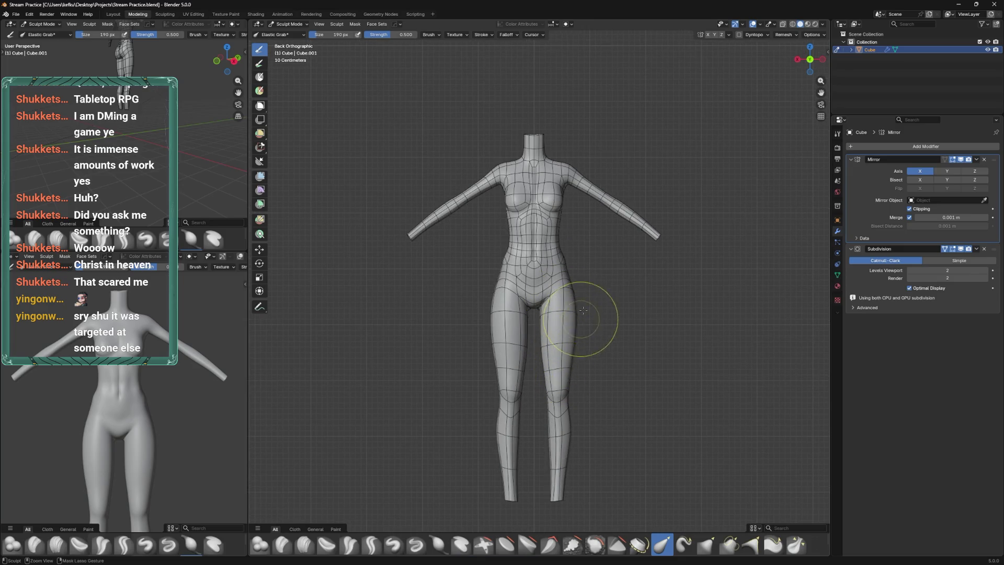
{"action": "scroll", "scroll_direction": "up", "scroll_amount": 3}
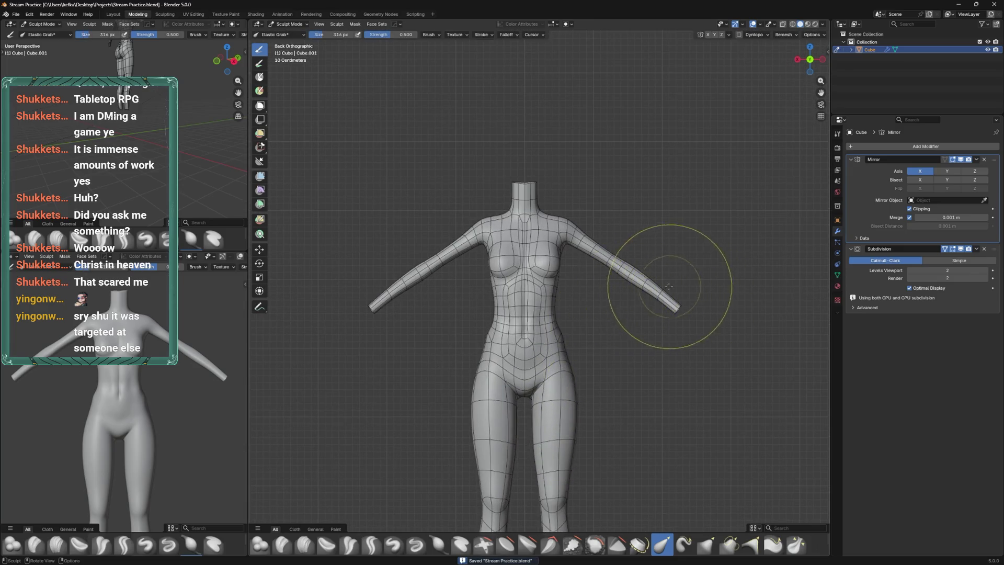
{"action": "key", "text": "Tab"}
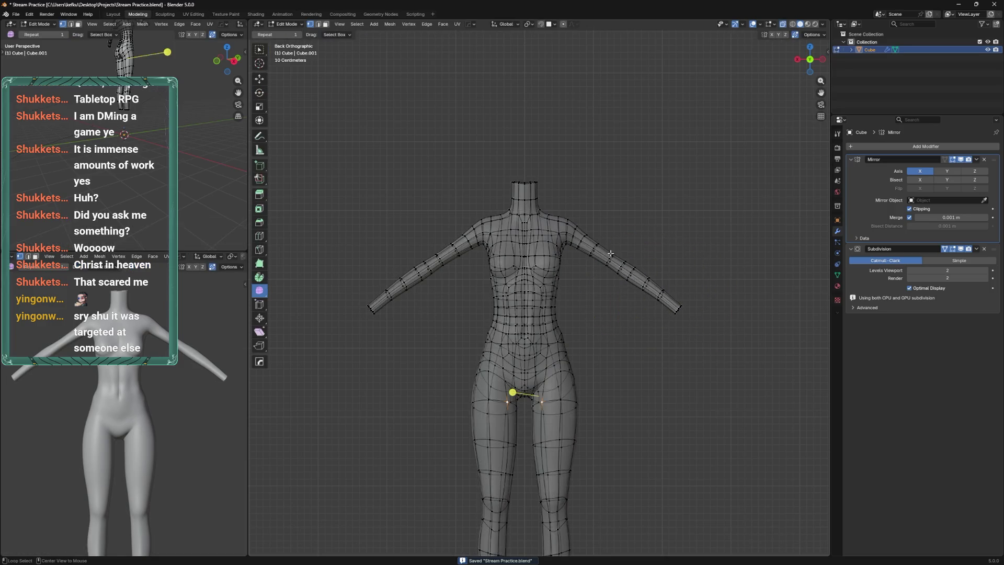
Stretch the forearms outward in Sculpt Mode, return to Edit Mode and save
{"action": "key", "text": "Tab"}
{"action": "left_click_drag", "start_coordinate": [658, 288], "coordinate": [625, 283]}
{"action": "key", "text": "Tab"}
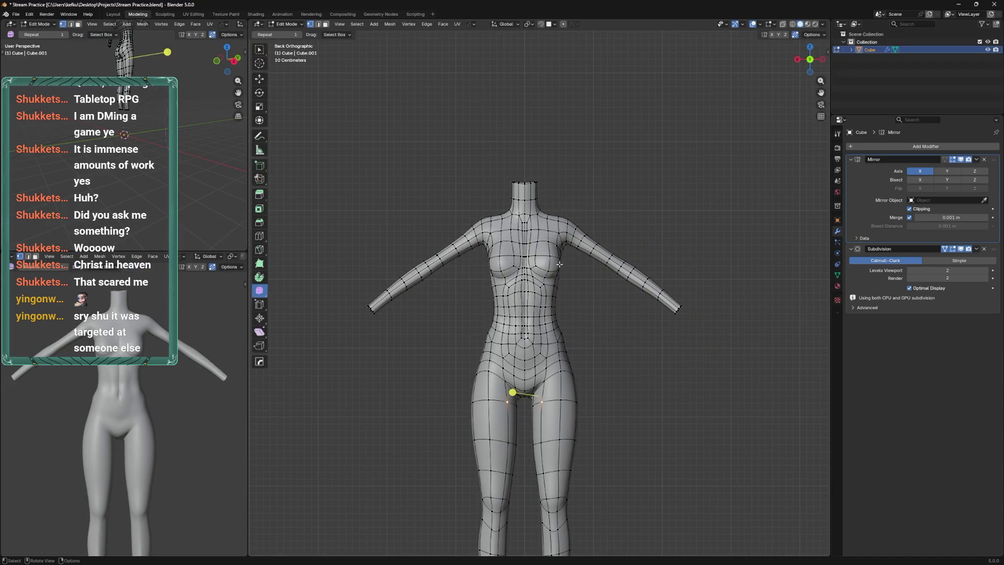
{"action": "key", "text": "ctrl+s"}
Select the centre edge loop and delete its faces, then undo to rejoin the mesh
{"action": "left_click", "coordinate": [525, 200]}
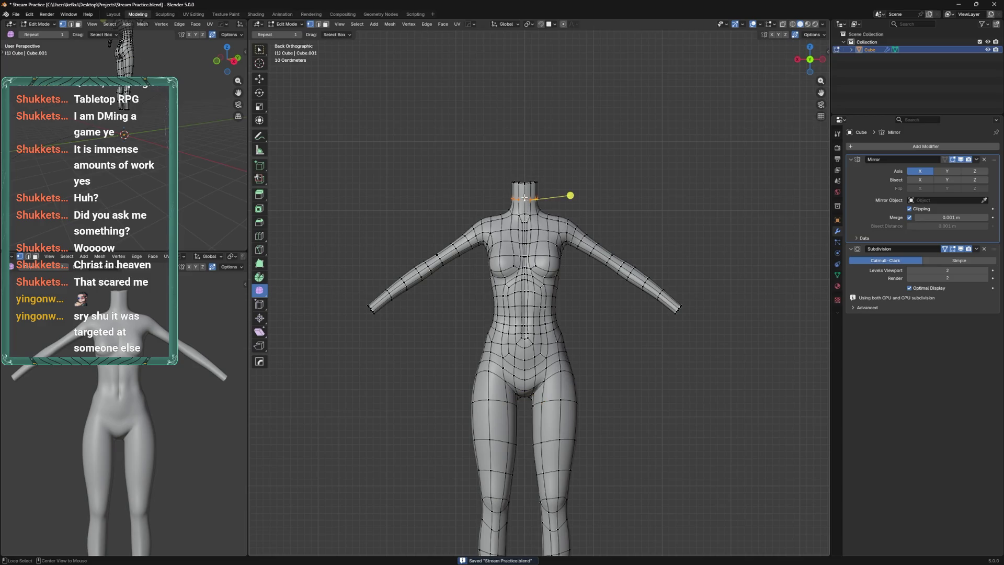
{"action": "key", "text": "x"}
{"action": "left_click", "coordinate": [527, 193]}
{"action": "key", "text": "Tab"}
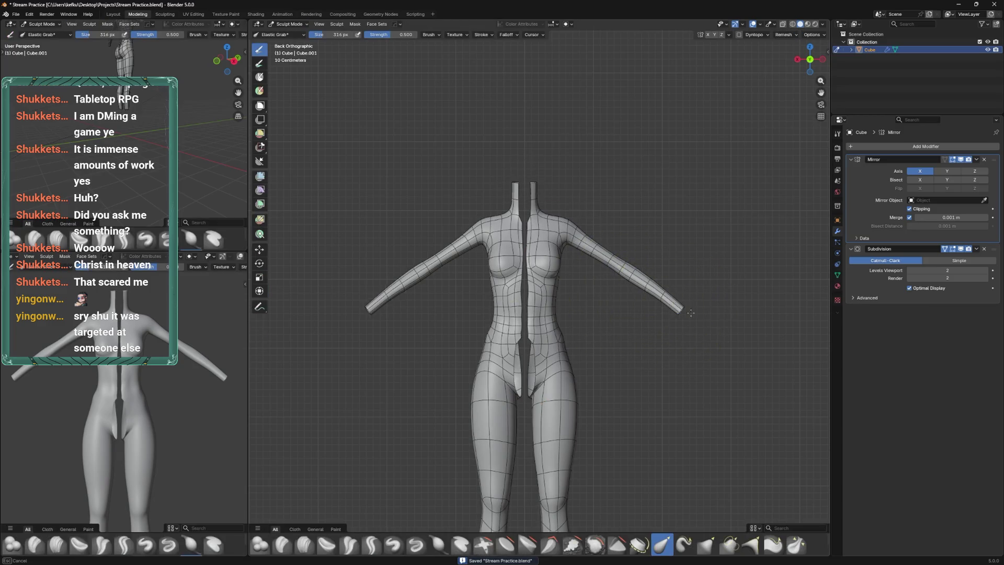
{"action": "key", "text": "ctrl+z"}
{"action": "key", "text": "ctrl+z"}
{"action": "key", "text": "ctrl+z"}
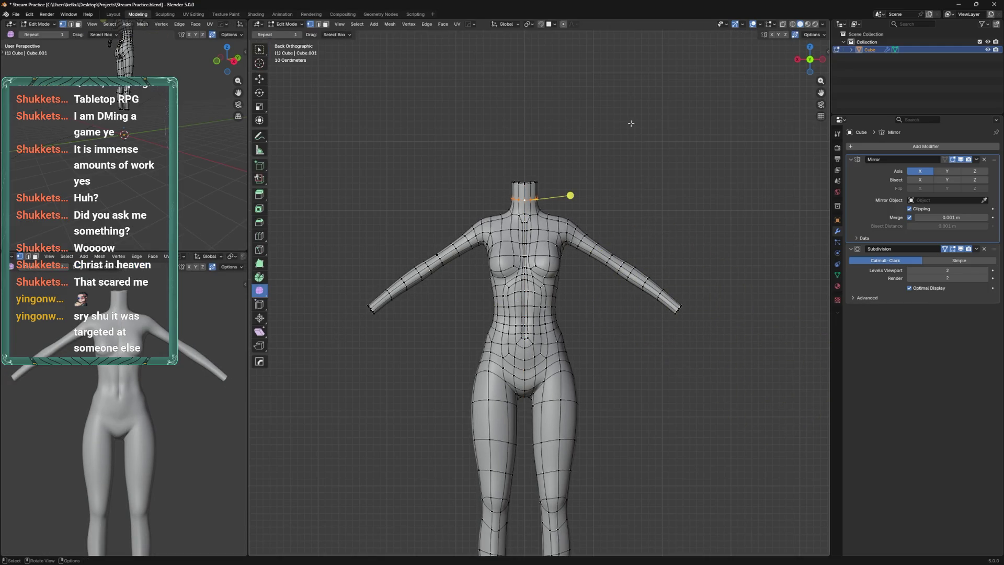
With X-ray on, select both arms, invert the selection and hide the torso and legs
{"action": "key", "text": "alt+z"}
{"action": "left_click_drag", "start_coordinate": [726, 359], "coordinate": [579, 230]}
{"action": "key", "text": "c"}
{"action": "key", "text": "Escape"}
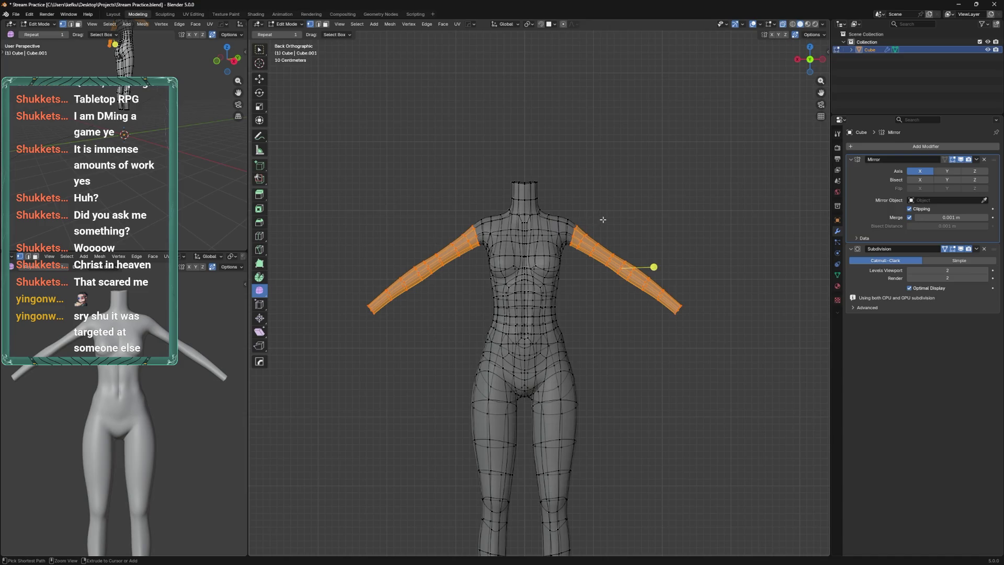
{"action": "key", "text": "ctrl+i"}
{"action": "key", "text": "h"}
{"action": "key", "text": "ctrl+Tab"}
Pull the arm tips shorter and inward with Elastic Grab, then reduce the brush radius
{"action": "left_click_drag", "start_coordinate": [635, 348], "coordinate": [637, 306]}
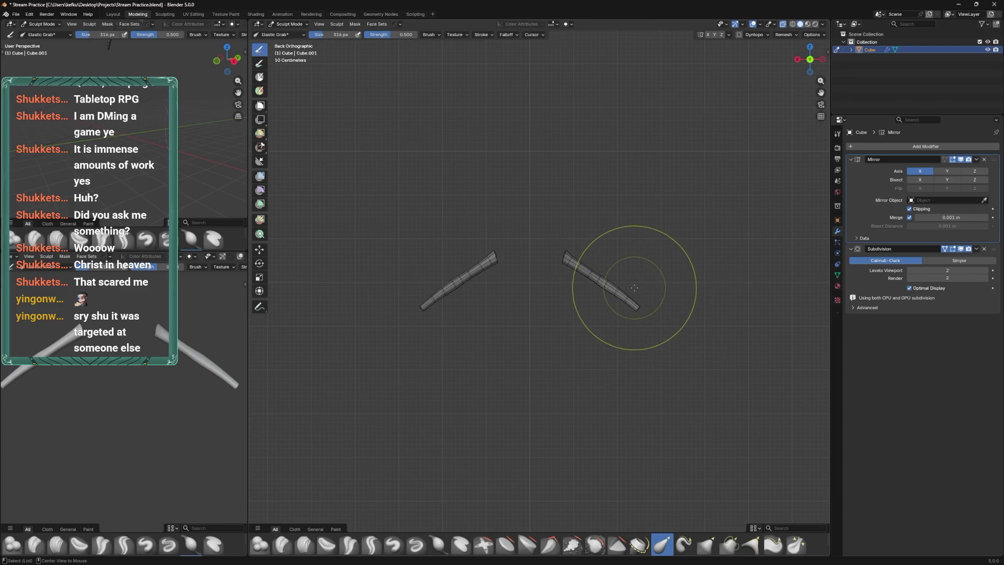
{"action": "left_click_drag", "start_coordinate": [635, 287], "coordinate": [630, 191]}
{"action": "scroll", "scroll_direction": "up", "scroll_amount": 3}
{"action": "left_click_drag", "start_coordinate": [651, 252], "coordinate": [635, 225]}
{"action": "key", "text": "f"}
{"action": "left_click_drag", "start_coordinate": [596, 257], "coordinate": [608, 241]}
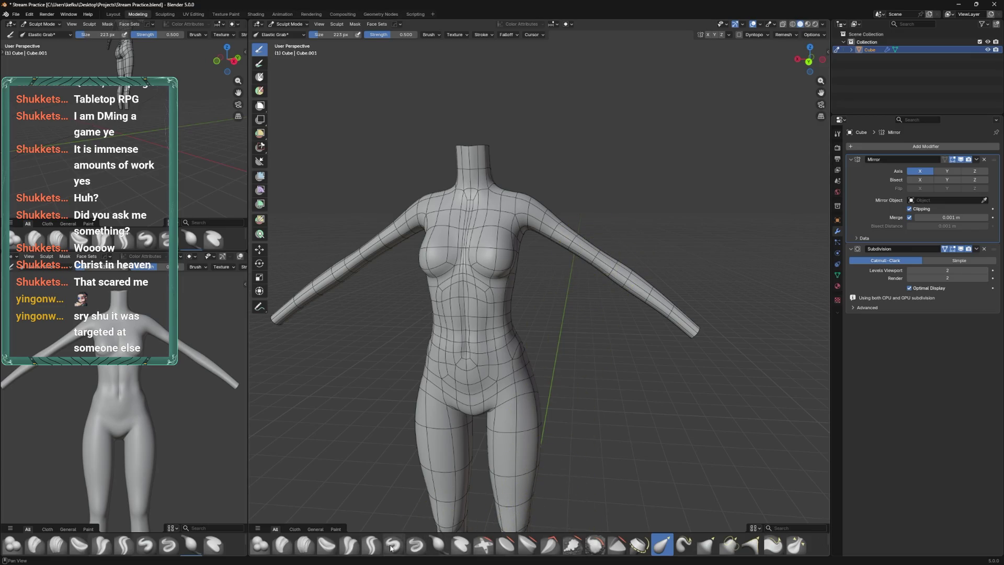
Orbit around the torso front and back to review the reshaped arms, then save
{"action": "left_click_drag", "start_coordinate": [564, 246], "coordinate": [665, 261]}
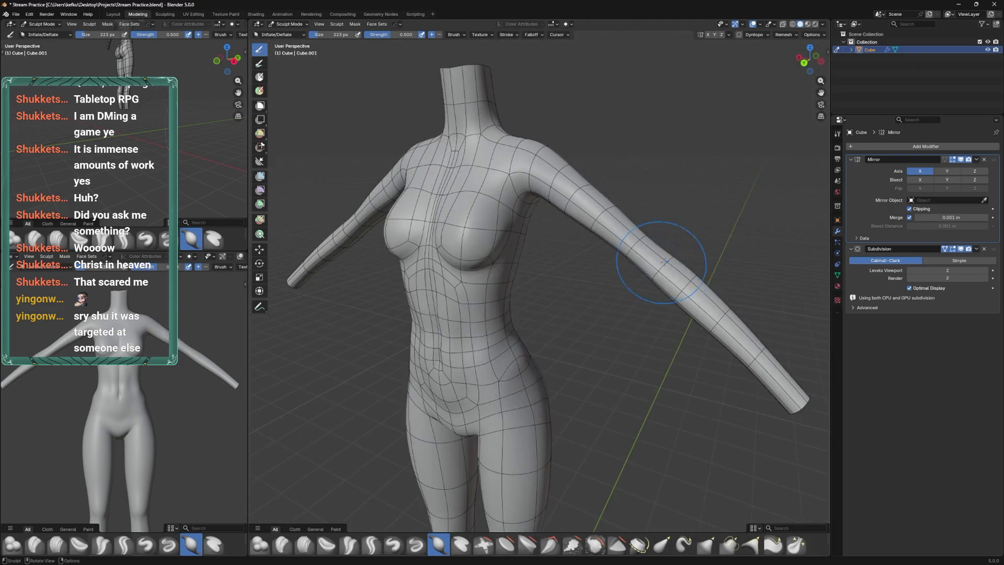
{"action": "left_click_drag", "start_coordinate": [712, 318], "coordinate": [444, 265]}
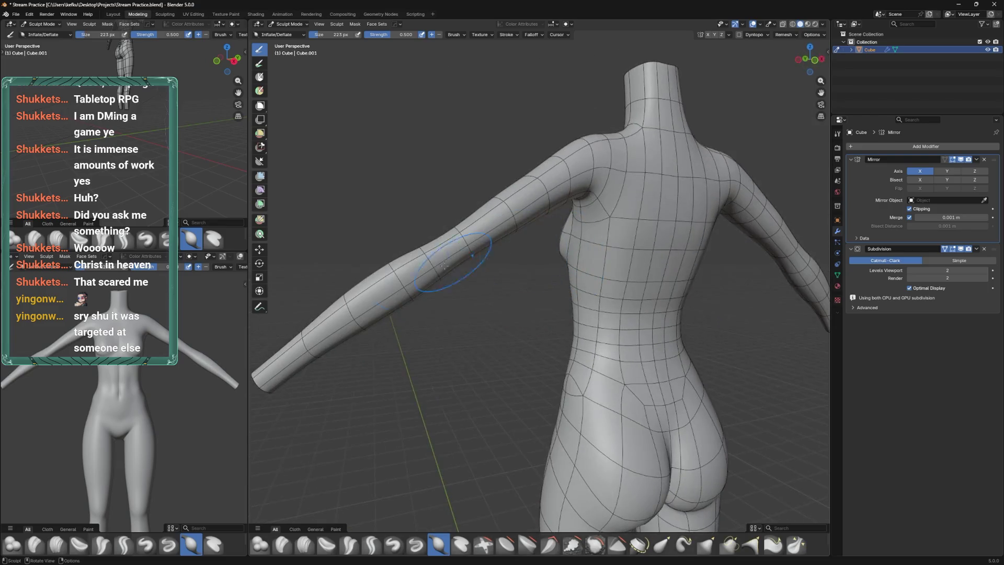
{"action": "left_click_drag", "start_coordinate": [385, 306], "coordinate": [633, 240]}
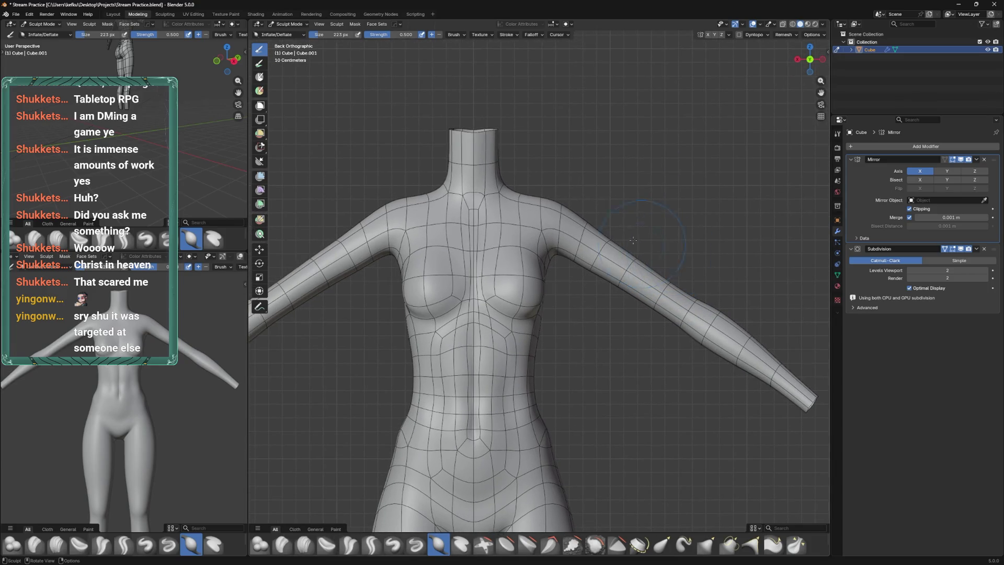
{"action": "scroll", "scroll_direction": "down", "scroll_amount": 3}
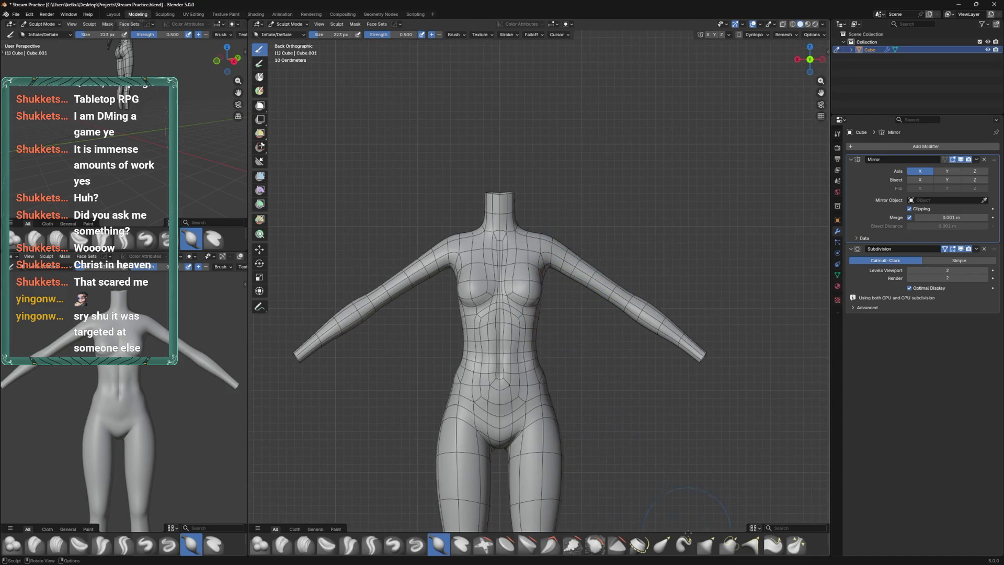
{"action": "left_click_drag", "start_coordinate": [671, 532], "coordinate": [685, 560]}
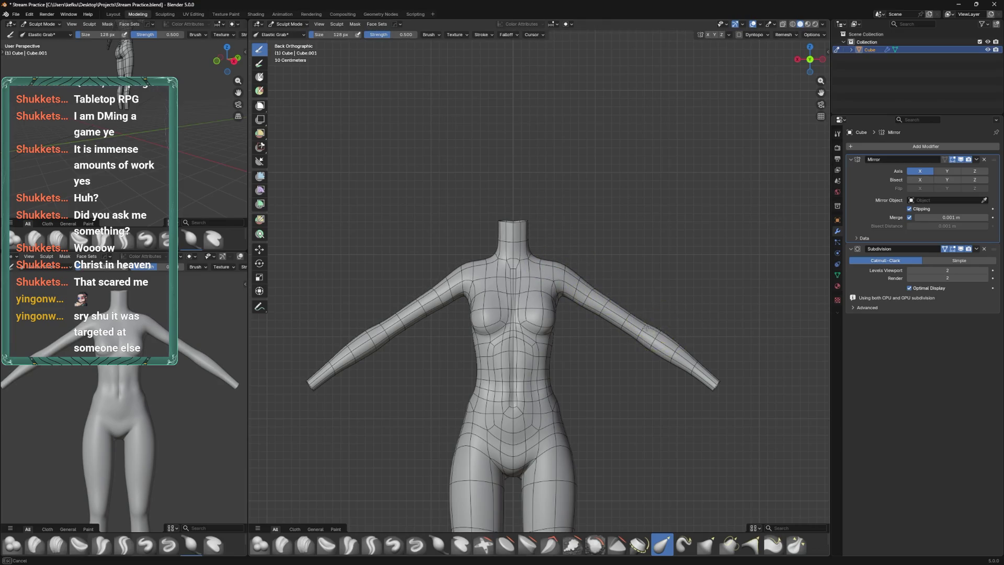
{"action": "left_click_drag", "start_coordinate": [707, 377], "coordinate": [585, 328]}
{"action": "key", "text": "ctrl+s"}
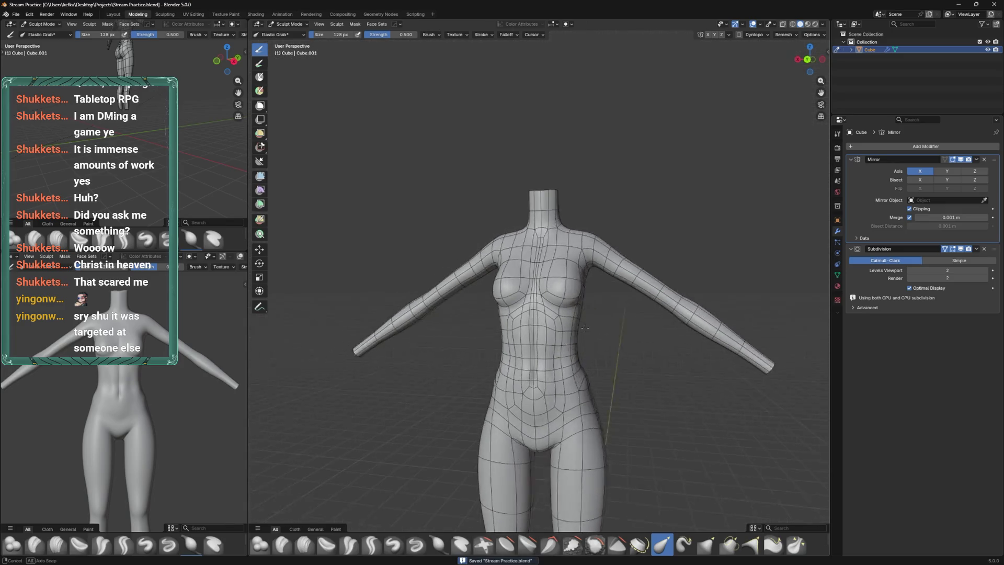
In Edit Mode, slide two chest vertices along their edges into new positions
{"action": "scroll", "scroll_direction": "up", "scroll_amount": 3}
{"action": "key", "text": "Tab"}
{"action": "left_click", "coordinate": [520, 298]}
{"action": "key", "text": "g"}
{"action": "key", "text": "g"}
{"action": "left_click", "coordinate": [573, 293]}
{"action": "key", "text": "g"}
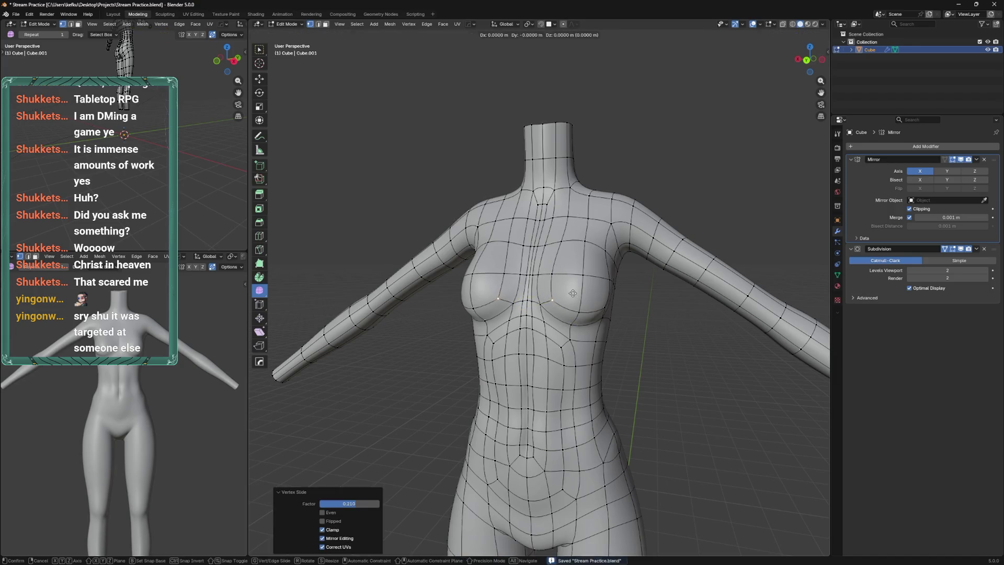
{"action": "left_click", "coordinate": [528, 272]}
{"action": "key", "text": "g"}
{"action": "key", "text": "g"}
{"action": "left_click", "coordinate": [566, 267]}
Finish the edge slide on the front of the chest and save the file
{"action": "left_click_drag", "start_coordinate": [566, 266], "coordinate": [605, 274]}
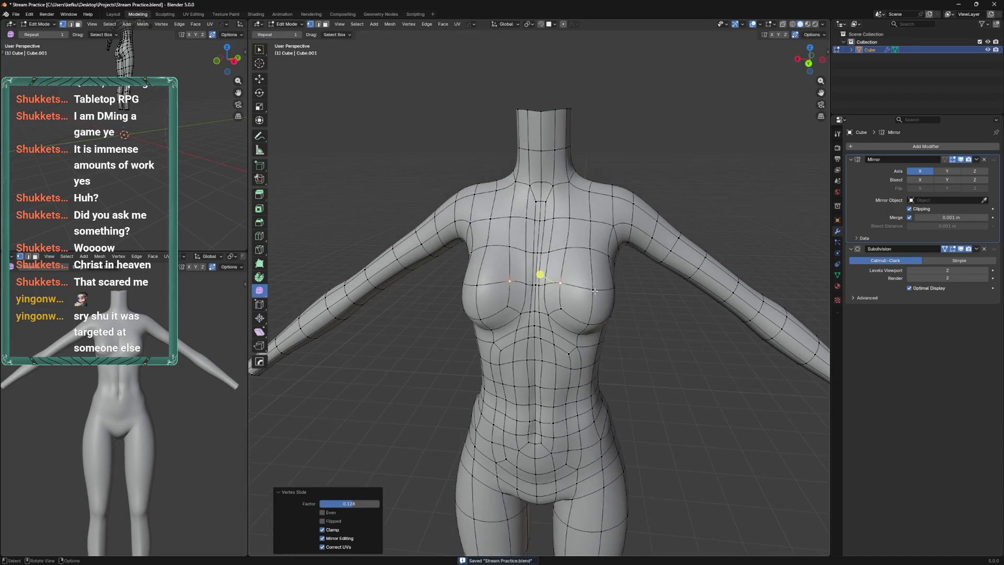
{"action": "left_click_drag", "start_coordinate": [528, 283], "coordinate": [546, 283]}
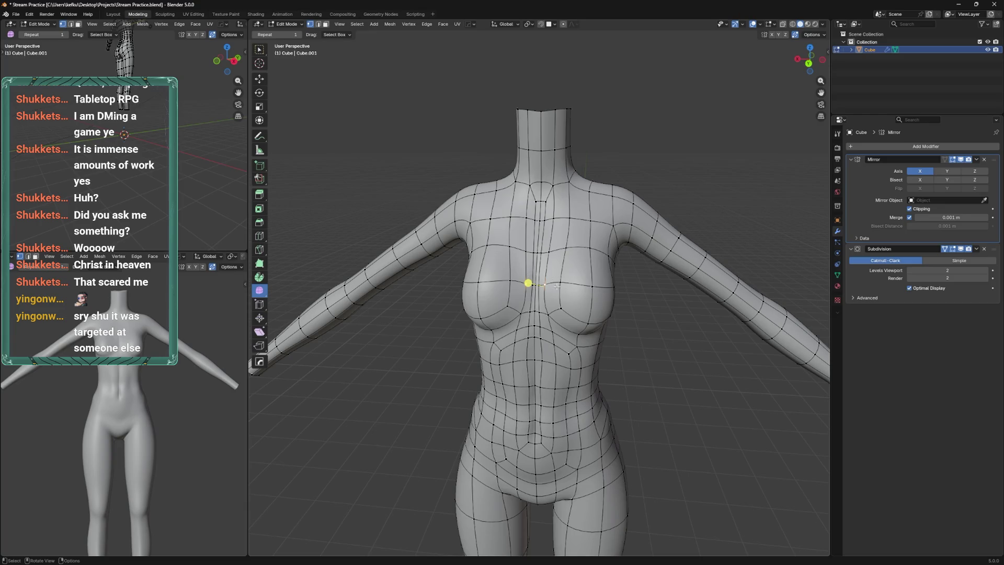
{"action": "left_click", "coordinate": [544, 269]}
{"action": "left_click_drag", "start_coordinate": [544, 269], "coordinate": [553, 307]}
{"action": "key", "text": "ctrl+s"}
Move the vertex beside the right breast along X, check it in Sculpt Mode, and save
{"action": "left_click", "coordinate": [602, 270]}
{"action": "key", "text": "g"}
{"action": "key", "text": "x"}
{"action": "left_click", "coordinate": [614, 270]}
{"action": "key", "text": "ctrl+Tab"}
{"action": "key", "text": "Tab"}
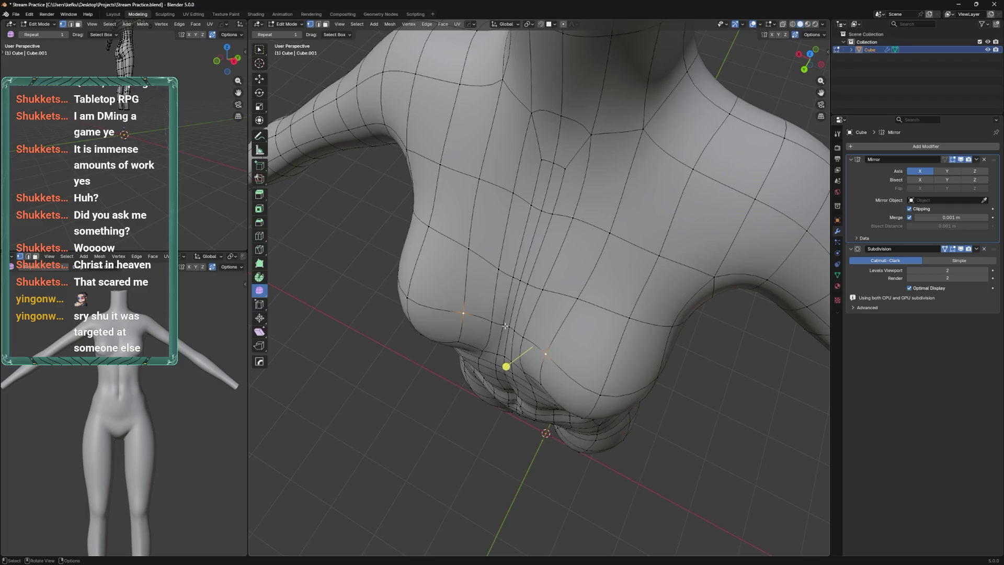
{"action": "left_click", "coordinate": [549, 344]}
{"action": "left_click_drag", "start_coordinate": [549, 343], "coordinate": [557, 277]}
{"action": "key", "text": "ctrl+s"}
Finish the chest vertex slides, slide an upper-chest vertex into place, and save
{"action": "scroll", "scroll_direction": "down", "scroll_amount": 3}
{"action": "key", "text": "ctrl+Tab"}
{"action": "key", "text": "Tab"}
{"action": "left_click", "coordinate": [586, 288]}
{"action": "left_click", "coordinate": [569, 219]}
{"action": "key", "text": "g"}
{"action": "left_click", "coordinate": [566, 210]}
{"action": "left_click_drag", "start_coordinate": [566, 211], "coordinate": [557, 246]}
{"action": "scroll", "scroll_direction": "up", "scroll_amount": 3}
{"action": "key", "text": "ctrl+s"}
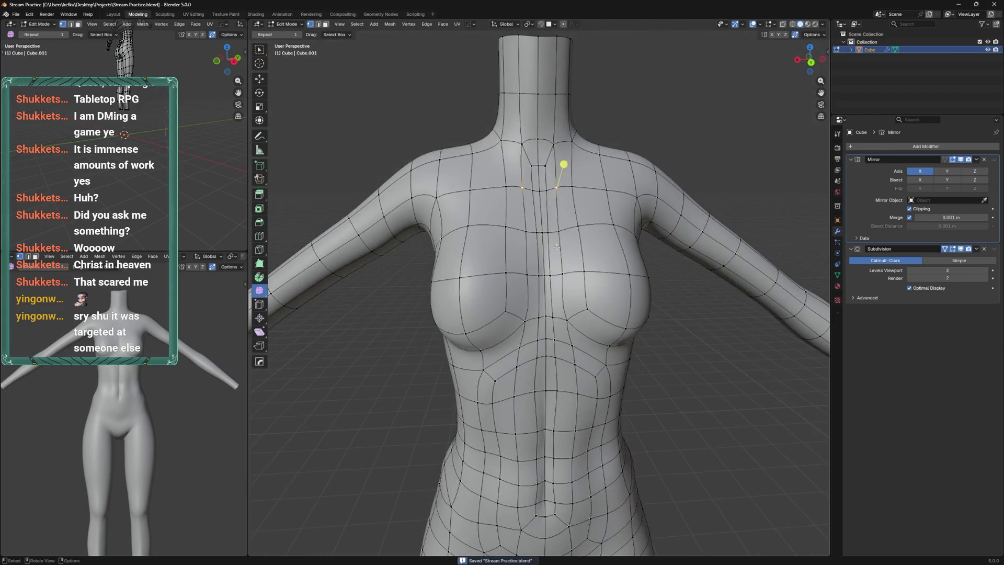
Slide a vertex up from the chest centre and a neck vertex up the neck, then save
{"action": "left_click", "coordinate": [563, 294]}
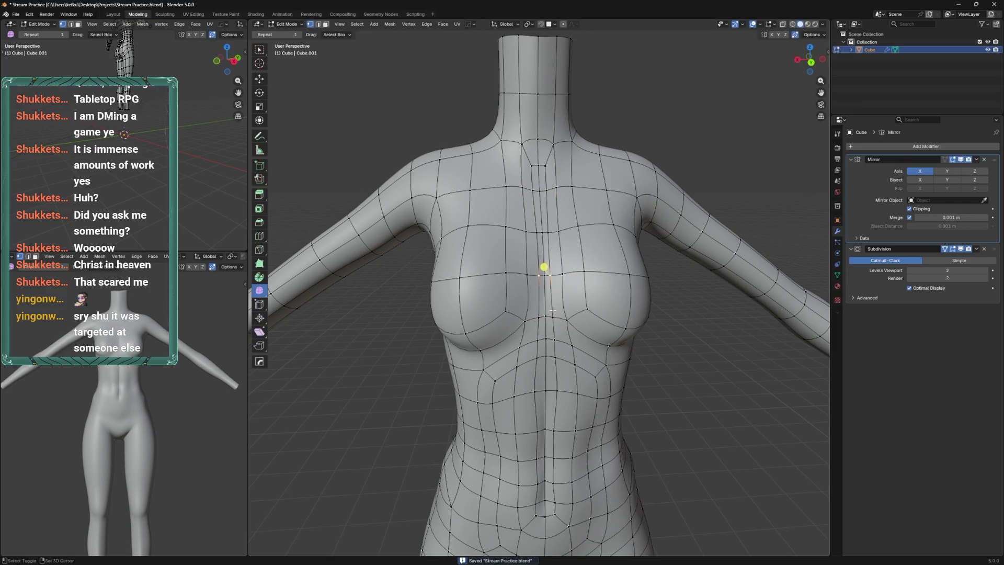
{"action": "left_click", "coordinate": [549, 213]}
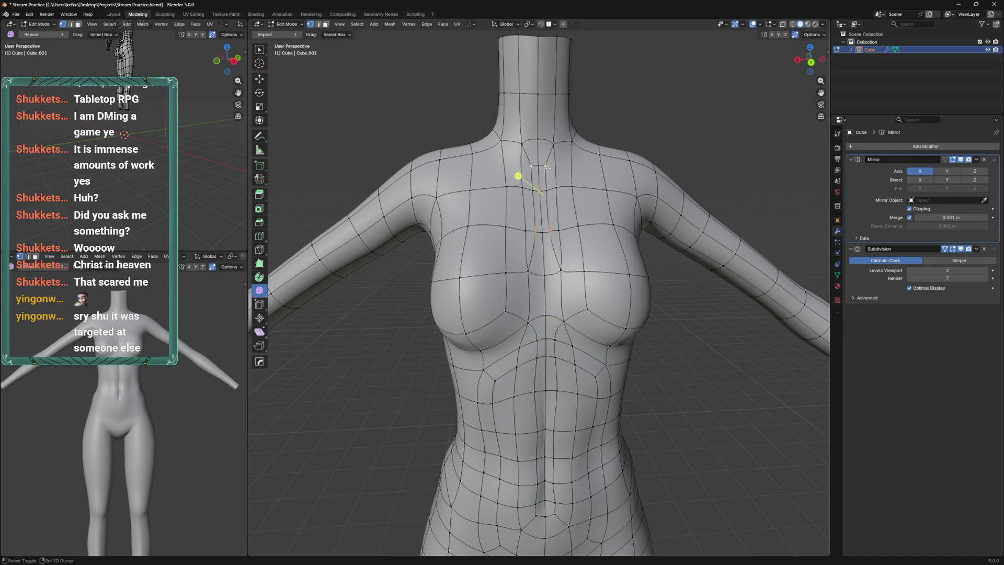
{"action": "left_click", "coordinate": [590, 160]}
{"action": "key", "text": "shift+v"}
{"action": "left_click", "coordinate": [563, 181]}
{"action": "left_click_drag", "start_coordinate": [563, 180], "coordinate": [577, 200]}
{"action": "key", "text": "shift+v"}
{"action": "left_click", "coordinate": [572, 198]}
{"action": "scroll", "scroll_direction": "down", "scroll_amount": 3}
{"action": "scroll", "scroll_direction": "down", "scroll_amount": 3}
{"action": "key", "text": "ctrl+s"}
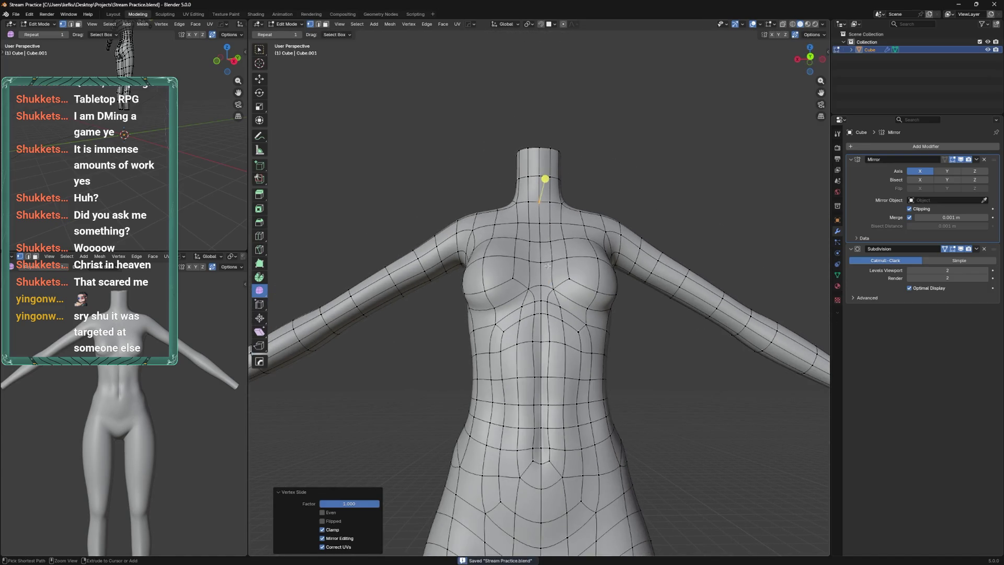
Confirm the edge slide, nudge a low chest vertex, and preview the shape in Sculpt Mode
{"action": "left_click", "coordinate": [549, 294]}
{"action": "left_click_drag", "start_coordinate": [548, 294], "coordinate": [570, 292]}
{"action": "left_click", "coordinate": [549, 306]}
{"action": "key", "text": "g"}
{"action": "left_click", "coordinate": [554, 305]}
{"action": "key", "text": "ctrl+Tab"}
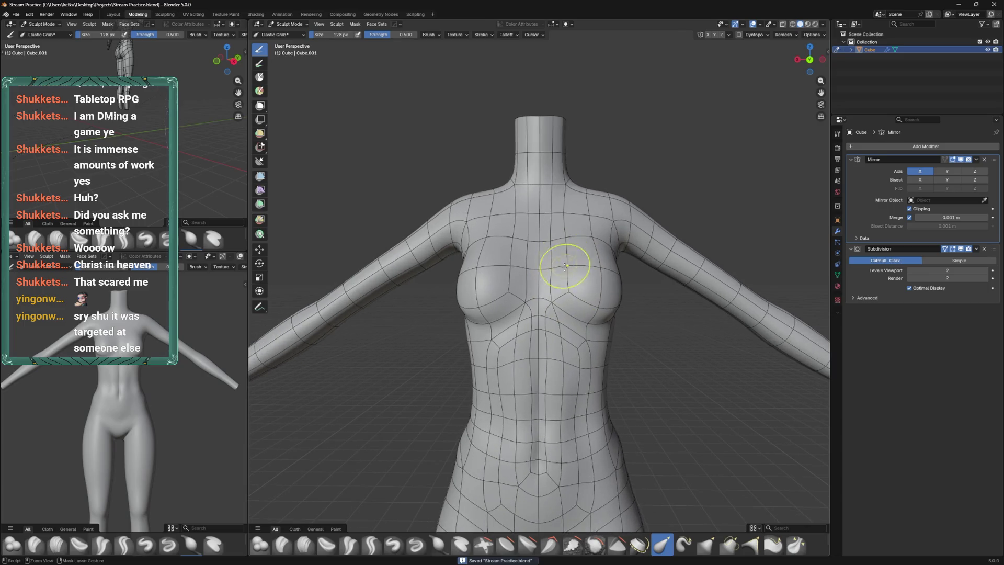
Slide the upper-chest edge loop fully across and move a vertex toward the neck
{"action": "key", "text": "Tab"}
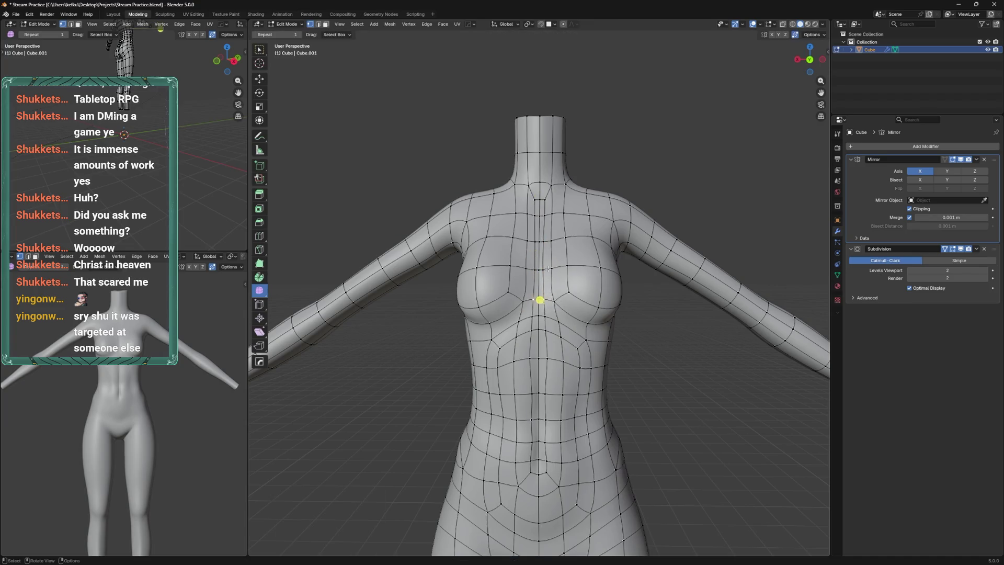
{"action": "left_click", "coordinate": [562, 267]}
{"action": "left_click", "coordinate": [543, 196]}
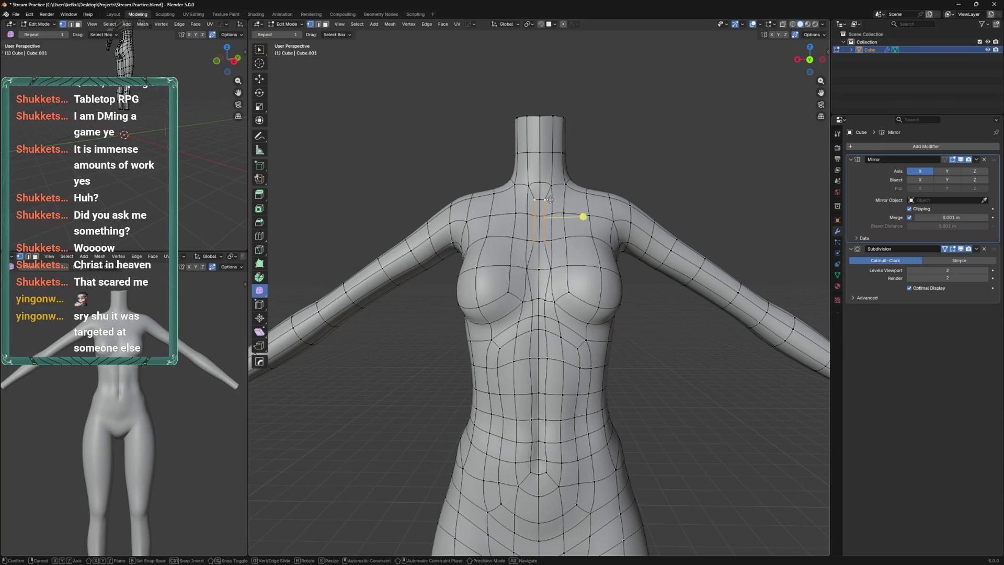
{"action": "left_click", "coordinate": [618, 183]}
{"action": "left_click", "coordinate": [552, 149]}
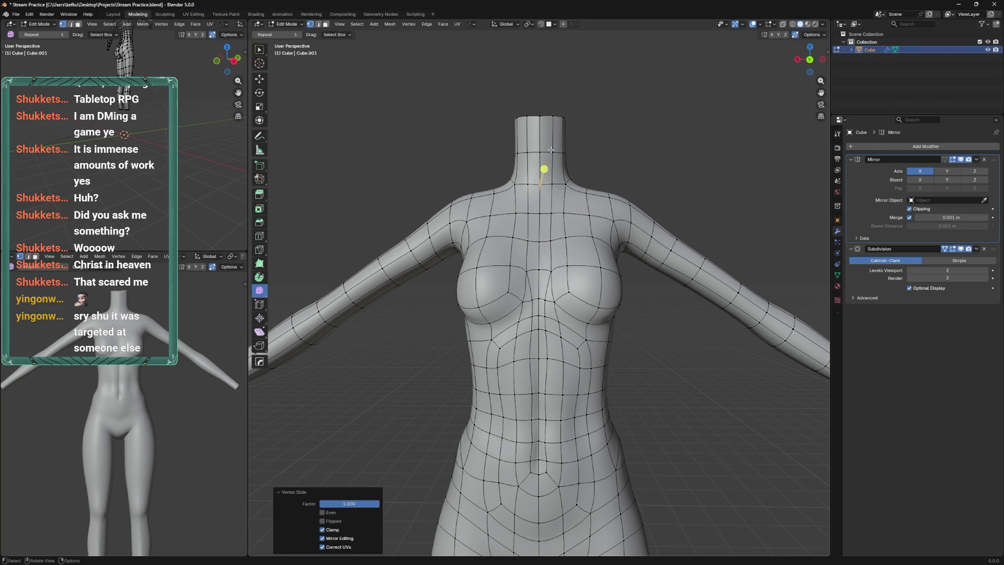
{"action": "left_click_drag", "start_coordinate": [571, 206], "coordinate": [572, 272]}
Preview the surface in Sculpt Mode and hide the mesh wireframe overlay
{"action": "key", "text": "ctrl+Tab"}
{"action": "key", "text": "ctrl+Tab"}
{"action": "left_click", "coordinate": [545, 308]}
Preview the whole torso, confirm the vertex slide, save, and compare the last change with undo/redo
{"action": "key", "text": "ctrl+Tab"}
{"action": "right_click", "coordinate": [572, 273]}
{"action": "mouse_move", "coordinate": [576, 287]}
{"action": "left_click", "coordinate": [644, 314]}
{"action": "left_click_drag", "start_coordinate": [659, 272], "coordinate": [615, 210]}
{"action": "scroll", "scroll_direction": "up", "scroll_amount": 3}
{"action": "key", "text": "ctrl+Tab"}
{"action": "left_click_drag", "start_coordinate": [563, 260], "coordinate": [545, 312]}
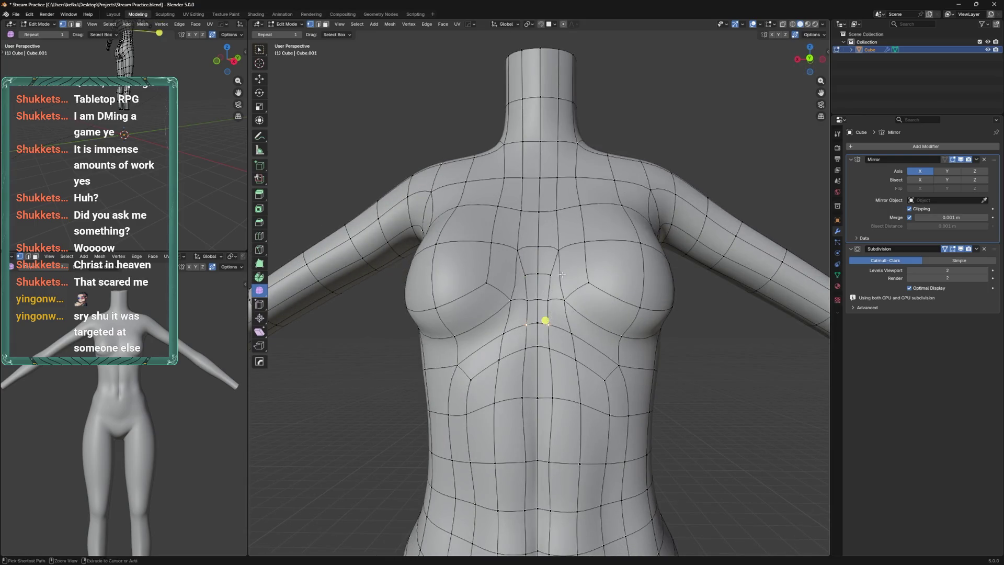
{"action": "left_click_drag", "start_coordinate": [562, 274], "coordinate": [548, 317]}
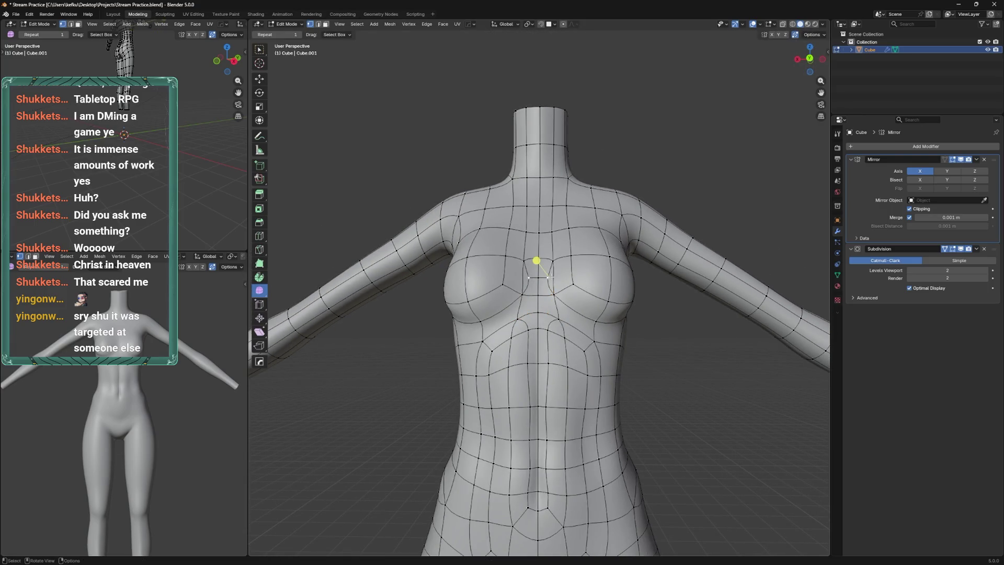
{"action": "left_click", "coordinate": [565, 261]}
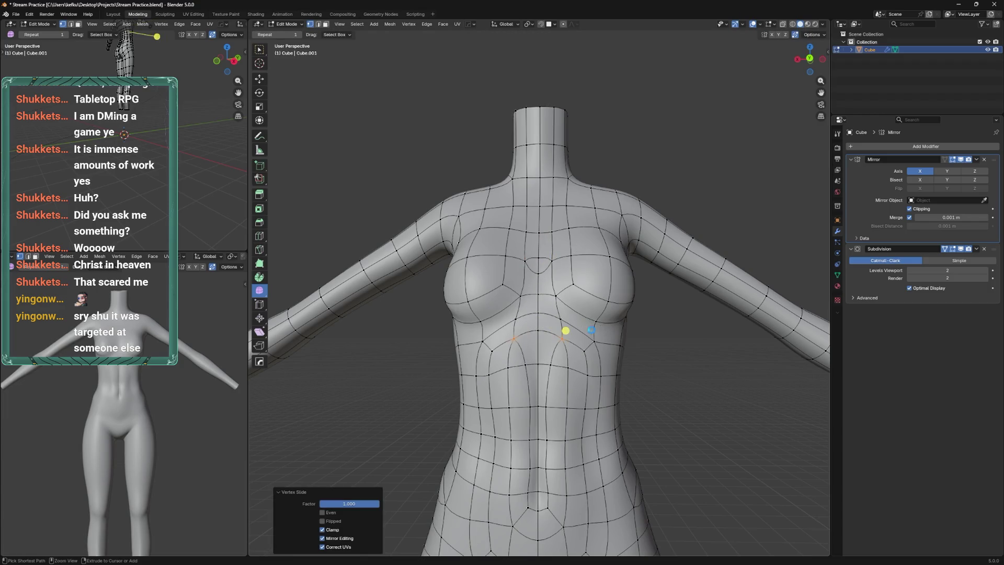
{"action": "key", "text": "ctrl+s"}
{"action": "key", "text": "ctrl+z"}
{"action": "key", "text": "Tab"}
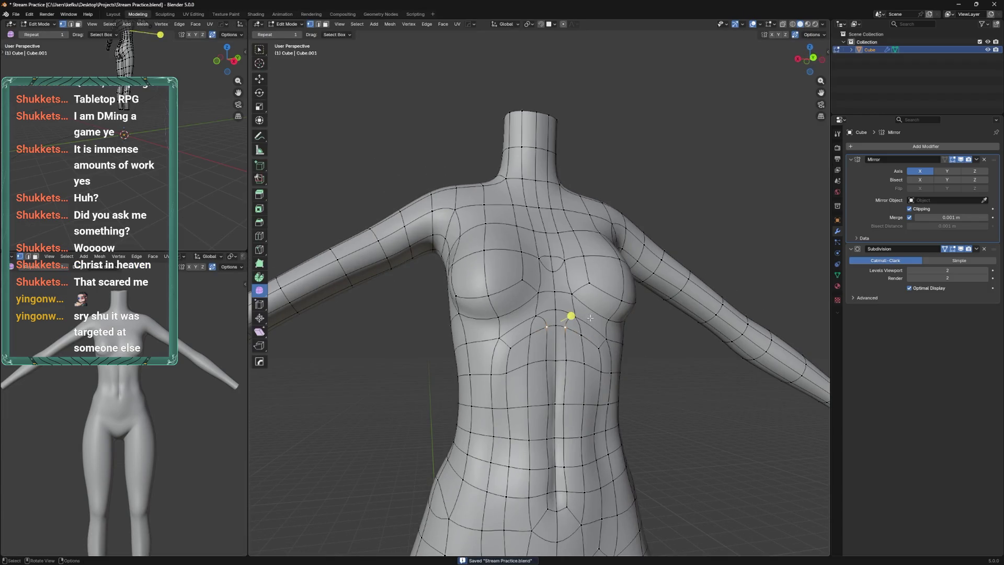
{"action": "key", "text": "ctrl+z"}
{"action": "key", "text": "ctrl+shift+z"}
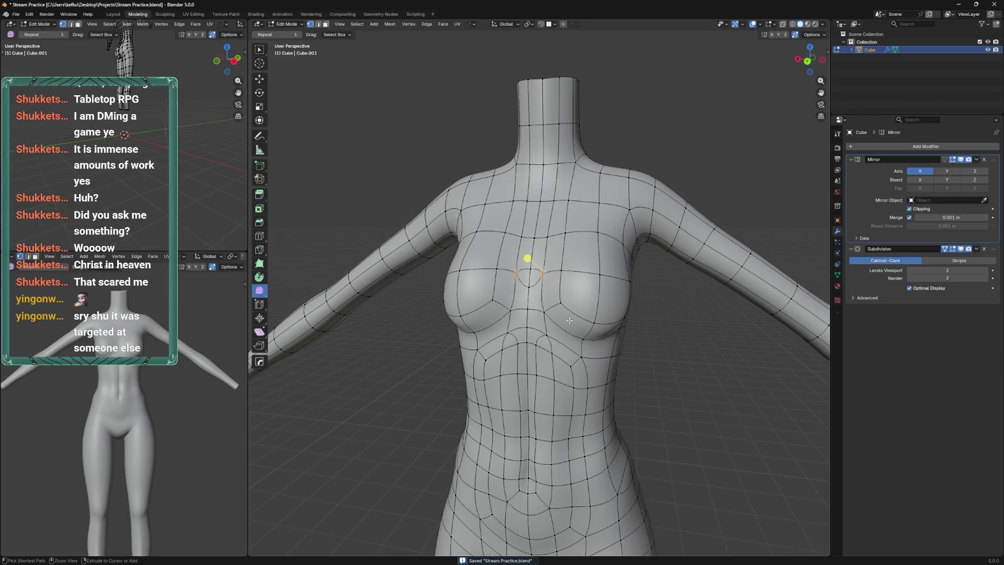
Add a loop cut across the chest and slide the chest loop and a vertex into place
{"action": "left_click_drag", "start_coordinate": [561, 326], "coordinate": [556, 316]}
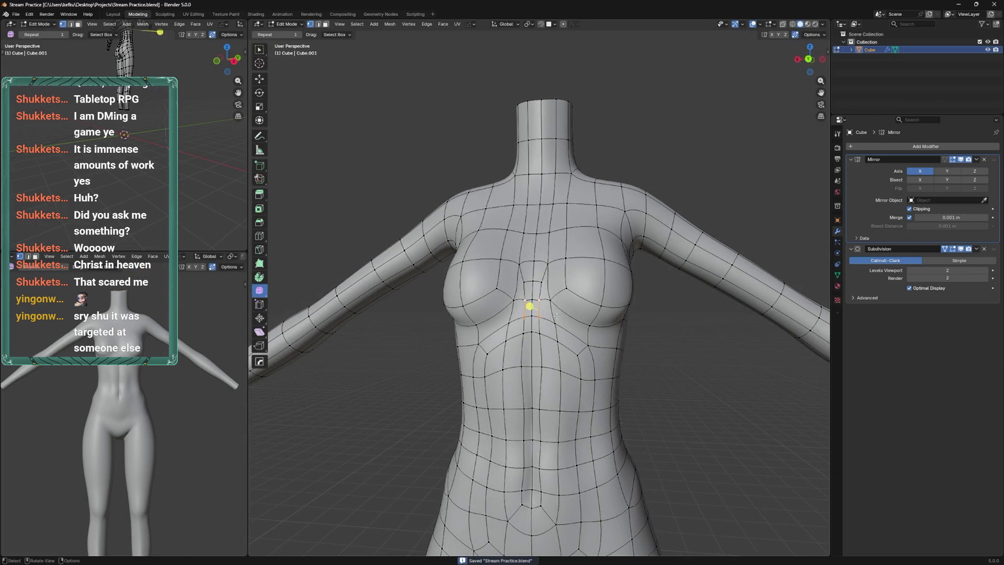
{"action": "left_click", "coordinate": [610, 350]}
{"action": "left_click", "coordinate": [521, 303]}
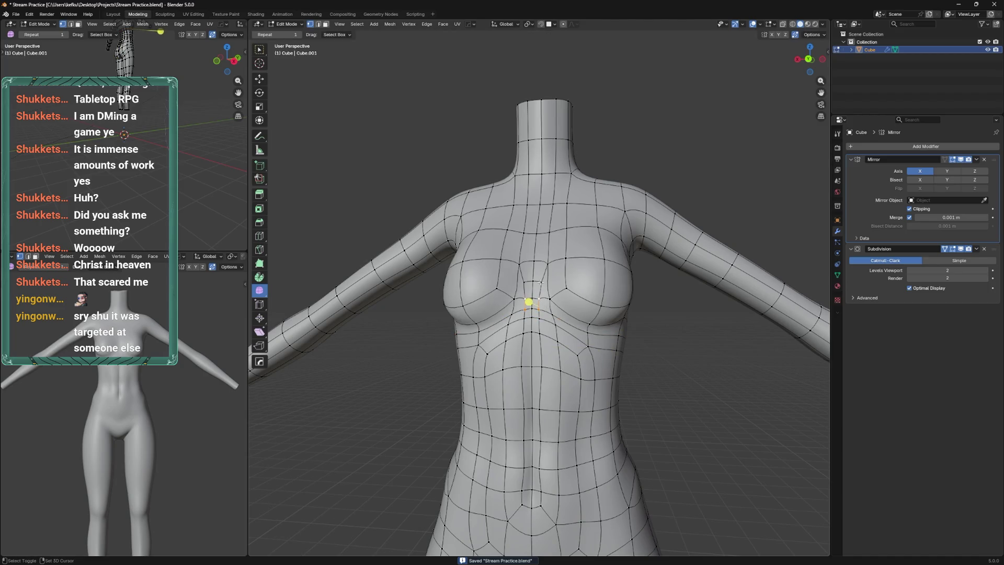
{"action": "left_click", "coordinate": [541, 280]}
{"action": "left_click", "coordinate": [520, 267]}
{"action": "key", "text": "shift+v"}
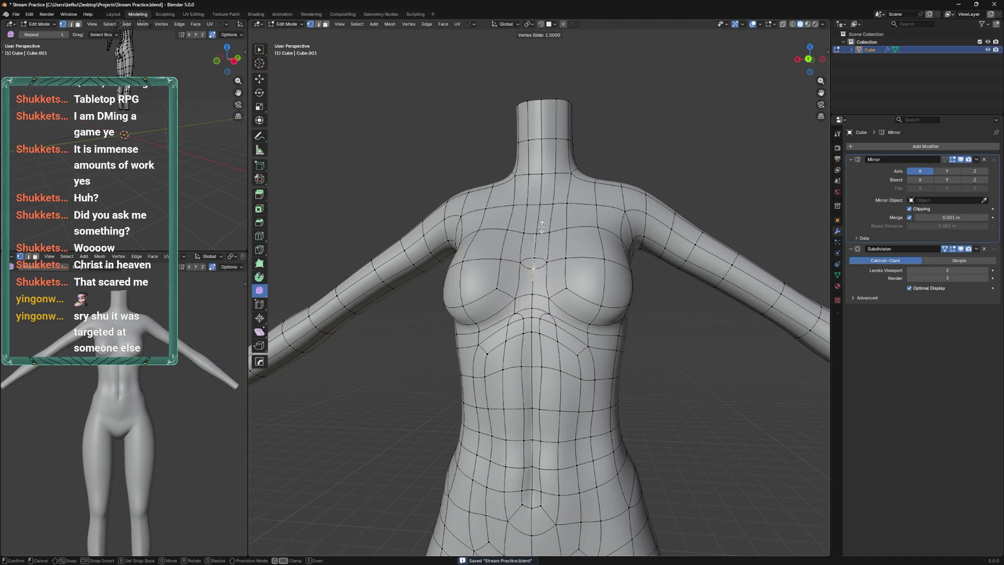
{"action": "left_click", "coordinate": [551, 290]}
{"action": "left_click_drag", "start_coordinate": [551, 291], "coordinate": [554, 223]}
Check the smoothed body in Sculpt Mode and save the file
{"action": "key", "text": "ctrl+Tab"}
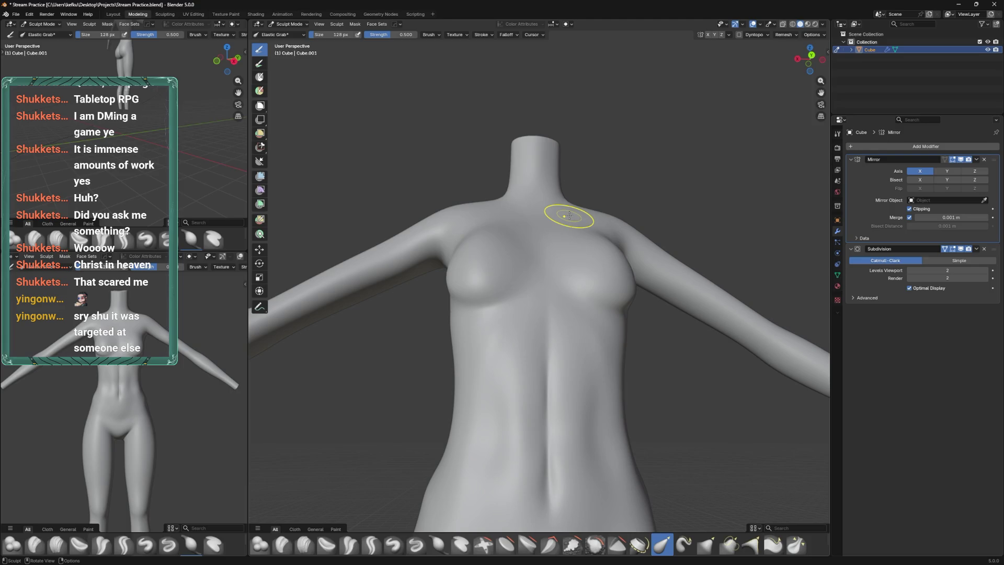
{"action": "key", "text": "Tab"}
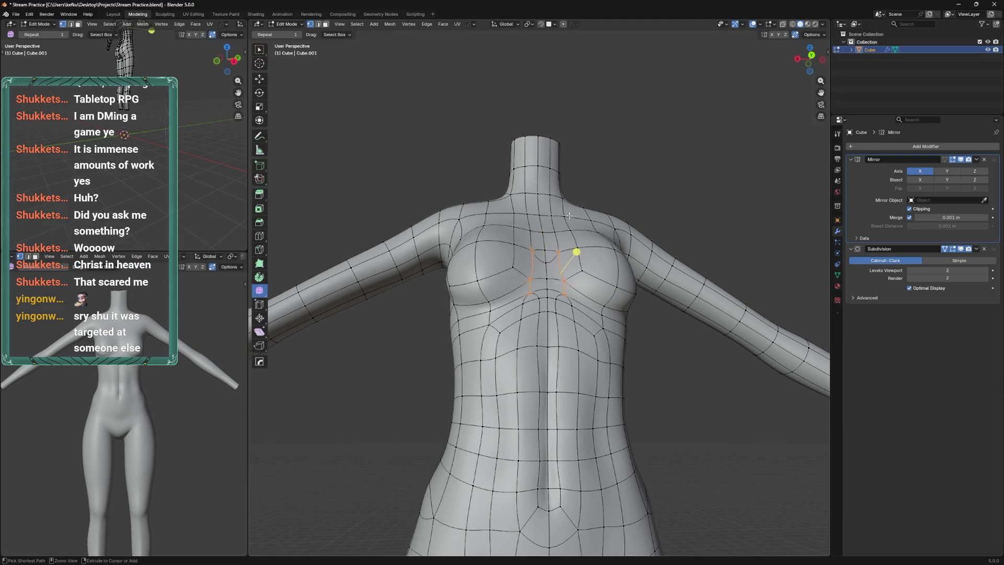
{"action": "left_click_drag", "start_coordinate": [597, 293], "coordinate": [574, 308]}
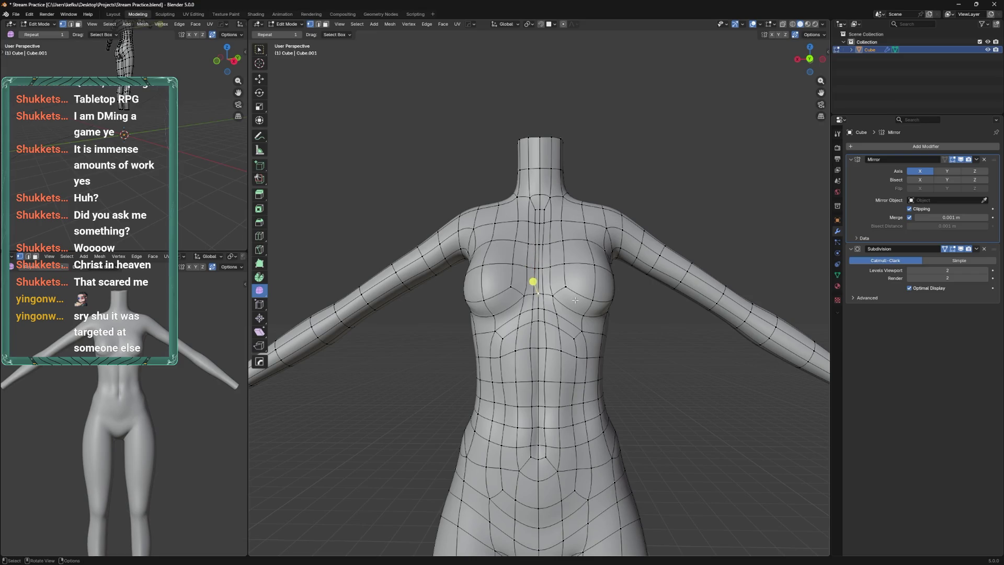
{"action": "key", "text": "ctrl+s"}
Slide the sternum vertex and a shoulder vertex into cleaner positions, then save
{"action": "left_click_drag", "start_coordinate": [576, 296], "coordinate": [527, 270]}
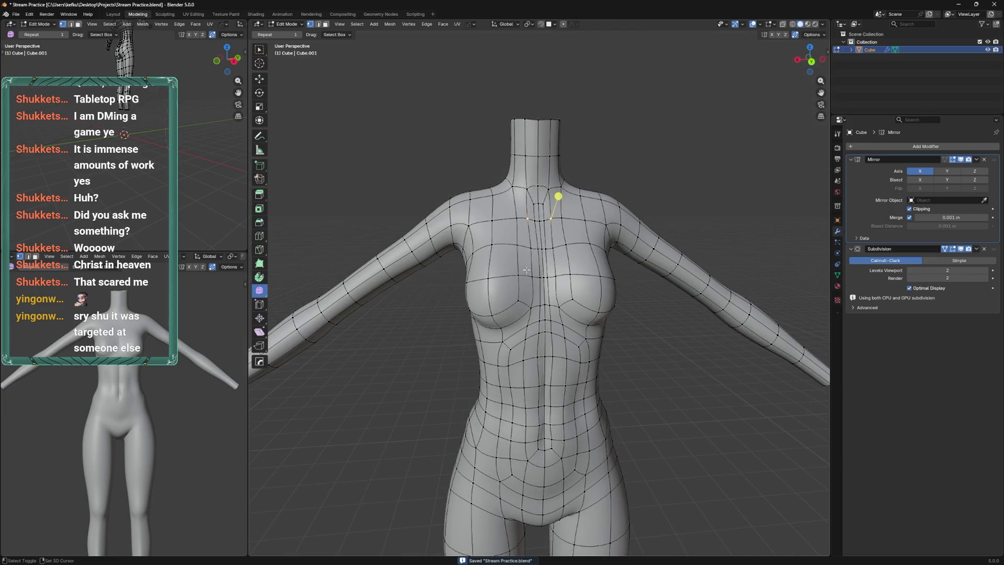
{"action": "key", "text": "ctrl+Tab"}
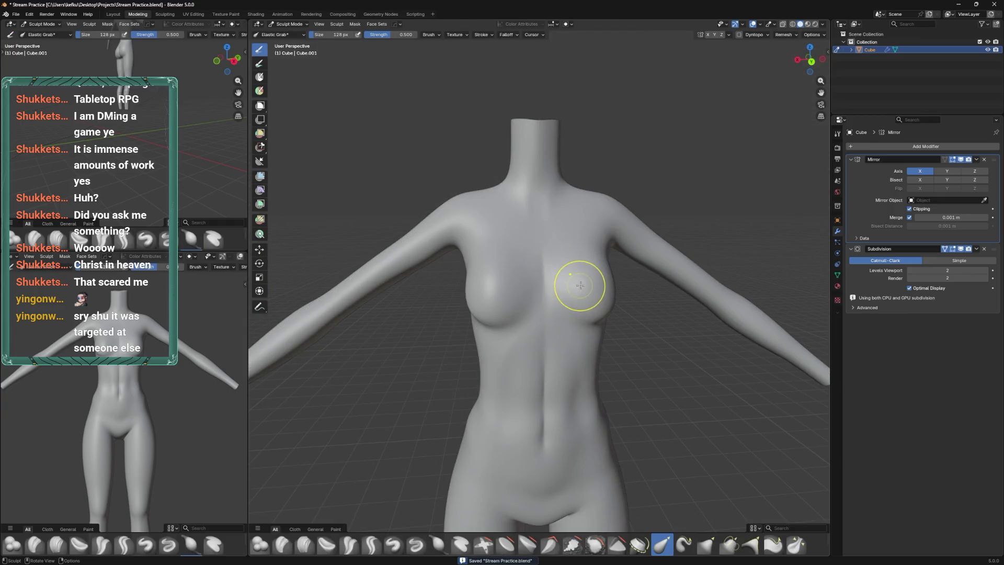
{"action": "key", "text": "Tab"}
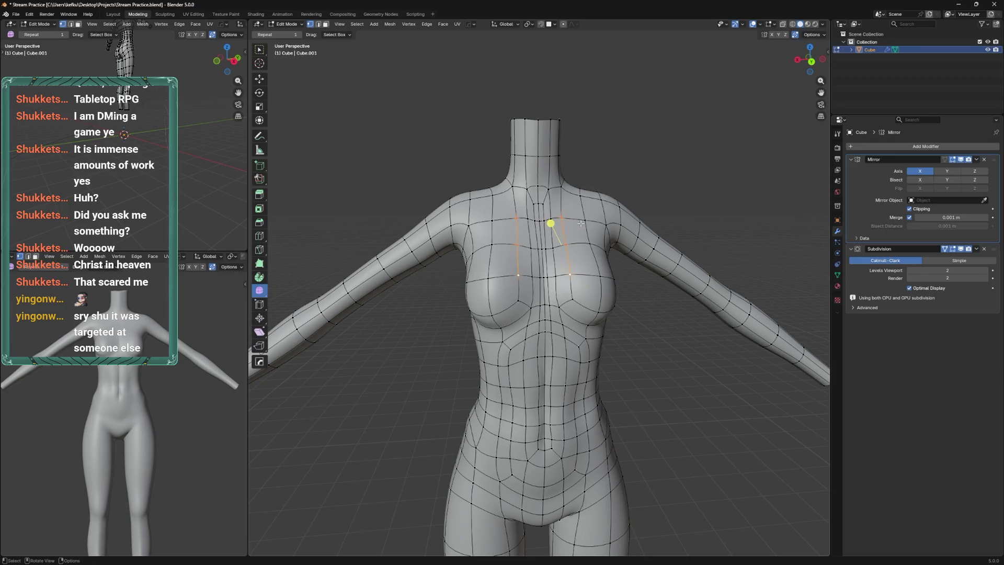
{"action": "left_click", "coordinate": [581, 224]}
{"action": "left_click_drag", "start_coordinate": [581, 224], "coordinate": [579, 245]}
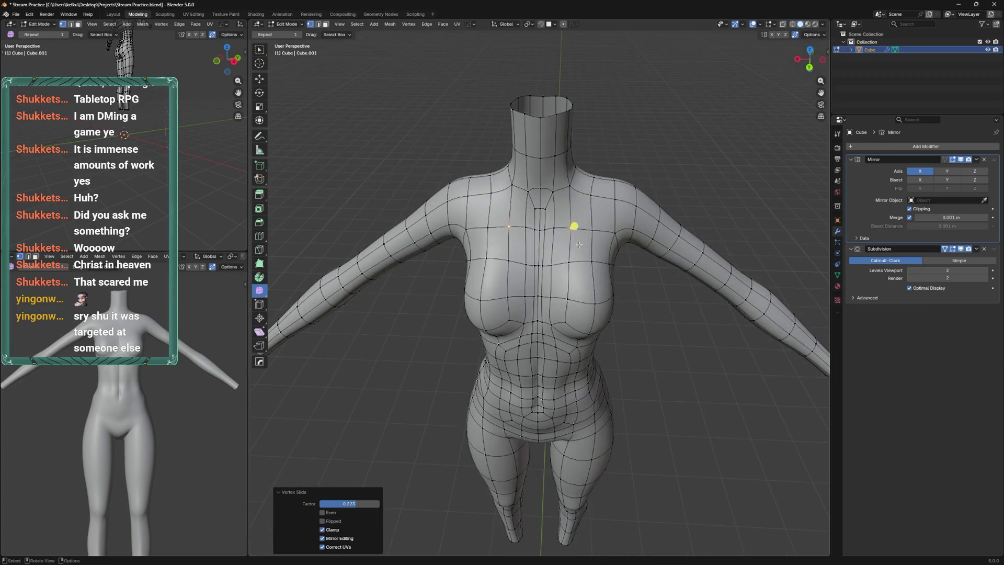
{"action": "left_click", "coordinate": [579, 199]}
{"action": "key", "text": "shift+v"}
{"action": "left_click_drag", "start_coordinate": [588, 207], "coordinate": [599, 232]}
{"action": "left_click", "coordinate": [581, 250]}
{"action": "key", "text": "ctrl+s"}
Reposition the shoulder vertex, then move it again along the Y axis
{"action": "key", "text": "Tab"}
{"action": "key", "text": "Tab"}
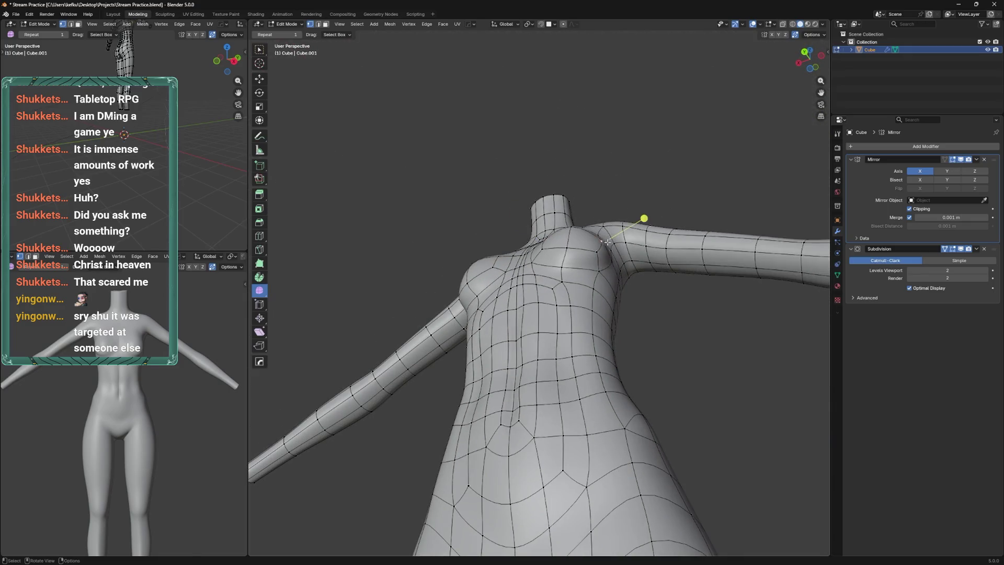
{"action": "left_click", "coordinate": [603, 234]}
{"action": "key", "text": "g"}
{"action": "key", "text": "y"}
{"action": "left_click", "coordinate": [597, 237]}
{"action": "left_click_drag", "start_coordinate": [596, 236], "coordinate": [576, 246]}
{"action": "scroll", "scroll_direction": "down", "scroll_amount": 3}
Check the shape in Object Mode, then grab-move two torso vertices to new positions
{"action": "key", "text": "Tab"}
{"action": "left_click_drag", "start_coordinate": [532, 307], "coordinate": [494, 283]}
{"action": "key", "text": "Tab"}
{"action": "key", "text": "g"}
{"action": "left_click", "coordinate": [494, 281]}
{"action": "left_click_drag", "start_coordinate": [426, 253], "coordinate": [444, 247]}
{"action": "left_click", "coordinate": [523, 283]}
{"action": "key", "text": "g"}
{"action": "left_click", "coordinate": [556, 251]}
{"action": "left_click_drag", "start_coordinate": [555, 251], "coordinate": [570, 261]}
{"action": "scroll", "scroll_direction": "up", "scroll_amount": 3}
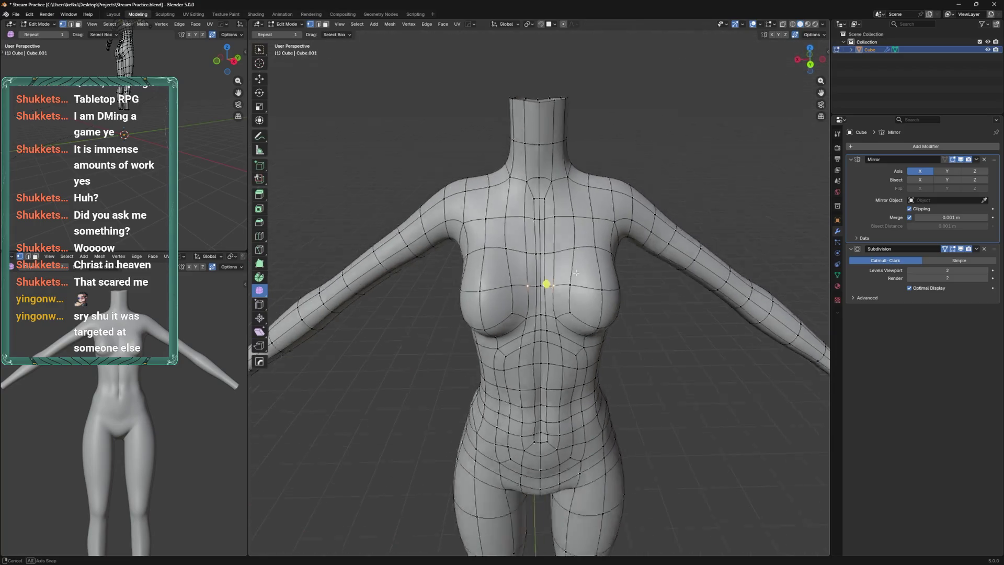
Move the vertex between the breasts upward, adjust another vertex, and save the file
{"action": "left_click", "coordinate": [553, 281]}
{"action": "key", "text": "g"}
{"action": "left_click", "coordinate": [563, 260]}
{"action": "key", "text": "g"}
{"action": "left_click", "coordinate": [557, 248]}
{"action": "key", "text": "ctrl+z"}
{"action": "left_click_drag", "start_coordinate": [557, 283], "coordinate": [586, 269]}
{"action": "key", "text": "g"}
{"action": "left_click", "coordinate": [592, 334]}
{"action": "key", "text": "ctrl+s"}
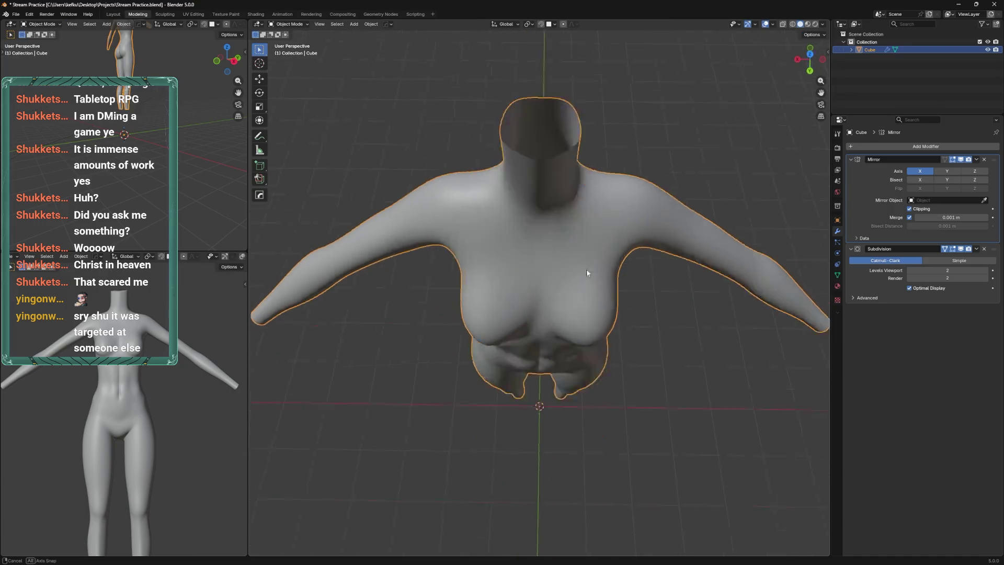
Slide the vertices beneath the chest upward with two vertex slides
{"action": "scroll", "scroll_direction": "down", "scroll_amount": 3}
{"action": "scroll", "scroll_direction": "up", "scroll_amount": 3}
{"action": "key", "text": "Tab"}
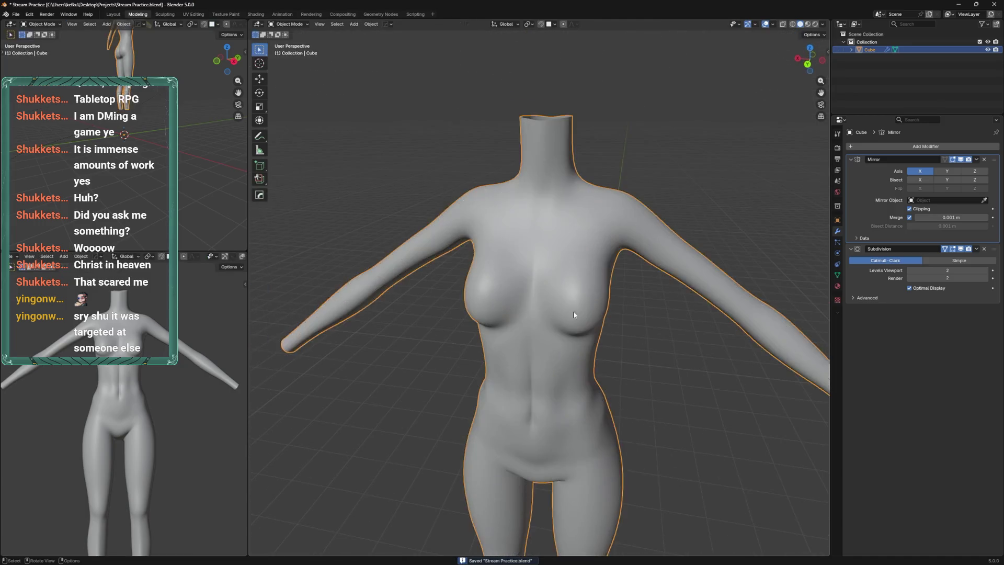
{"action": "key", "text": "Tab"}
{"action": "left_click_drag", "start_coordinate": [581, 319], "coordinate": [570, 324]}
{"action": "key", "text": "shift+v"}
{"action": "left_click", "coordinate": [571, 314]}
{"action": "key", "text": "shift+v"}
{"action": "left_click", "coordinate": [580, 310]}
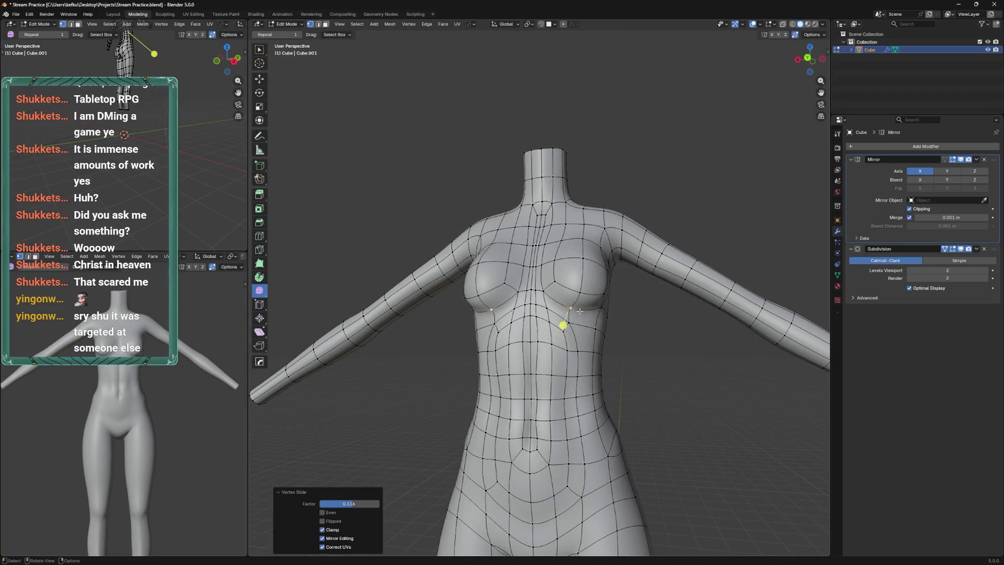
Check the smoothed torso from a three-quarter view, then nudge a vertex under the chest
{"action": "key", "text": "Tab"}
{"action": "left_click_drag", "start_coordinate": [589, 305], "coordinate": [533, 302]}
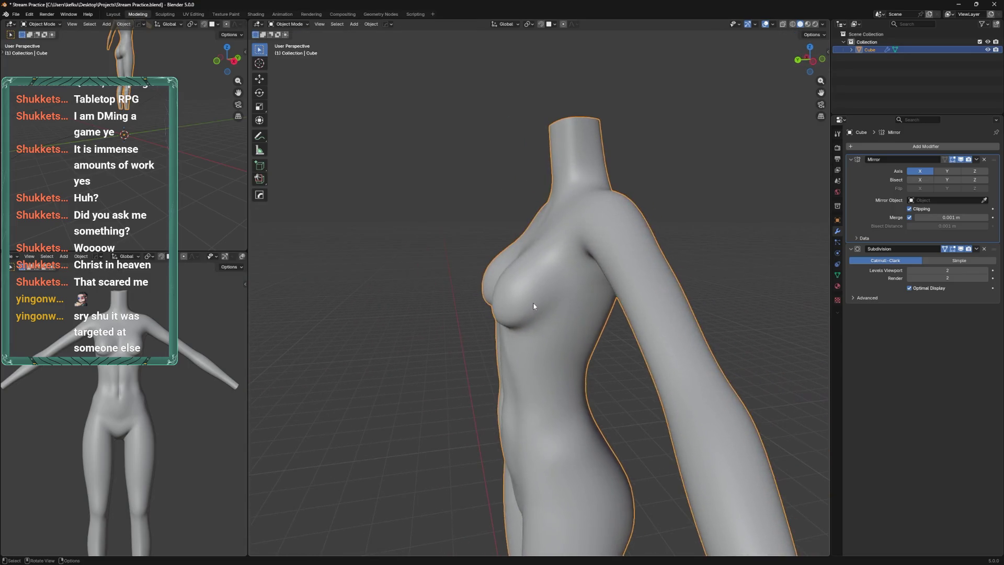
{"action": "key", "text": "Tab"}
{"action": "left_click_drag", "start_coordinate": [460, 359], "coordinate": [521, 359]}
{"action": "key", "text": "g"}
{"action": "left_click", "coordinate": [507, 359]}
Reposition the side-chest vertices and check the result in object view
{"action": "key", "text": "g"}
{"action": "left_click_drag", "start_coordinate": [520, 322], "coordinate": [670, 292]}
{"action": "left_click", "coordinate": [518, 294]}
{"action": "left_click", "coordinate": [512, 302]}
{"action": "left_click", "coordinate": [538, 307]}
{"action": "key", "text": "Tab"}
{"action": "key", "text": "Tab"}
{"action": "key", "text": "g"}
{"action": "left_click", "coordinate": [537, 290]}
{"action": "key", "text": "Tab"}
Preview the figure's back in Sculpt Mode and save the file
{"action": "left_click_drag", "start_coordinate": [638, 257], "coordinate": [526, 272]}
{"action": "scroll", "scroll_direction": "down", "scroll_amount": 3}
{"action": "scroll", "scroll_direction": "down", "scroll_amount": 3}
{"action": "left_click_drag", "start_coordinate": [519, 366], "coordinate": [719, 284]}
{"action": "scroll", "scroll_direction": "up", "scroll_amount": 3}
{"action": "scroll", "scroll_direction": "down", "scroll_amount": 3}
{"action": "left_click_drag", "start_coordinate": [605, 347], "coordinate": [533, 329]}
{"action": "key", "text": "ctrl+Tab"}
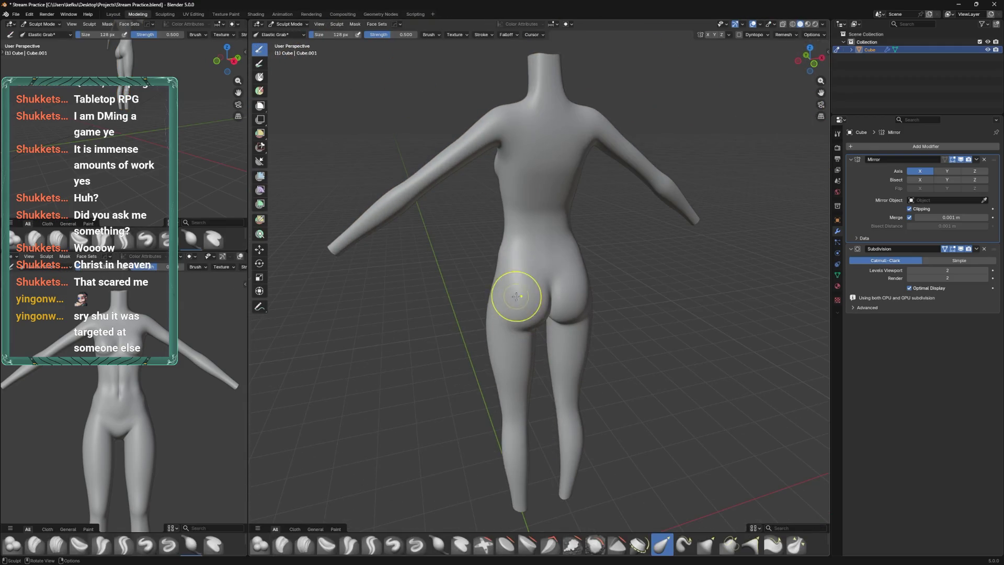
{"action": "left_click_drag", "start_coordinate": [517, 295], "coordinate": [564, 246]}
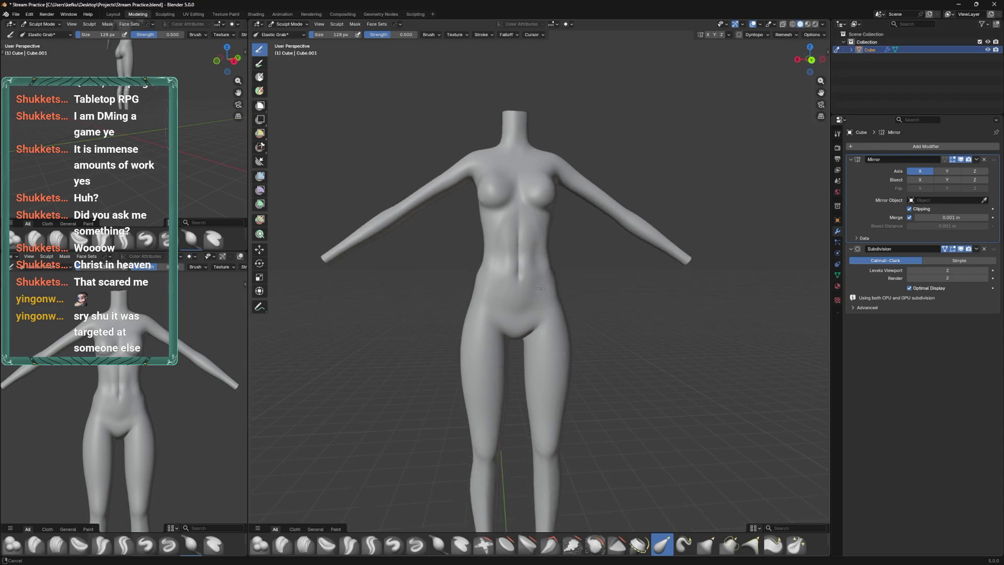
{"action": "scroll", "scroll_direction": "up", "scroll_amount": 3}
{"action": "key", "text": "ctrl+s"}
In Edit Mode, slide two vertices at the chest and upper arm along their edges
{"action": "left_click_drag", "start_coordinate": [578, 287], "coordinate": [536, 293]}
{"action": "key", "text": "Tab"}
{"action": "left_click_drag", "start_coordinate": [557, 261], "coordinate": [514, 214]}
{"action": "left_click", "coordinate": [573, 233]}
{"action": "left_click_drag", "start_coordinate": [524, 258], "coordinate": [481, 284]}
{"action": "left_click", "coordinate": [538, 239]}
Save, then dissolve a redundant edge loop around the arm
{"action": "key", "text": "ctrl+s"}
{"action": "scroll", "scroll_direction": "up", "scroll_amount": 3}
{"action": "left_click", "coordinate": [513, 279]}
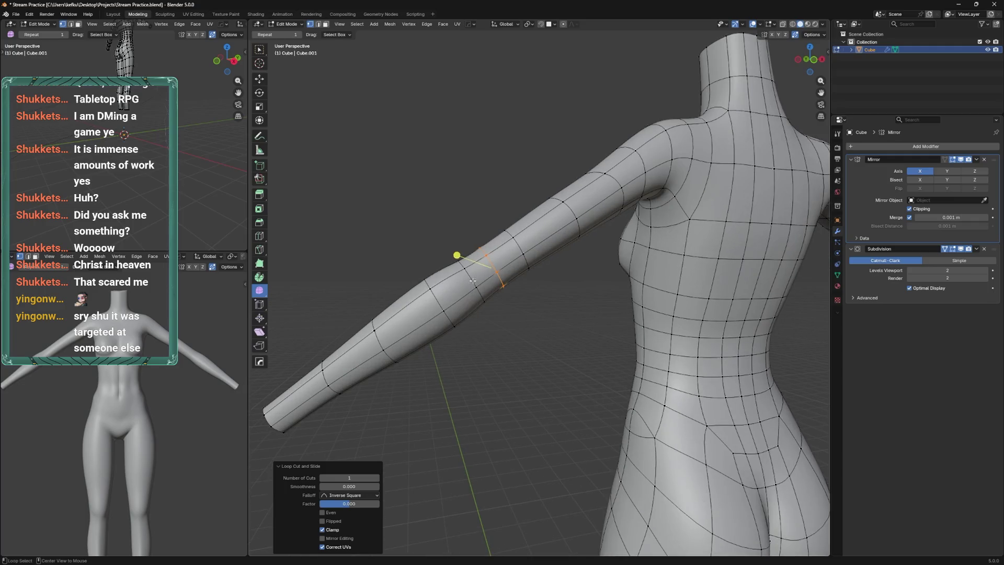
{"action": "key", "text": "x"}
{"action": "left_click", "coordinate": [486, 282]}
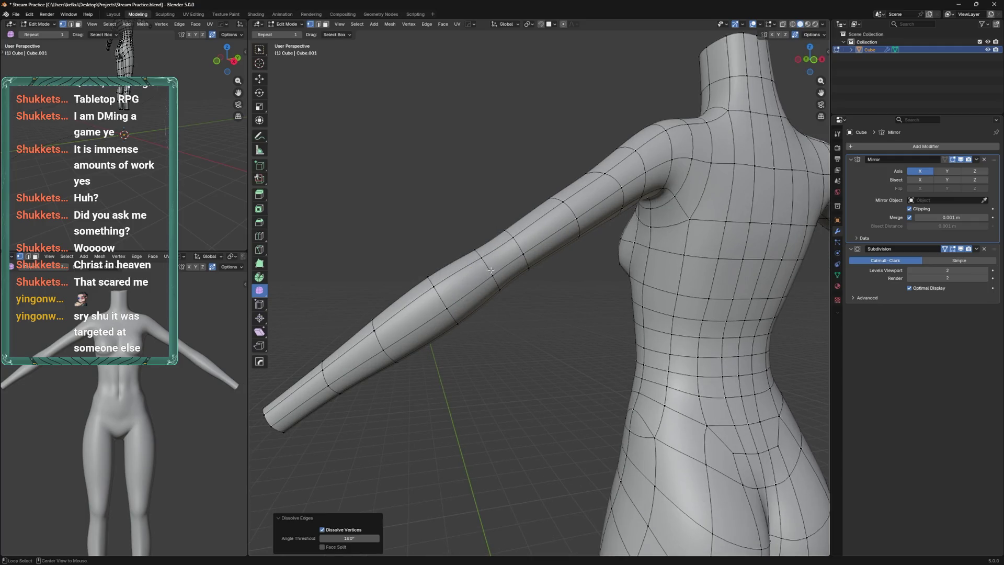
Slide the neighbouring arm edge loop and slightly nudge an arm vertex
{"action": "left_click_drag", "start_coordinate": [492, 272], "coordinate": [508, 254]}
{"action": "key", "text": "g"}
{"action": "left_click", "coordinate": [516, 274]}
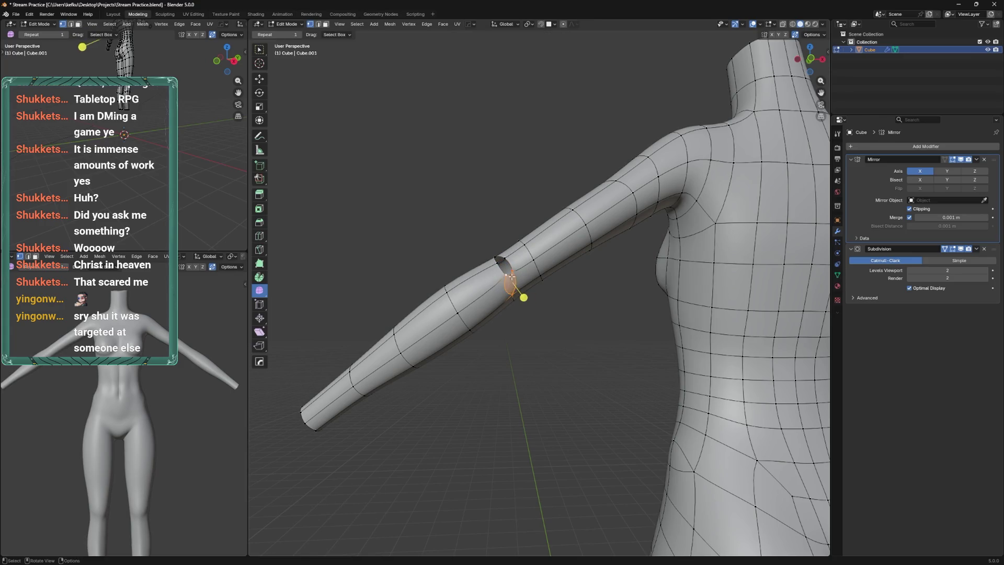
{"action": "left_click_drag", "start_coordinate": [500, 281], "coordinate": [580, 315]}
{"action": "left_click_drag", "start_coordinate": [524, 262], "coordinate": [528, 293]}
{"action": "key", "text": "g"}
{"action": "left_click", "coordinate": [521, 217]}
Reposition the elbow-area vertices along the outstretched arm
{"action": "left_click_drag", "start_coordinate": [507, 249], "coordinate": [612, 256]}
{"action": "key", "text": "g"}
{"action": "left_click", "coordinate": [619, 258]}
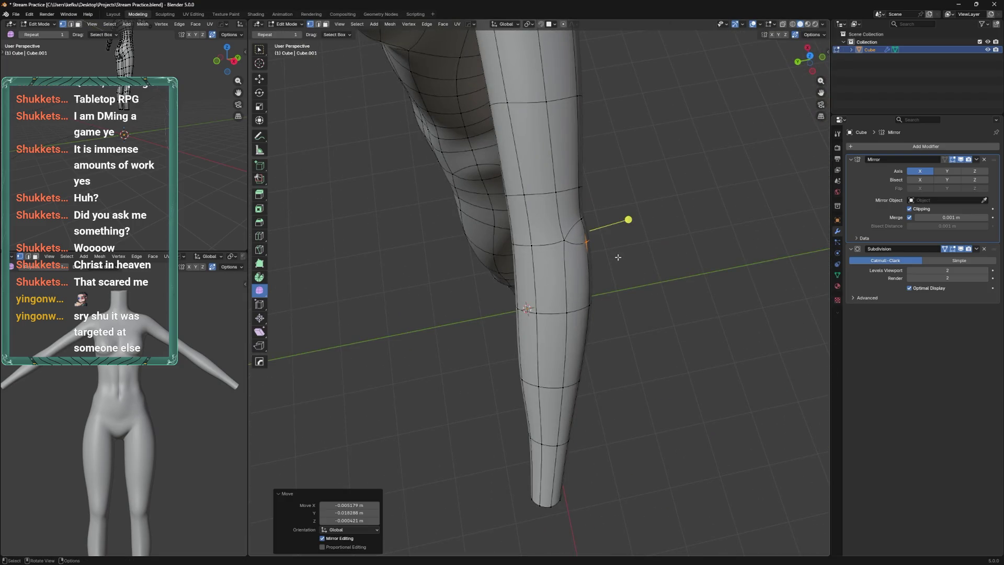
{"action": "left_click_drag", "start_coordinate": [584, 220], "coordinate": [568, 227]}
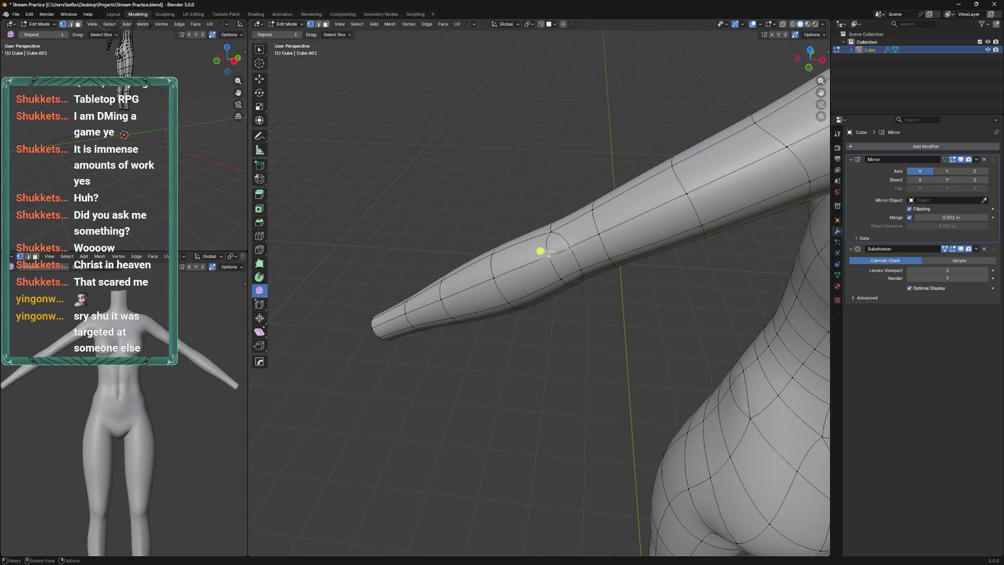
{"action": "left_click_drag", "start_coordinate": [561, 279], "coordinate": [588, 314]}
{"action": "key", "text": "g"}
{"action": "left_click", "coordinate": [563, 338]}
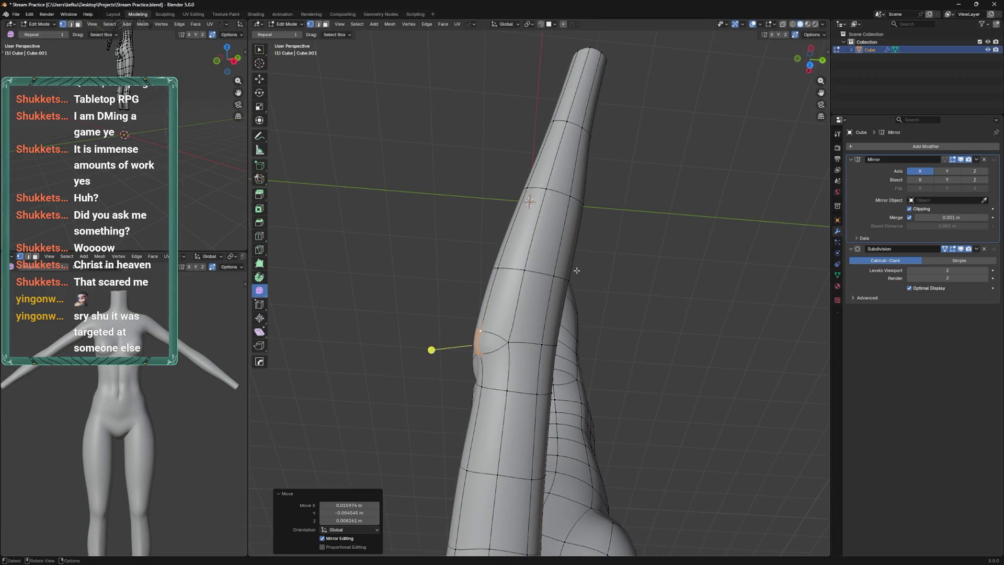
{"action": "left_click_drag", "start_coordinate": [485, 384], "coordinate": [477, 210]}
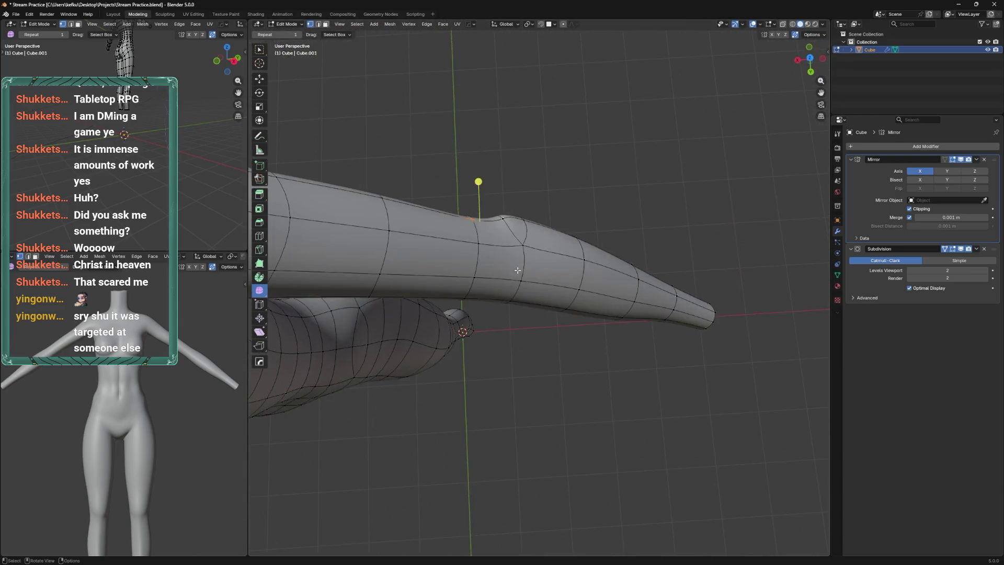
{"action": "left_click_drag", "start_coordinate": [478, 209], "coordinate": [474, 214]}
{"action": "left_click_drag", "start_coordinate": [473, 215], "coordinate": [537, 341]}
Preview the arm in Sculpt Mode, then make a small move to an elbow vertex
{"action": "key", "text": "g"}
{"action": "key", "text": "ctrl+Tab"}
{"action": "key", "text": "Tab"}
{"action": "scroll", "scroll_direction": "up", "scroll_amount": 3}
{"action": "key", "text": "g"}
{"action": "left_click", "coordinate": [533, 317]}
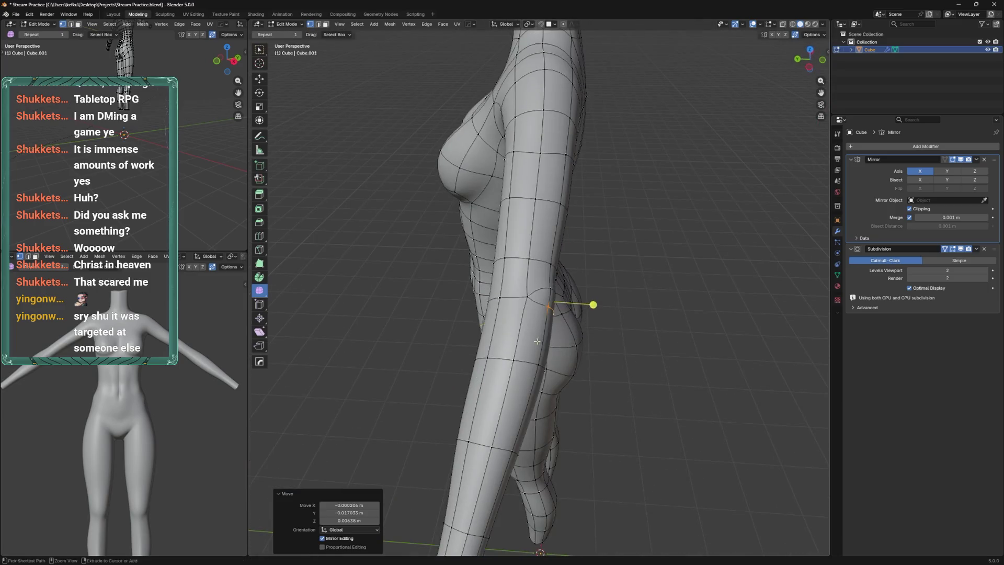
Slide an arm edge loop and adjust several nearby arm vertices
{"action": "right_click", "coordinate": [545, 324]}
{"action": "left_click_drag", "start_coordinate": [563, 303], "coordinate": [586, 286]}
{"action": "left_click", "coordinate": [525, 305]}
{"action": "left_click", "coordinate": [568, 282]}
{"action": "key", "text": "g"}
{"action": "left_click", "coordinate": [558, 271]}
{"action": "key", "text": "g"}
{"action": "left_click", "coordinate": [523, 285]}
Dissolve another set of arm edges, save, and slide an arm edge loop
{"action": "left_click_drag", "start_coordinate": [523, 285], "coordinate": [586, 325]}
{"action": "left_click", "coordinate": [511, 314]}
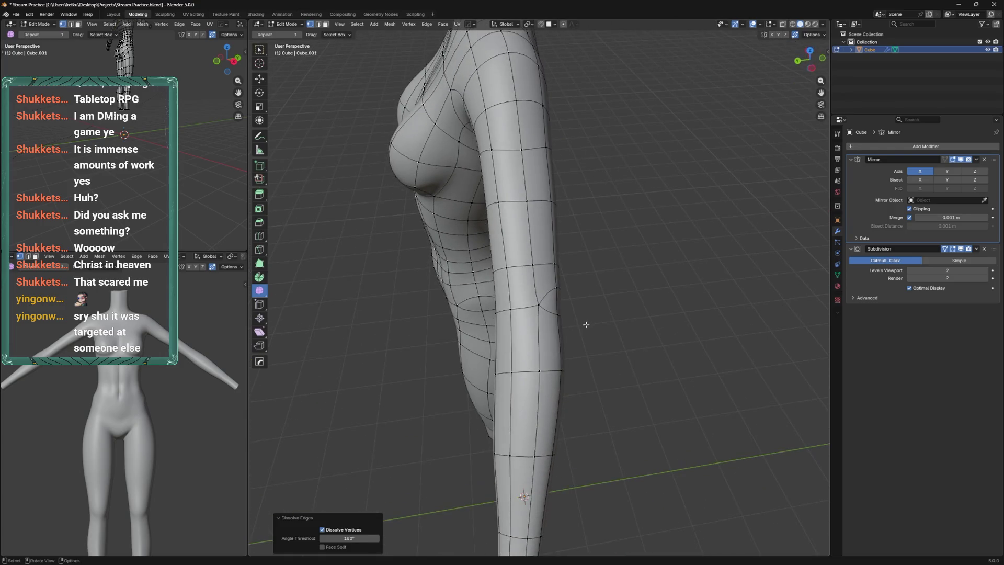
{"action": "key", "text": "ctrl+s"}
{"action": "left_click_drag", "start_coordinate": [566, 266], "coordinate": [519, 271]}
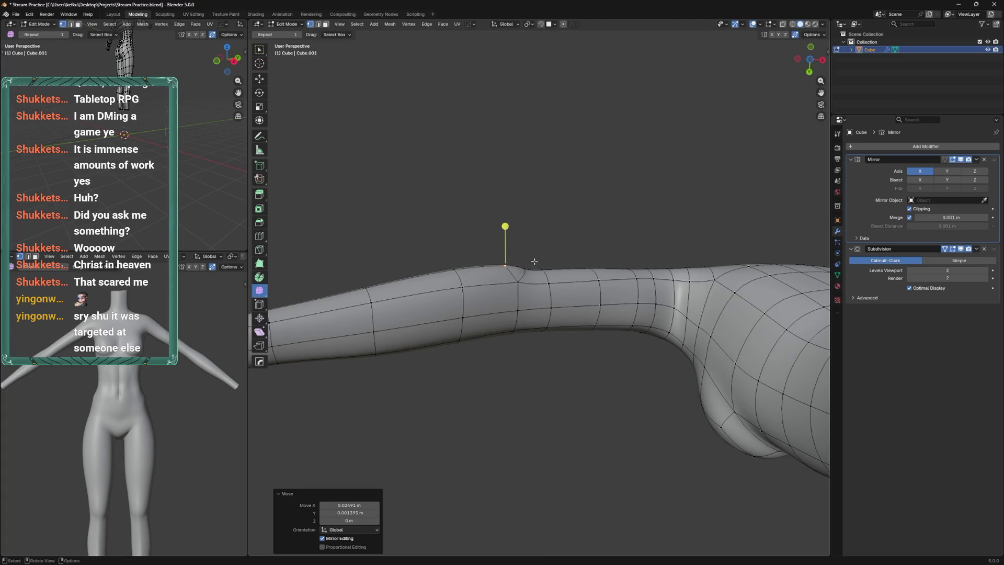
{"action": "left_click_drag", "start_coordinate": [526, 272], "coordinate": [550, 395]}
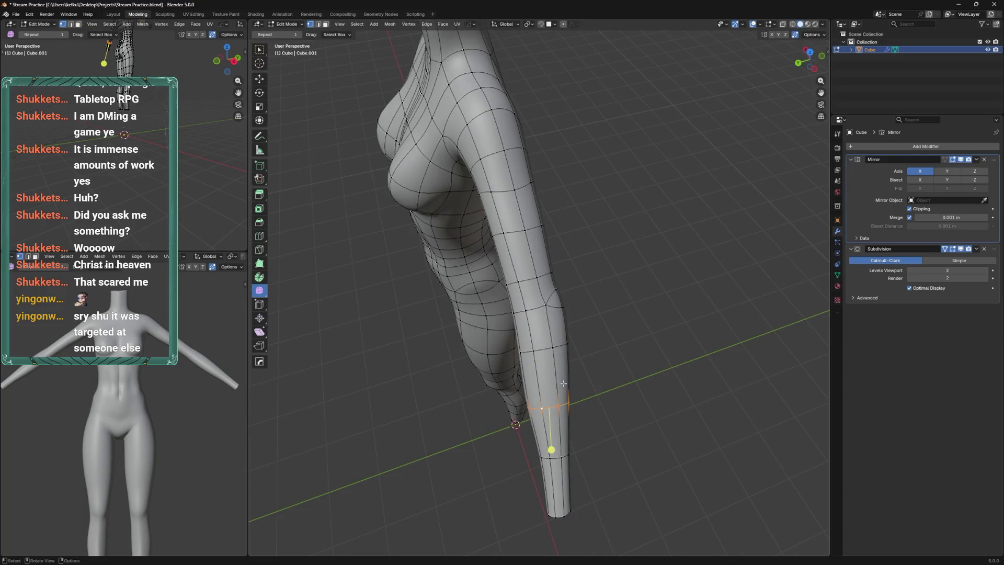
{"action": "left_click", "coordinate": [563, 359]}
Shrink the arm edge loop to scale 0.897
{"action": "key", "text": "g"}
{"action": "left_click_drag", "start_coordinate": [567, 375], "coordinate": [627, 320]}
{"action": "left_click_drag", "start_coordinate": [575, 275], "coordinate": [536, 318]}
{"action": "key", "text": "s"}
{"action": "left_click", "coordinate": [549, 262]}
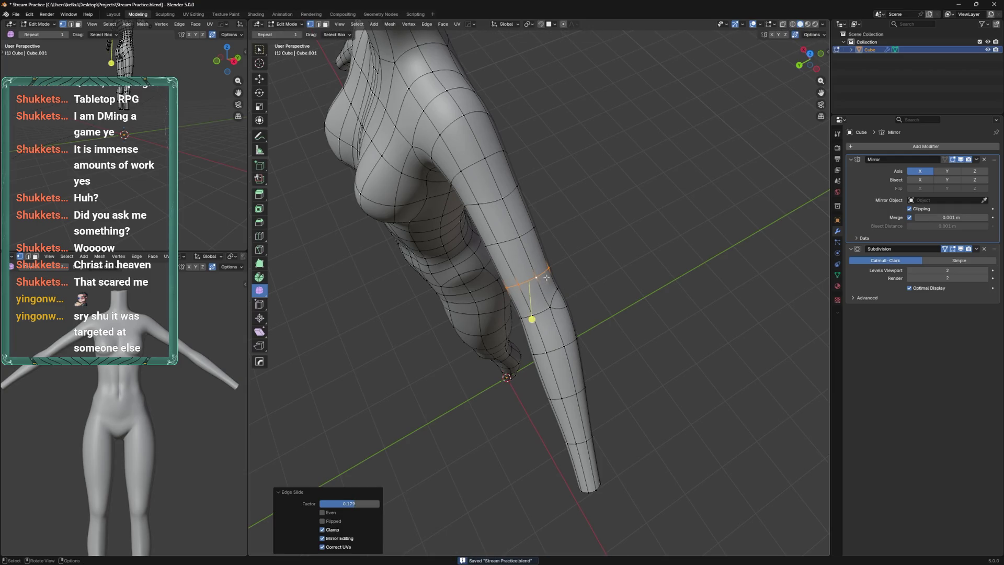
Slide another elbow loop, scale it up by 1.109, save, and preview in Sculpt Mode
{"action": "left_click_drag", "start_coordinate": [588, 263], "coordinate": [543, 285]}
{"action": "left_click", "coordinate": [568, 253]}
{"action": "key", "text": "s"}
{"action": "left_click", "coordinate": [576, 218]}
{"action": "key", "text": "ctrl+s"}
{"action": "key", "text": "ctrl+Tab"}
{"action": "left_click_drag", "start_coordinate": [635, 257], "coordinate": [680, 293]}
{"action": "key", "text": "Tab"}
Save, then slide a vertex at the side of the chest and preview the smooth surface
{"action": "key", "text": "ctrl+s"}
{"action": "key", "text": "Tab"}
{"action": "scroll", "scroll_direction": "up", "scroll_amount": 3}
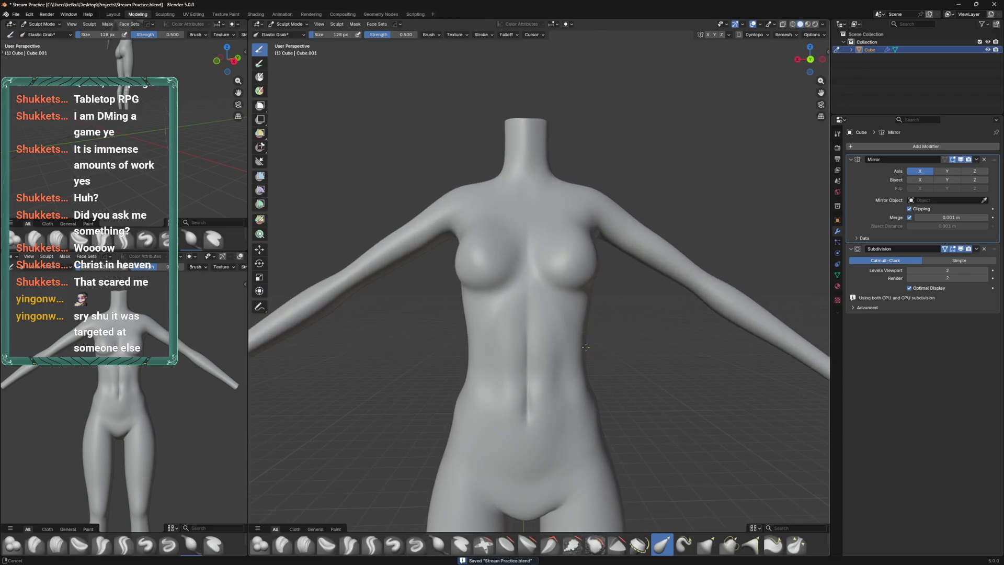
{"action": "key", "text": "Tab"}
{"action": "scroll", "scroll_direction": "up", "scroll_amount": 3}
{"action": "left_click", "coordinate": [568, 308]}
{"action": "left_click", "coordinate": [591, 312]}
{"action": "key", "text": "Tab"}
{"action": "left_click_drag", "start_coordinate": [590, 309], "coordinate": [519, 292]}
{"action": "key", "text": "Tab"}
Move the under-chest side vertices and check the smoothed shape in Sculpt Mode
{"action": "left_click", "coordinate": [605, 314]}
{"action": "key", "text": "g"}
{"action": "left_click", "coordinate": [519, 291]}
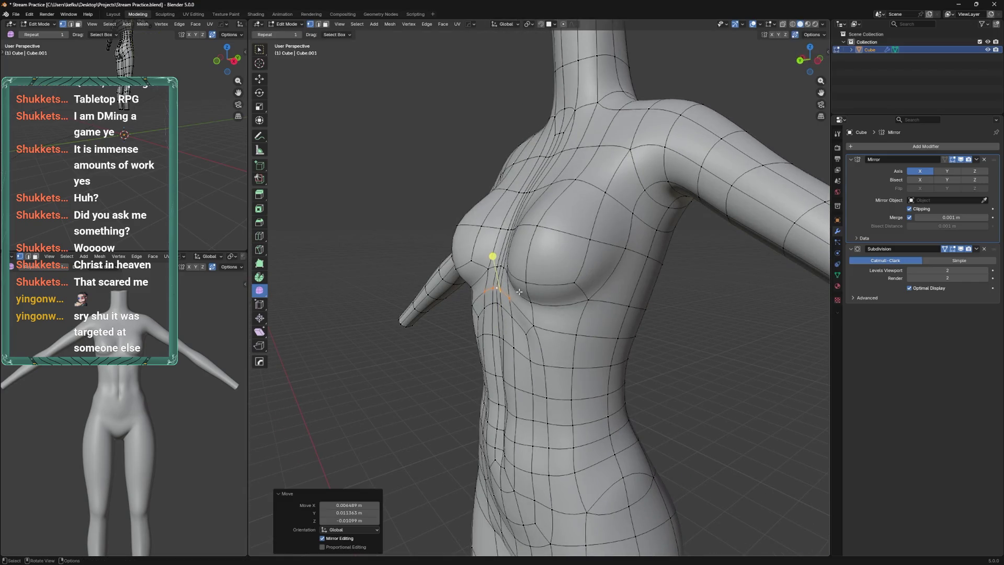
{"action": "left_click_drag", "start_coordinate": [544, 325], "coordinate": [576, 320]}
{"action": "left_click_drag", "start_coordinate": [669, 253], "coordinate": [543, 343]}
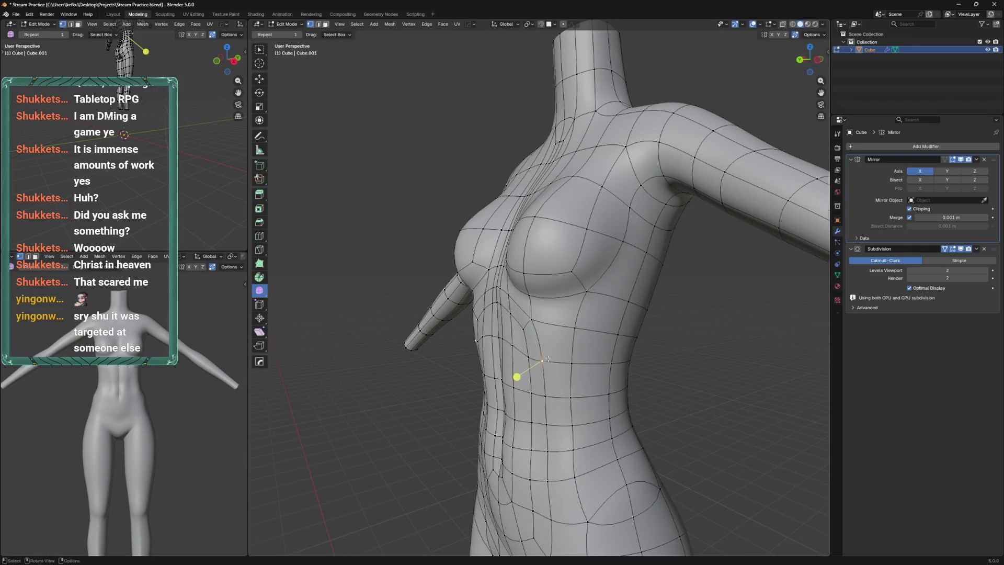
{"action": "key", "text": "ctrl+Tab"}
{"action": "left_click_drag", "start_coordinate": [563, 349], "coordinate": [596, 352]}
{"action": "key", "text": "Tab"}
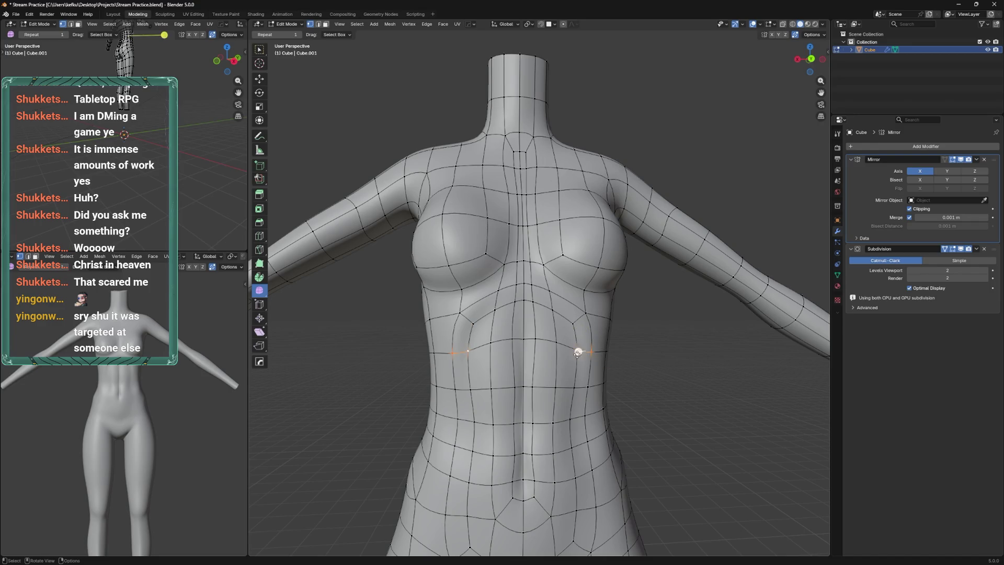
Nudge the selected faces under the chest, preview the shape in Sculpt Mode, and save
{"action": "key", "text": "ctrl+Tab"}
{"action": "left_click_drag", "start_coordinate": [626, 292], "coordinate": [594, 340]}
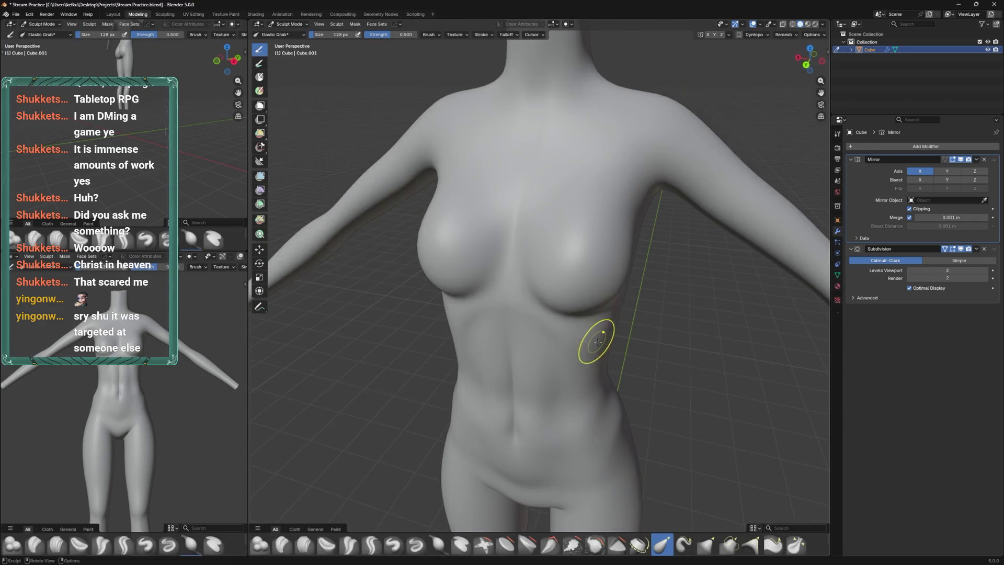
{"action": "key", "text": "Tab"}
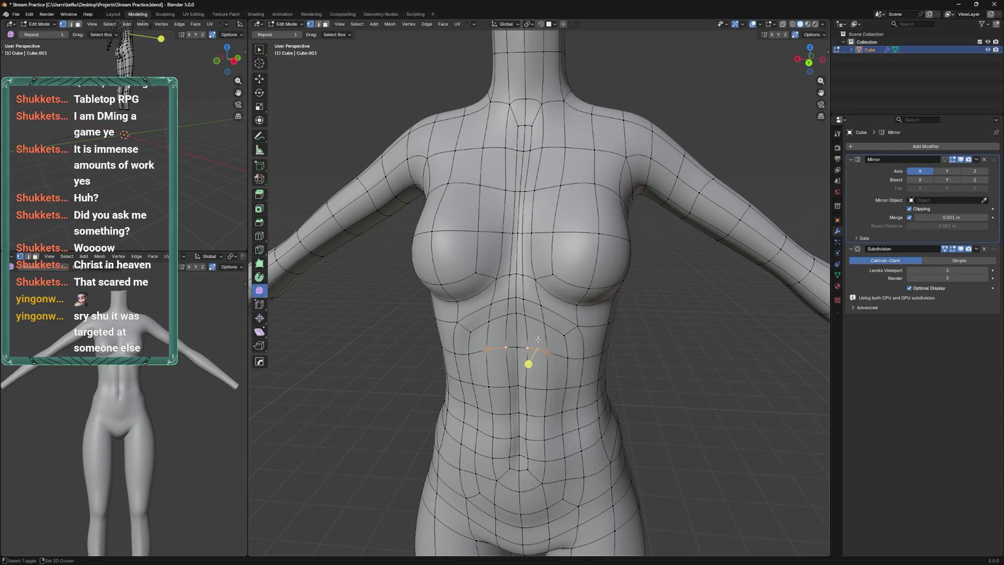
{"action": "left_click_drag", "start_coordinate": [549, 355], "coordinate": [503, 345]}
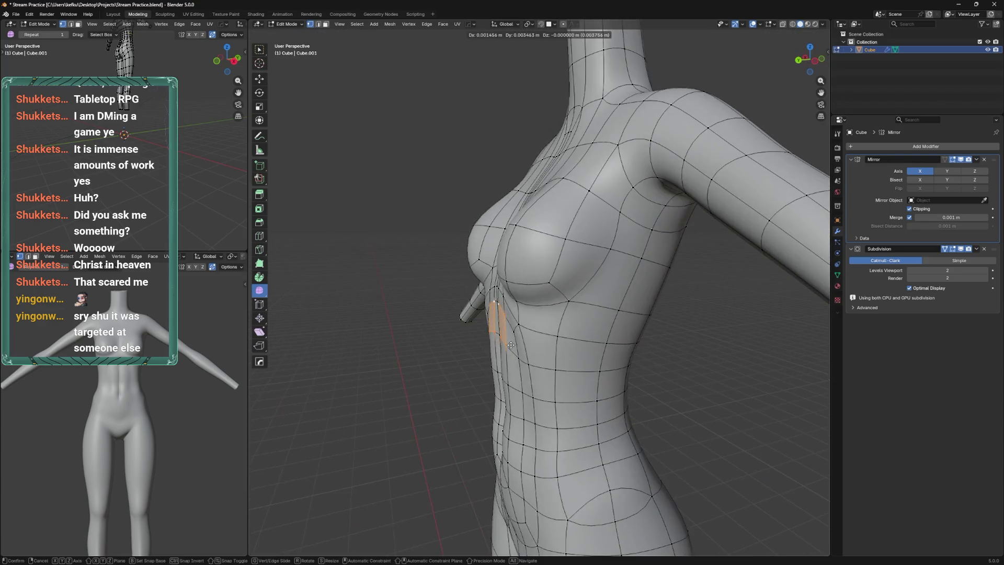
{"action": "left_click_drag", "start_coordinate": [503, 345], "coordinate": [501, 345]}
{"action": "key", "text": "ctrl+Tab"}
{"action": "left_click_drag", "start_coordinate": [465, 316], "coordinate": [489, 288]}
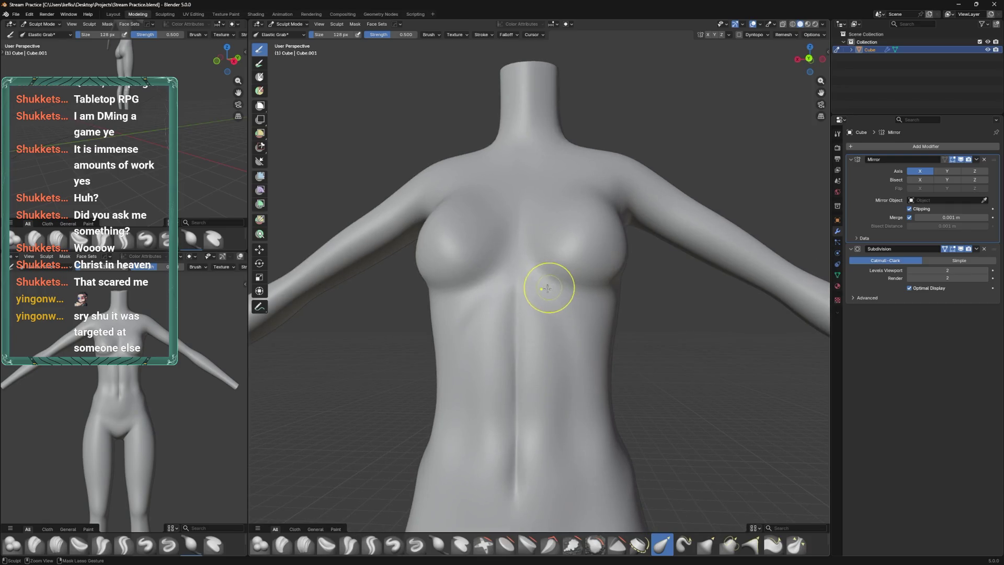
{"action": "key", "text": "Tab"}
{"action": "key", "text": "ctrl+s"}
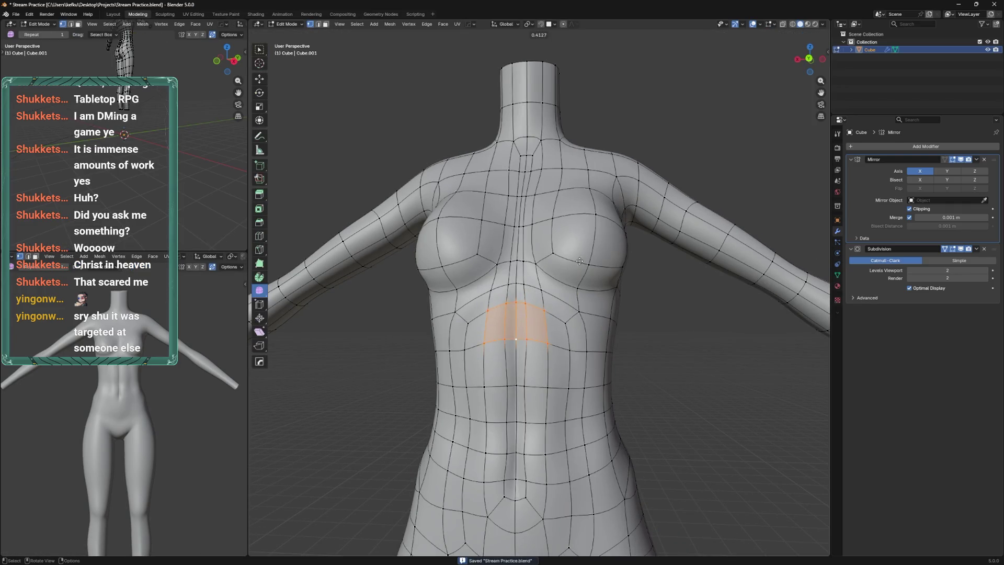
Slide and move vertices across the upper abdomen, checking the smoothed surface, then save
{"action": "left_click_drag", "start_coordinate": [576, 268], "coordinate": [572, 325]}
{"action": "key", "text": "ctrl+Tab"}
{"action": "key", "text": "Tab"}
{"action": "left_click", "coordinate": [569, 289]}
{"action": "key", "text": "Tab"}
{"action": "key", "text": "Tab"}
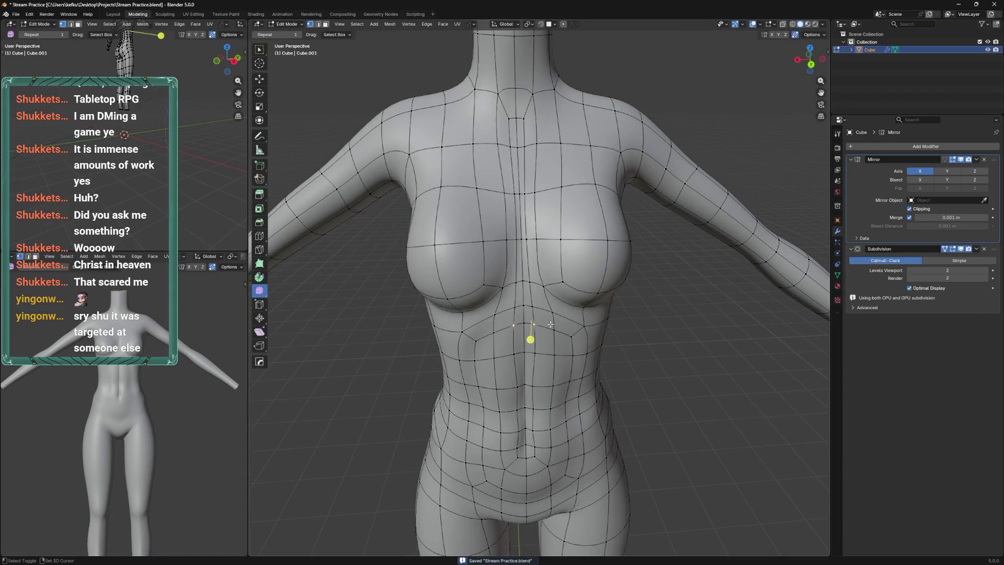
{"action": "left_click", "coordinate": [556, 326]}
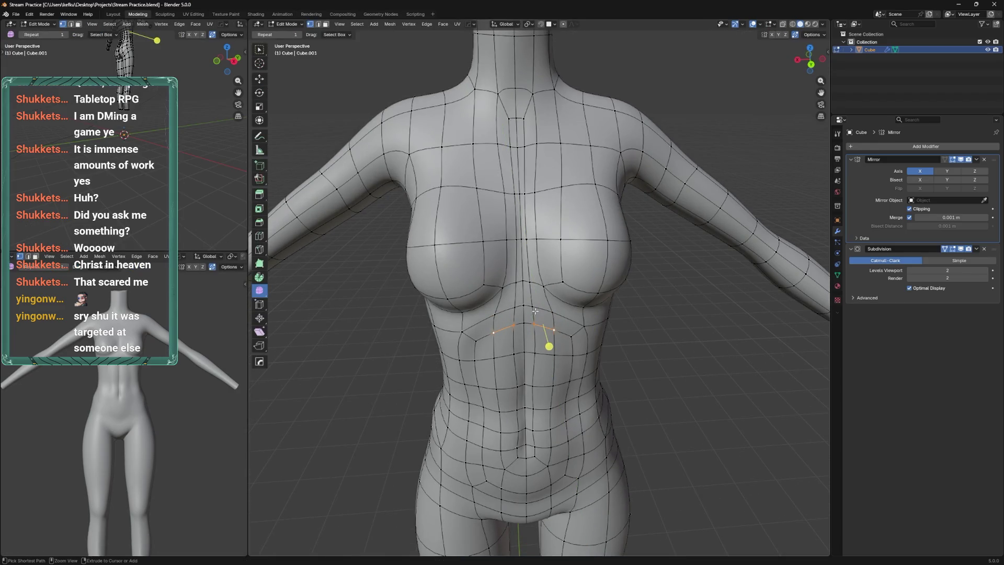
{"action": "key", "text": "Tab"}
{"action": "scroll", "scroll_direction": "down", "scroll_amount": 3}
{"action": "key", "text": "Tab"}
{"action": "key", "text": "ctrl+s"}
Vertex-slide more loops below the chest, inspect the torso, and save again
{"action": "left_click", "coordinate": [547, 319]}
{"action": "key", "text": "Tab"}
{"action": "left_click_drag", "start_coordinate": [549, 336], "coordinate": [575, 307]}
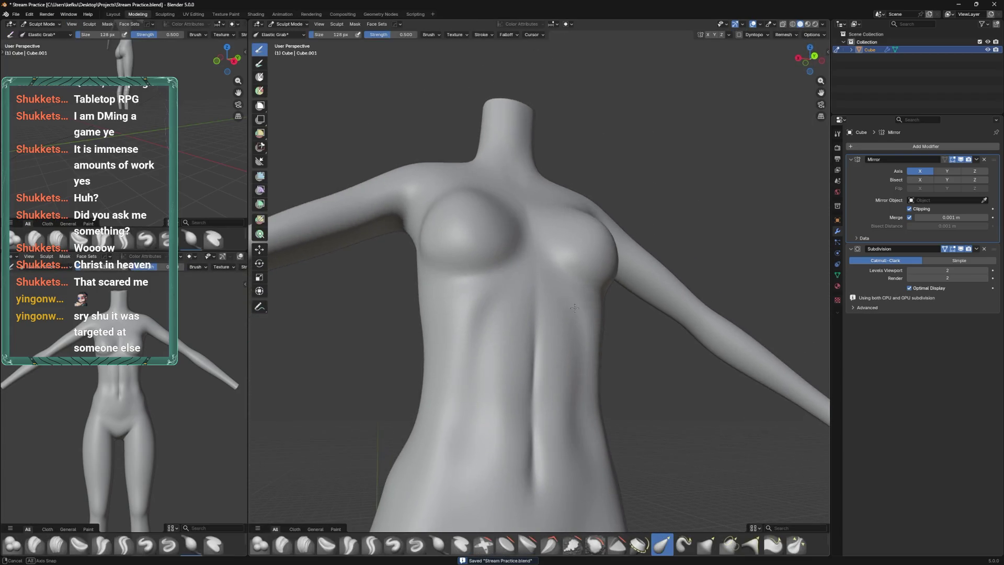
{"action": "key", "text": "Tab"}
{"action": "left_click_drag", "start_coordinate": [469, 332], "coordinate": [572, 355]}
{"action": "key", "text": "shift+v"}
{"action": "left_click", "coordinate": [498, 356]}
{"action": "key", "text": "Tab"}
{"action": "key", "text": "ctrl+Tab"}
{"action": "key", "text": "ctrl+s"}
Return to Object Mode, save, and inspect the torso from the left side view
{"action": "key", "text": "Tab"}
{"action": "scroll", "scroll_direction": "down", "scroll_amount": 3}
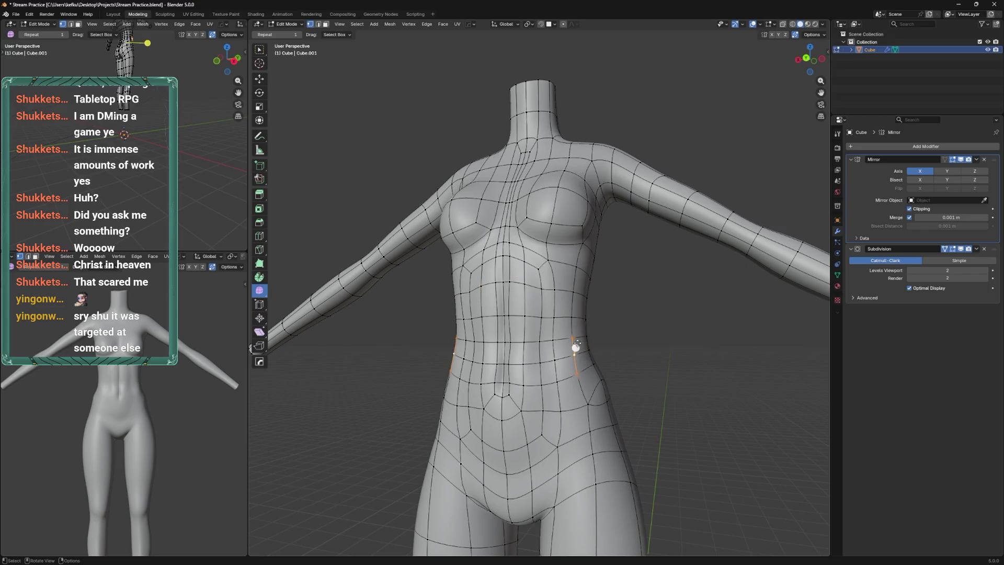
{"action": "key", "text": "Tab"}
{"action": "key", "text": "ctrl+s"}
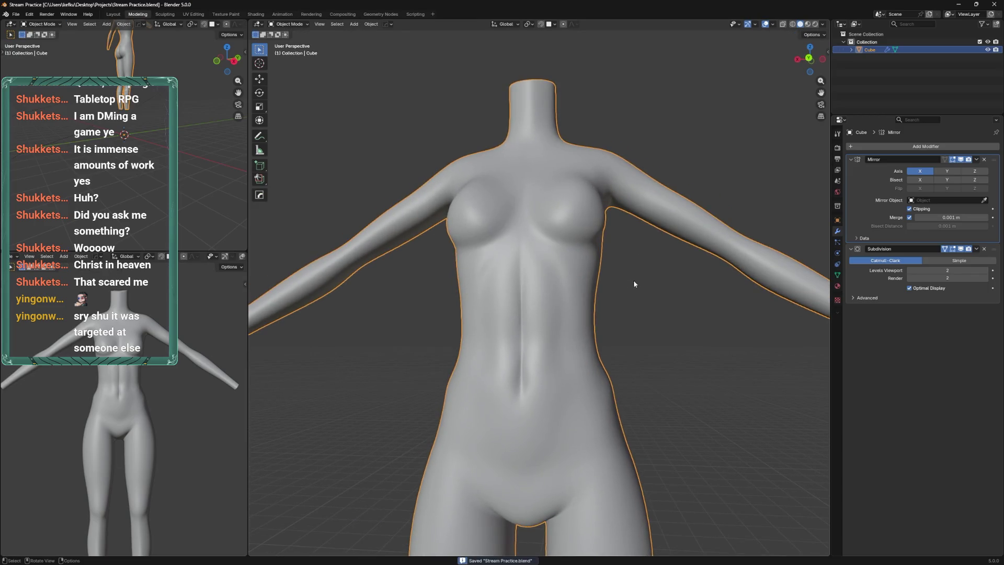
{"action": "key", "text": "ctrl+KP_3"}
{"action": "left_click_drag", "start_coordinate": [582, 289], "coordinate": [601, 293]}
{"action": "key", "text": "Tab"}
Smooth the forearm loop and rescale it to a new size
{"action": "left_click", "coordinate": [582, 300]}
{"action": "key", "text": "s"}
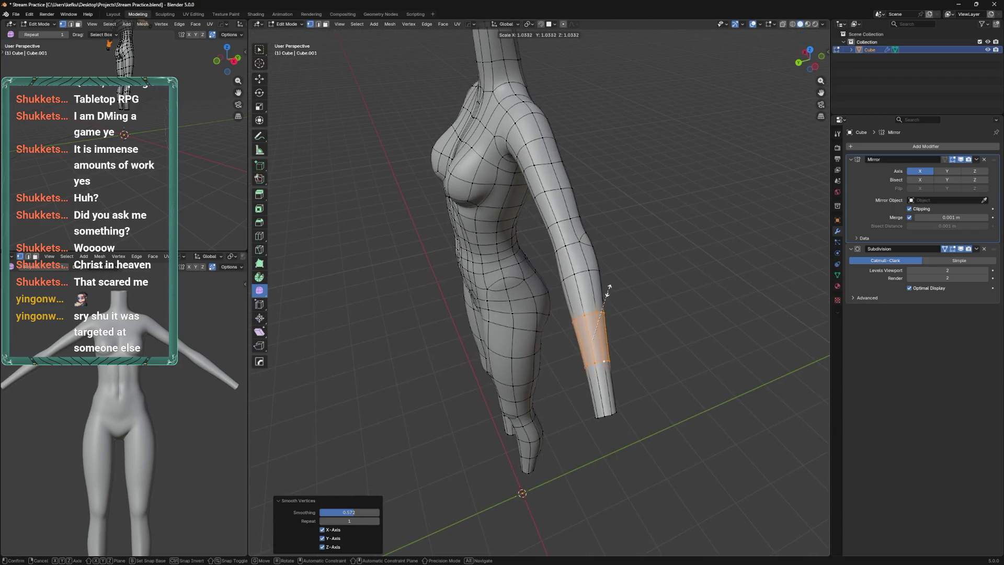
{"action": "key", "text": "ctrl+z"}
{"action": "left_click", "coordinate": [625, 268]}
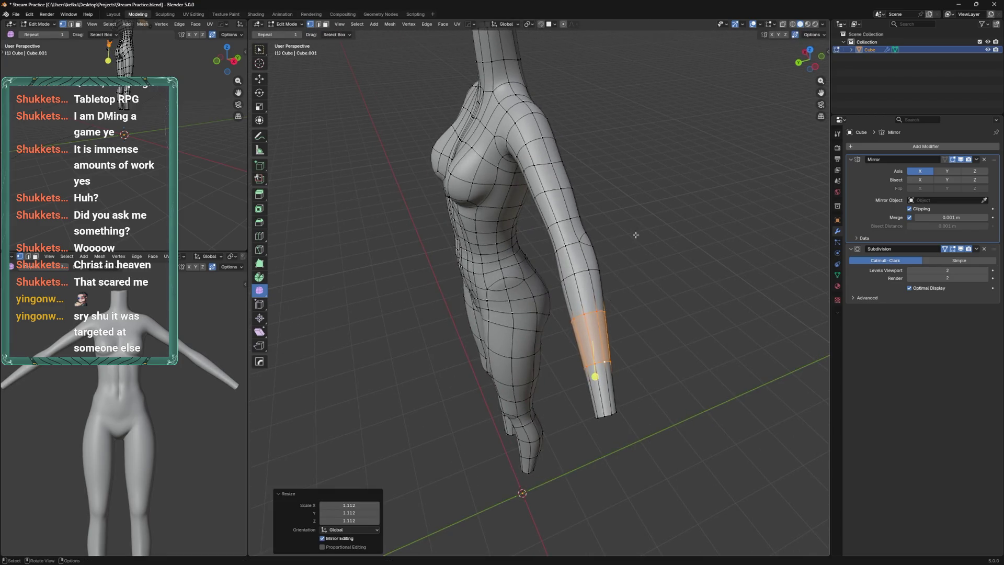
{"action": "left_click_drag", "start_coordinate": [625, 268], "coordinate": [526, 413]}
Smooth the wrist edge loop and save the file
{"action": "left_click", "coordinate": [526, 413]}
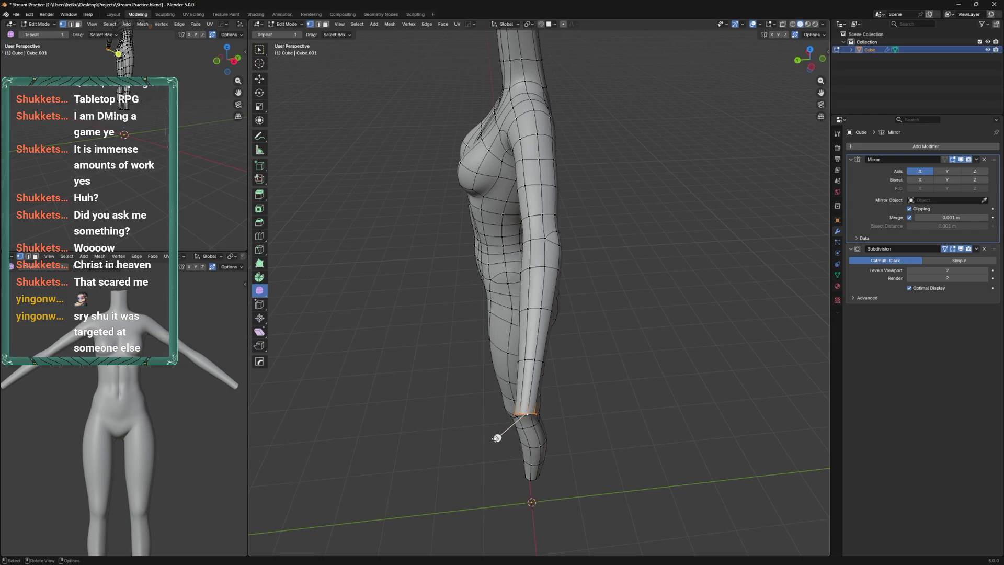
{"action": "left_click_drag", "start_coordinate": [552, 354], "coordinate": [585, 311]}
{"action": "left_click_drag", "start_coordinate": [592, 303], "coordinate": [562, 293]}
{"action": "key", "text": "ctrl+s"}
Delete the elbow edge loop and place a new loop cut around the upper arm
{"action": "left_click", "coordinate": [539, 301]}
{"action": "scroll", "scroll_direction": "up", "scroll_amount": 3}
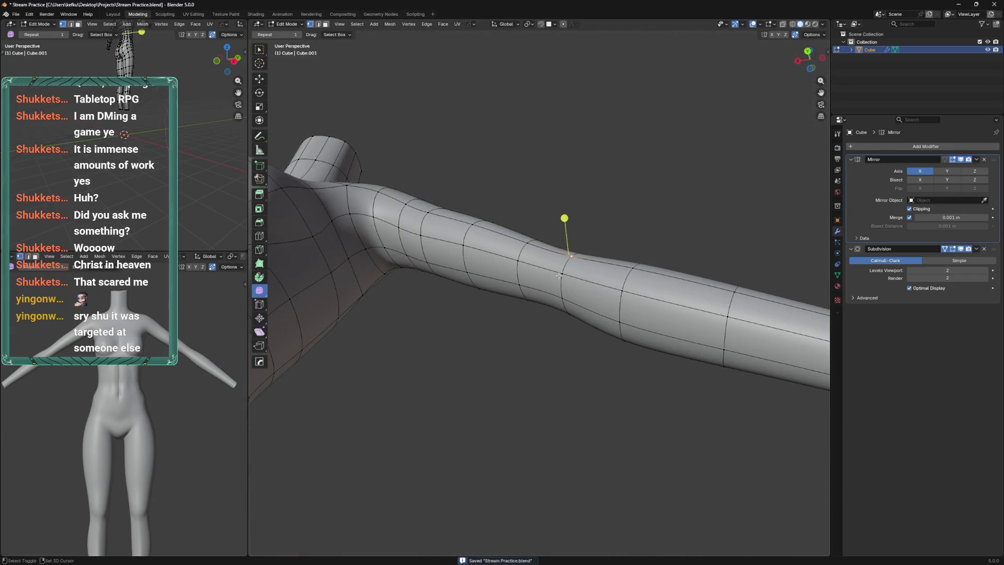
{"action": "scroll", "scroll_direction": "down", "scroll_amount": 3}
{"action": "left_click_drag", "start_coordinate": [579, 256], "coordinate": [573, 279]}
{"action": "left_click_drag", "start_coordinate": [634, 230], "coordinate": [508, 429]}
{"action": "key", "text": "x"}
{"action": "left_click", "coordinate": [593, 360]}
{"action": "left_click", "coordinate": [500, 380]}
Cancel the arm loop cut, delete the selected edge loop instead, and save
{"action": "key", "text": "ctrl+r"}
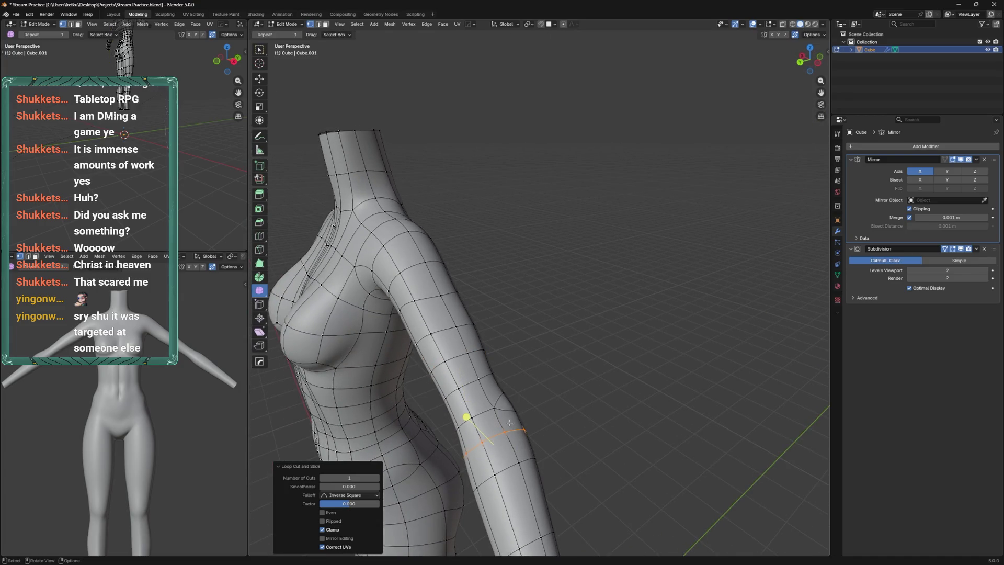
{"action": "right_click", "coordinate": [487, 412]}
{"action": "key", "text": "x"}
{"action": "left_click", "coordinate": [489, 411]}
{"action": "left_click_drag", "start_coordinate": [489, 411], "coordinate": [553, 302]}
{"action": "left_click_drag", "start_coordinate": [586, 261], "coordinate": [570, 302]}
{"action": "key", "text": "ctrl+s"}
Edge-slide and vertex-slide the arm loops, check the whole body, and save
{"action": "left_click", "coordinate": [503, 332]}
{"action": "key", "text": "g"}
{"action": "left_click", "coordinate": [486, 325]}
{"action": "left_click", "coordinate": [488, 339]}
{"action": "left_click", "coordinate": [487, 339]}
{"action": "key", "text": "Tab"}
{"action": "key", "text": "ctrl+s"}
{"action": "key", "text": "Tab"}
Dissolve the elbow edges, slide the neighbouring edges, and rescale the arm loop
{"action": "left_click", "coordinate": [604, 316]}
{"action": "key", "text": "ctrl+z"}
{"action": "key", "text": "x"}
{"action": "left_click", "coordinate": [598, 281]}
{"action": "left_click_drag", "start_coordinate": [598, 281], "coordinate": [488, 279]}
{"action": "left_click", "coordinate": [597, 303]}
{"action": "left_click", "coordinate": [580, 331]}
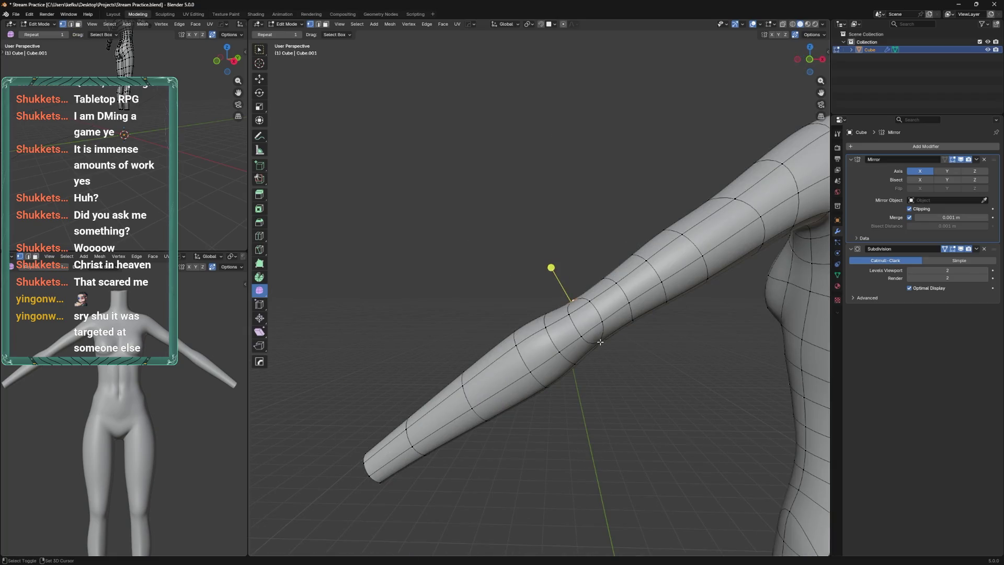
{"action": "left_click", "coordinate": [616, 291]}
Check the body from side and three-quarter views, then vertex-slide the shoulder vertices
{"action": "key", "text": "Tab"}
{"action": "left_click_drag", "start_coordinate": [617, 291], "coordinate": [583, 384]}
{"action": "left_click_drag", "start_coordinate": [513, 279], "coordinate": [575, 331]}
{"action": "key", "text": "Tab"}
{"action": "key", "text": "g"}
{"action": "left_click", "coordinate": [567, 311]}
{"action": "key", "text": "g"}
Slide a torso vertex, flatten the upper back loop along Y, and save
{"action": "left_click", "coordinate": [567, 373]}
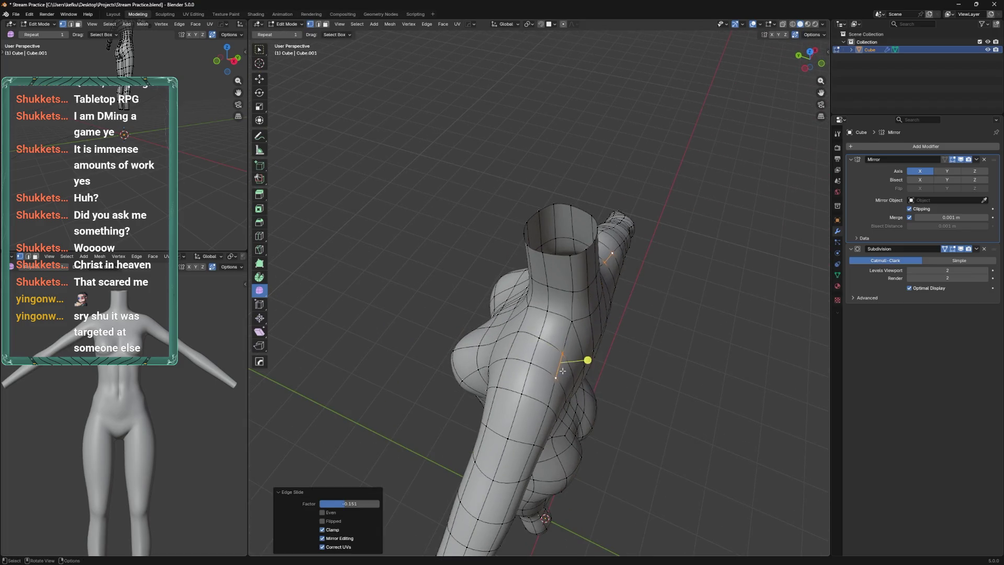
{"action": "left_click_drag", "start_coordinate": [567, 374], "coordinate": [555, 356]}
{"action": "key", "text": "g"}
{"action": "left_click", "coordinate": [576, 349]}
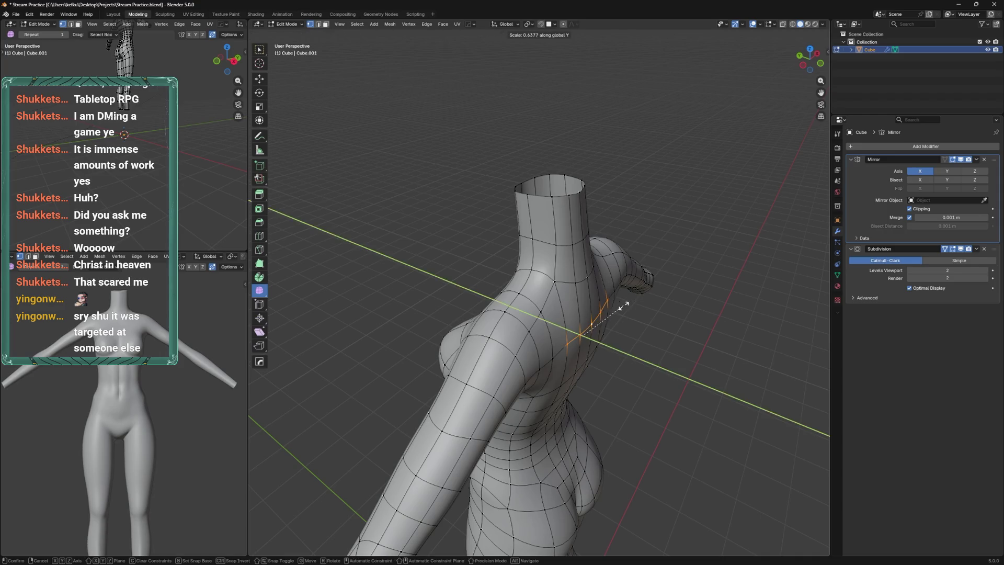
{"action": "left_click", "coordinate": [624, 305]}
{"action": "key", "text": "y"}
{"action": "left_click", "coordinate": [592, 326]}
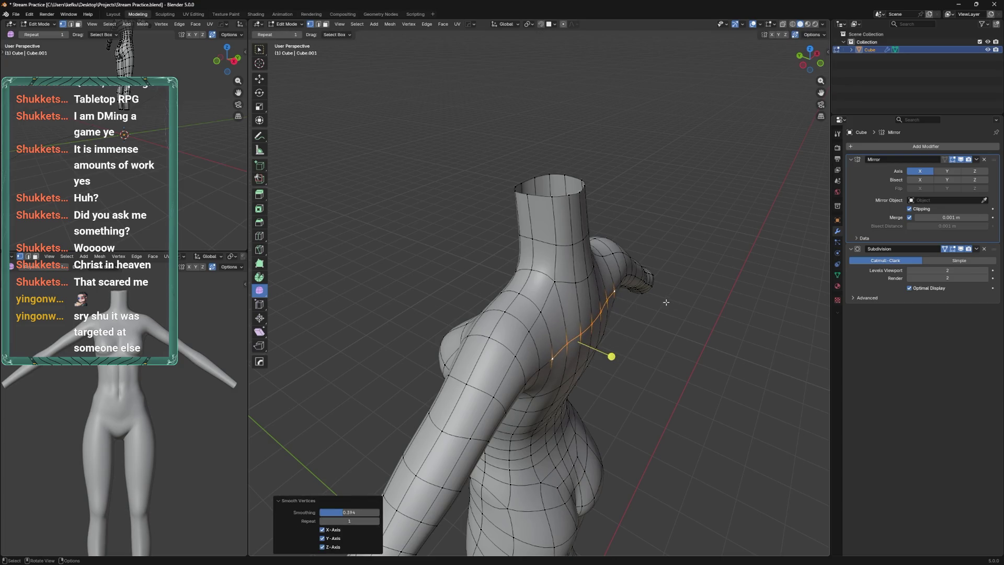
{"action": "left_click_drag", "start_coordinate": [555, 362], "coordinate": [543, 331]}
{"action": "key", "text": "ctrl+s"}
Vertex-slide several shoulder and upper-arm vertices into a cleaner flow over the shoulder
{"action": "left_click", "coordinate": [516, 441]}
{"action": "key", "text": "g"}
{"action": "left_click", "coordinate": [568, 391]}
{"action": "key", "text": "g"}
{"action": "key", "text": "g"}
{"action": "left_click", "coordinate": [568, 392]}
{"action": "left_click", "coordinate": [533, 328]}
{"action": "key", "text": "g"}
{"action": "key", "text": "g"}
{"action": "left_click", "coordinate": [542, 316]}
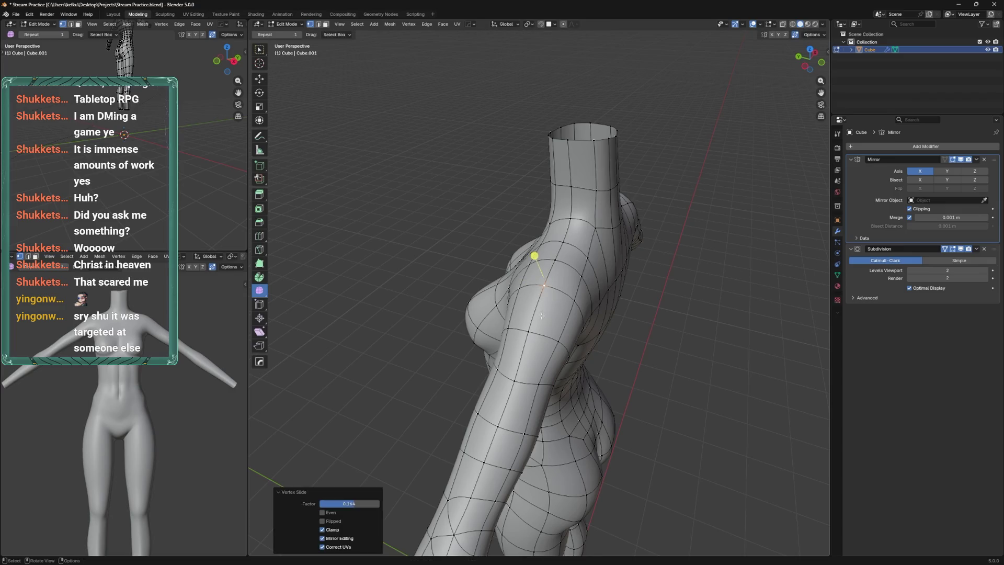
{"action": "key", "text": "g"}
{"action": "left_click", "coordinate": [555, 340]}
{"action": "key", "text": "g"}
{"action": "left_click_drag", "start_coordinate": [567, 332], "coordinate": [563, 396]}
Review the body in Object Mode, save, and return to Edit Mode facing the right shoulder
{"action": "key", "text": "Tab"}
{"action": "key", "text": "ctrl+s"}
{"action": "left_click_drag", "start_coordinate": [572, 361], "coordinate": [576, 297]}
{"action": "key", "text": "Tab"}
{"action": "key", "text": "Tab"}
{"action": "key", "text": "Tab"}
{"action": "left_click_drag", "start_coordinate": [631, 224], "coordinate": [622, 228]}
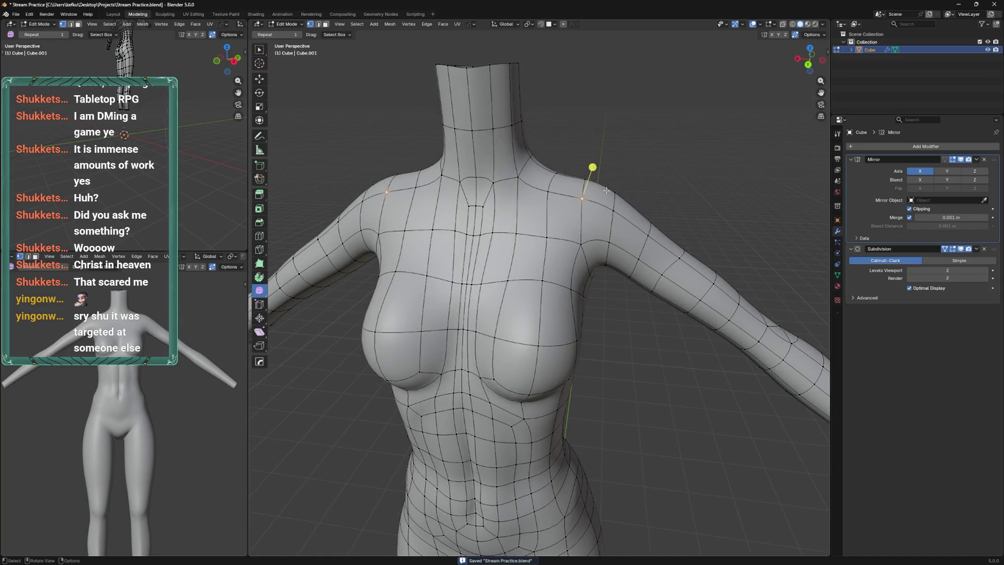
Raise the top shoulder vertex along Z, check it from the back in Sculpt Mode, and save
{"action": "key", "text": "z"}
{"action": "left_click", "coordinate": [623, 184]}
{"action": "key", "text": "ctrl+Tab"}
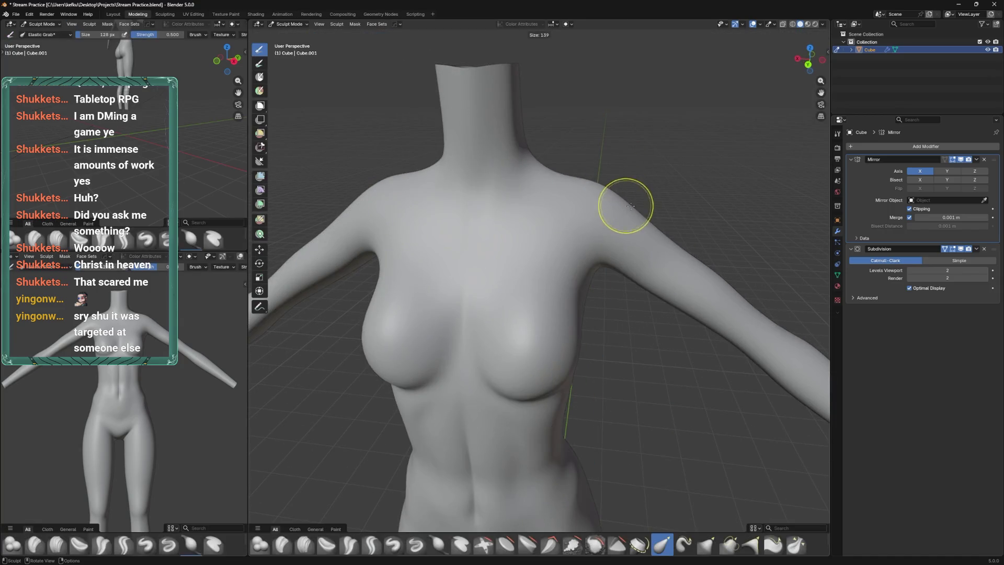
{"action": "left_click_drag", "start_coordinate": [668, 187], "coordinate": [586, 188]}
{"action": "key", "text": "f"}
{"action": "key", "text": "Tab"}
{"action": "key", "text": "ctrl+s"}
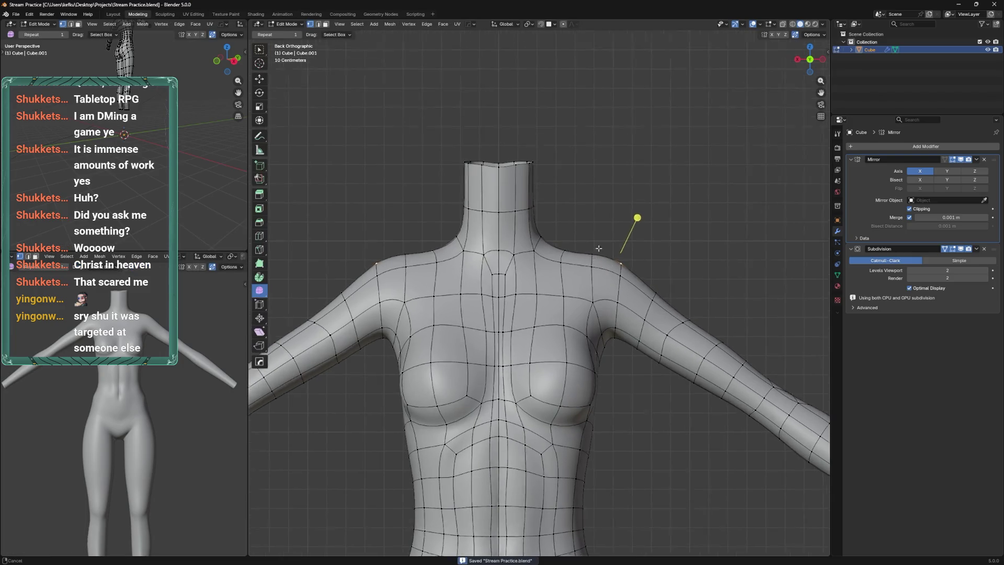
Finish the shoulder vertex slide and save the file
{"action": "scroll", "scroll_direction": "up", "scroll_amount": 3}
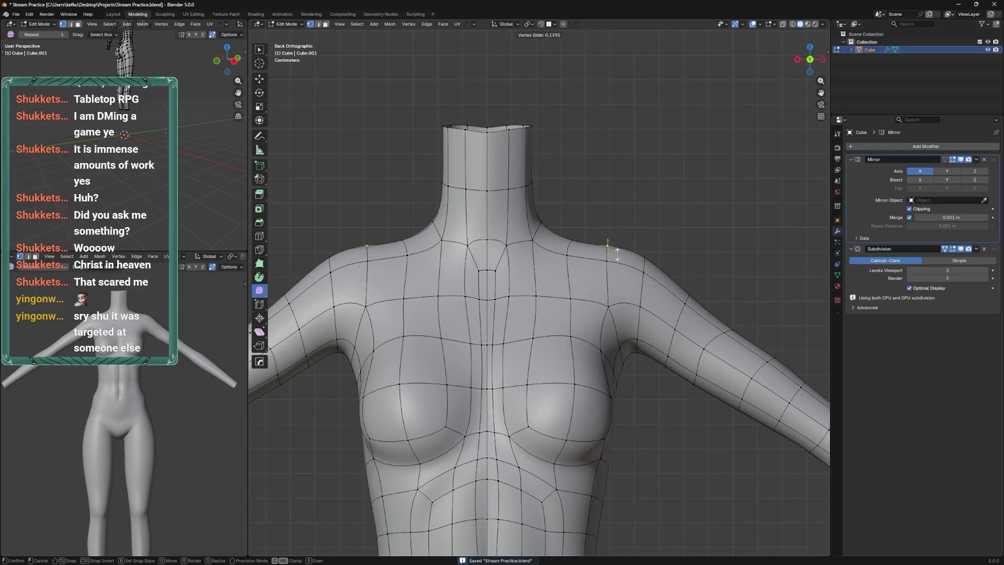
{"action": "left_click", "coordinate": [607, 258]}
{"action": "scroll", "scroll_direction": "down", "scroll_amount": 3}
{"action": "key", "text": "ctrl+s"}
Slide the collarbone loop and lower a vertex below it
{"action": "left_click", "coordinate": [525, 280]}
{"action": "left_click_drag", "start_coordinate": [526, 280], "coordinate": [572, 325]}
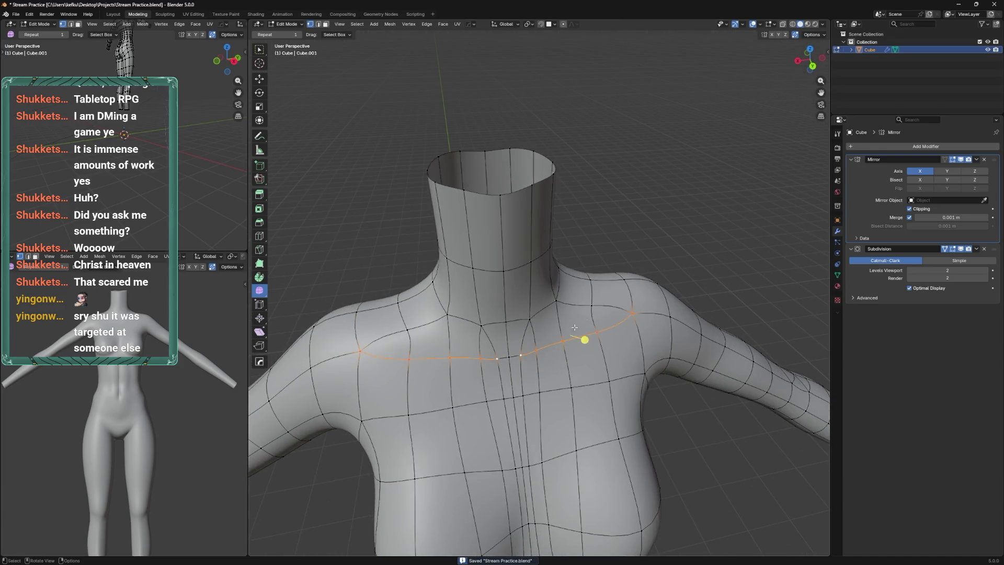
{"action": "left_click", "coordinate": [526, 340]}
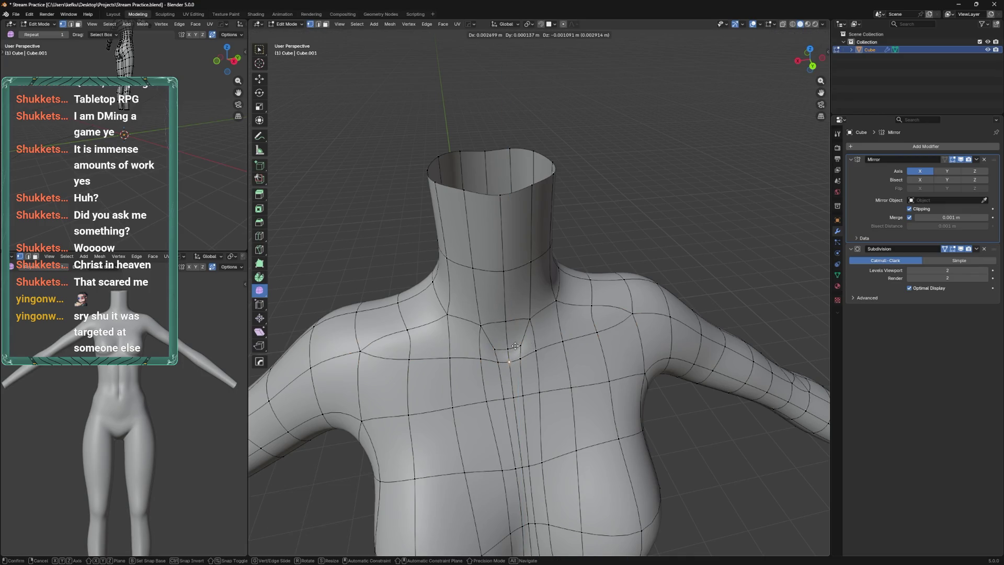
{"action": "left_click", "coordinate": [510, 350]}
{"action": "left_click", "coordinate": [516, 348]}
Try a loop cut near the collarbone, undo the vertex change, and save
{"action": "left_click_drag", "start_coordinate": [515, 348], "coordinate": [594, 310]}
{"action": "left_click", "coordinate": [590, 302]}
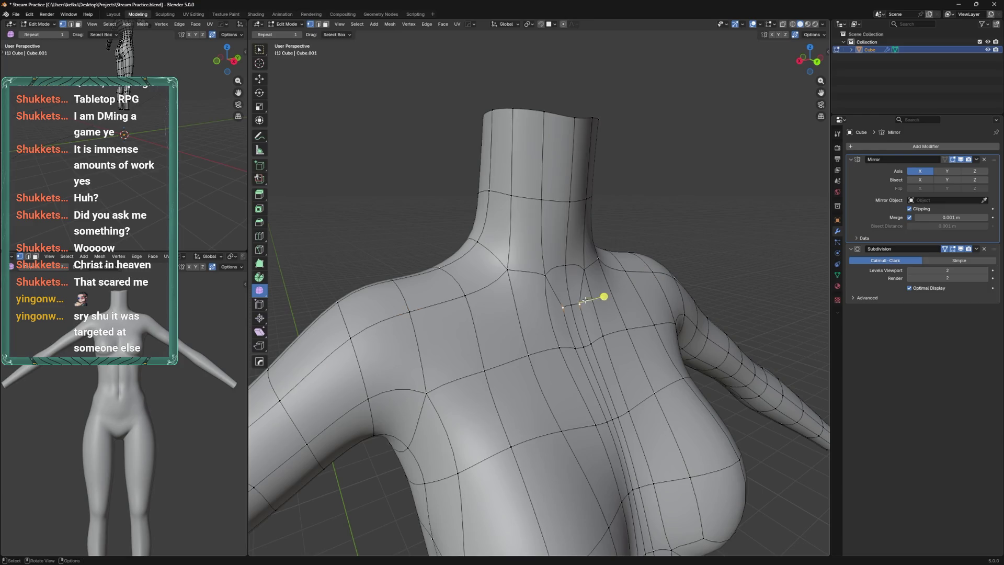
{"action": "scroll", "scroll_direction": "down", "scroll_amount": 3}
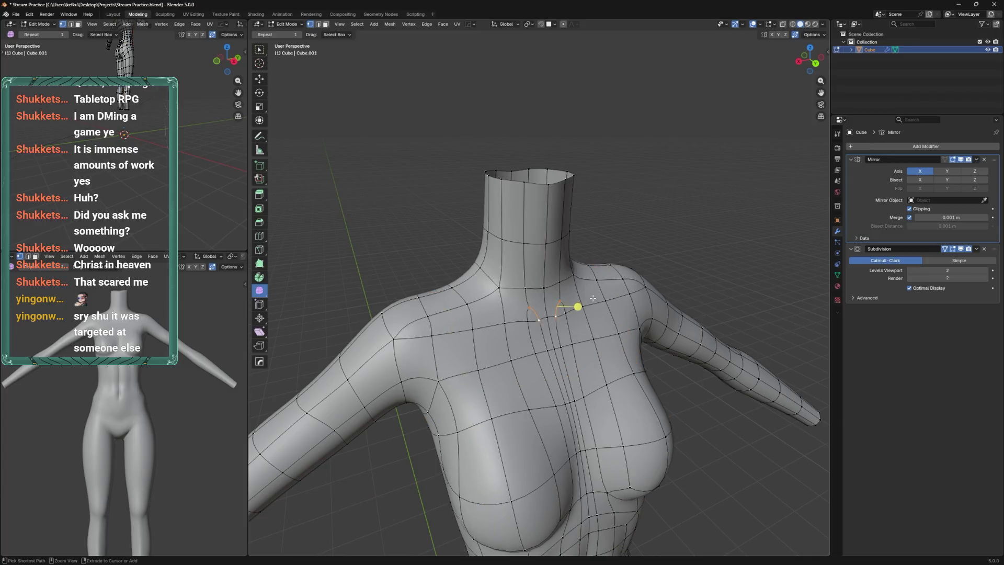
{"action": "left_click", "coordinate": [600, 294]}
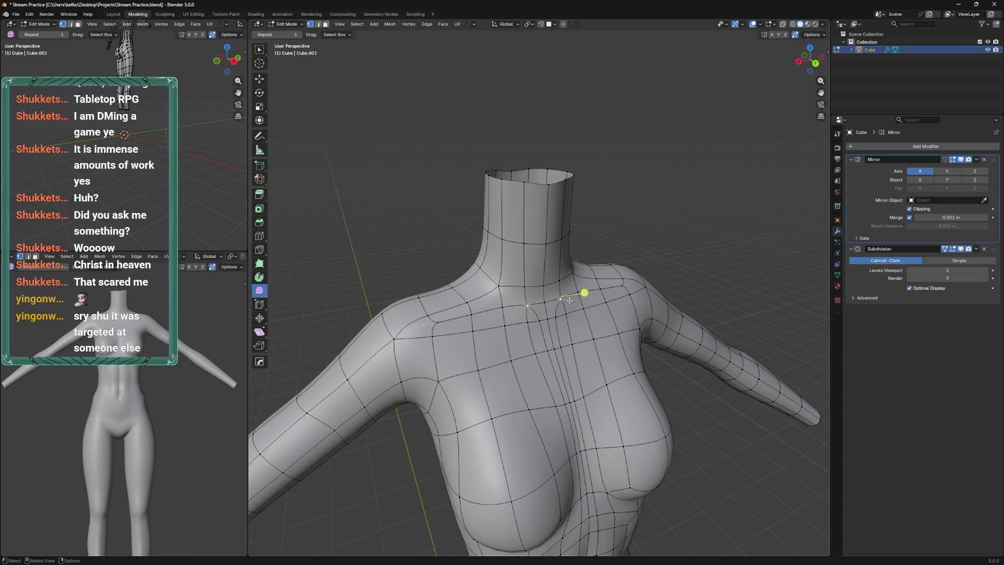
{"action": "left_click_drag", "start_coordinate": [559, 308], "coordinate": [556, 298]}
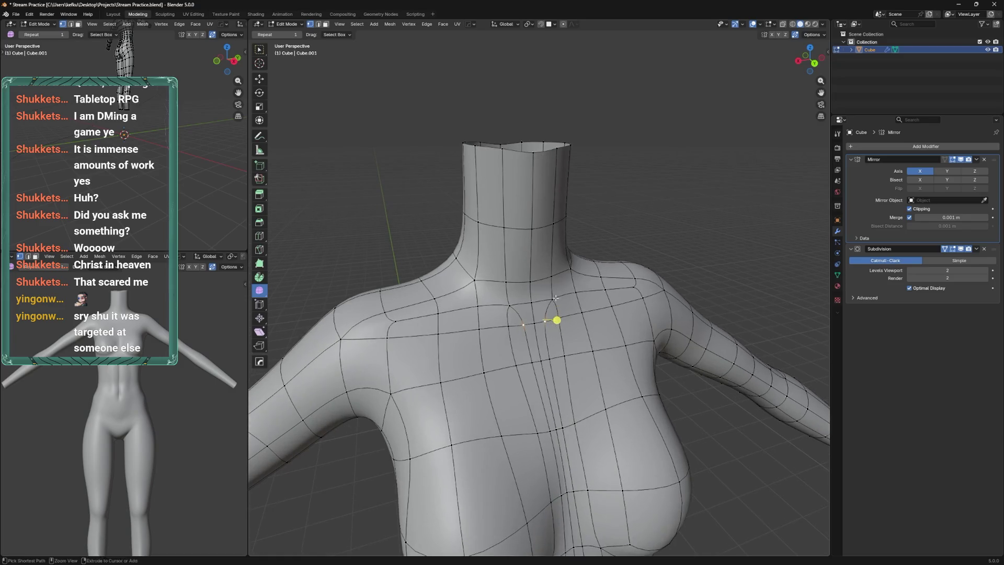
{"action": "left_click_drag", "start_coordinate": [626, 286], "coordinate": [553, 297]}
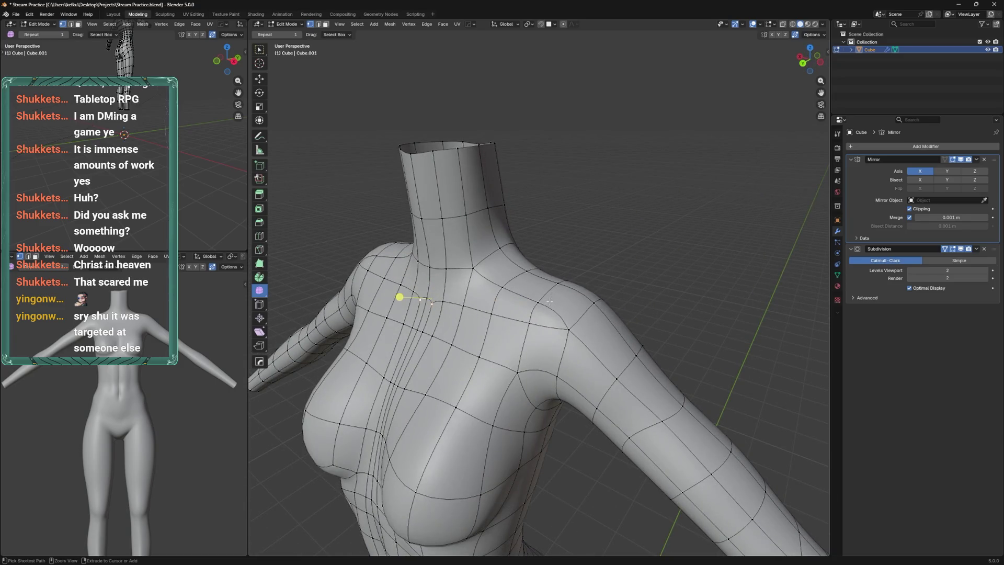
{"action": "key", "text": "ctrl+z"}
{"action": "left_click_drag", "start_coordinate": [555, 292], "coordinate": [628, 296]}
{"action": "key", "text": "ctrl+s"}
Slide the vertical shoulder edge loop further inward
{"action": "left_click", "coordinate": [578, 337]}
{"action": "key", "text": "g"}
{"action": "left_click", "coordinate": [558, 270]}
{"action": "key", "text": "g"}
{"action": "left_click", "coordinate": [614, 287]}
{"action": "key", "text": "g"}
{"action": "key", "text": "g"}
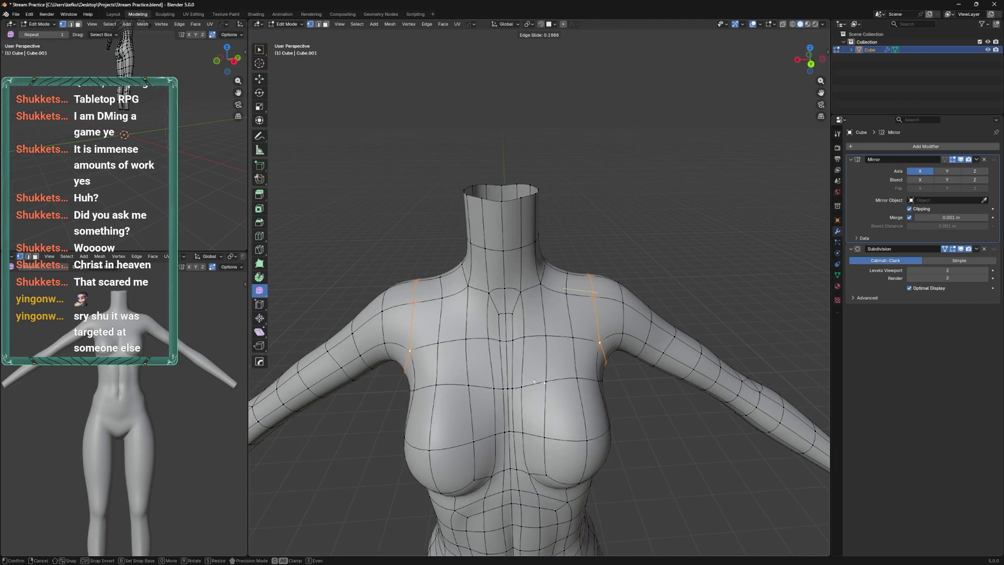
{"action": "left_click", "coordinate": [539, 383]}
Slide a shoulder vertex inward along the surface
{"action": "left_click", "coordinate": [570, 339]}
{"action": "key", "text": "g"}
{"action": "key", "text": "g"}
{"action": "left_click", "coordinate": [571, 342]}
{"action": "key", "text": "g"}
{"action": "left_click", "coordinate": [570, 343]}
{"action": "key", "text": "g"}
{"action": "key", "text": "g"}
{"action": "left_click", "coordinate": [554, 336]}
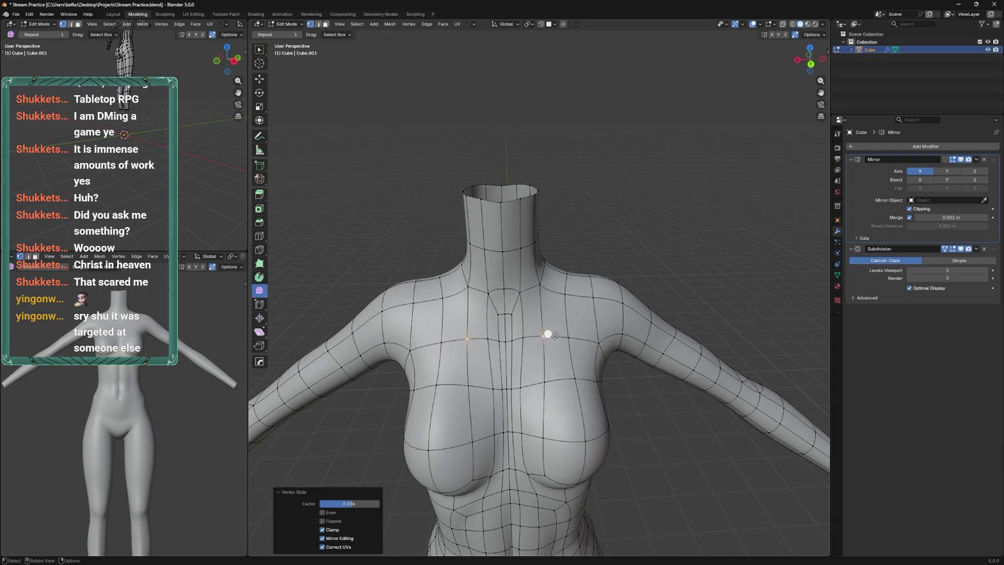
Knife-cut from the shoulder vertex to the chest midline and tidy the new edges
{"action": "left_click", "coordinate": [603, 302]}
{"action": "left_click_drag", "start_coordinate": [604, 302], "coordinate": [591, 301]}
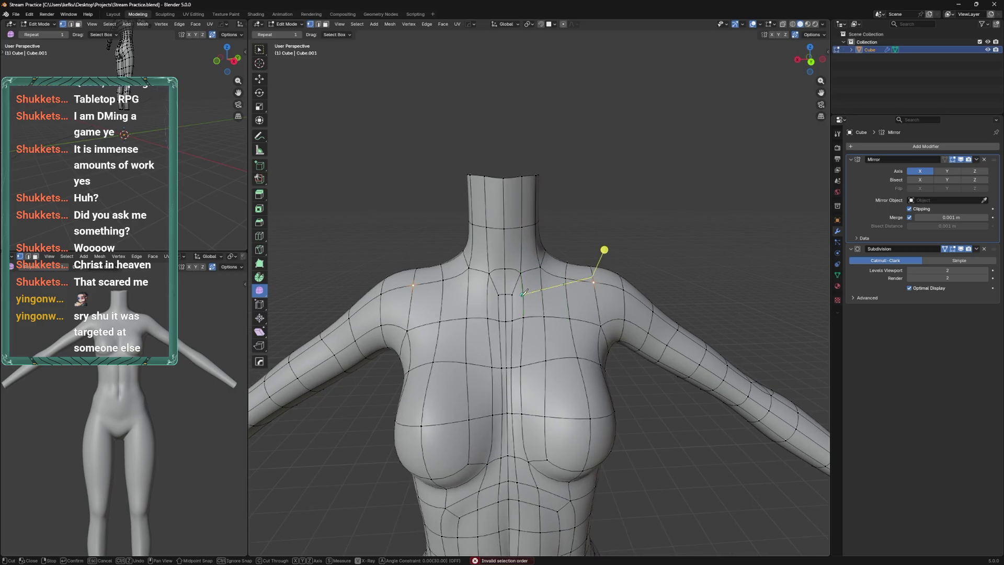
{"action": "left_click", "coordinate": [523, 294]}
{"action": "key", "text": "Return"}
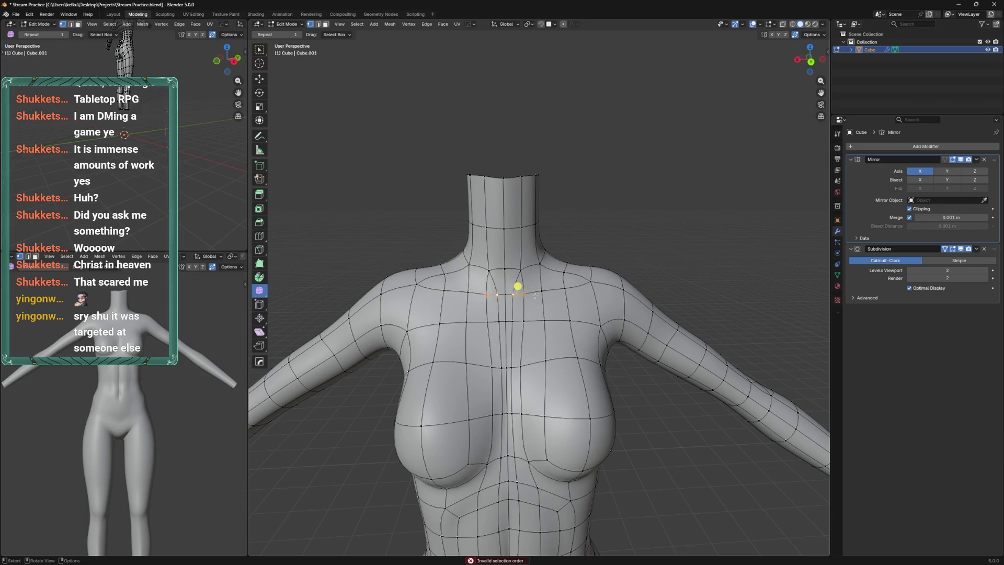
{"action": "right_click", "coordinate": [517, 286]}
{"action": "left_click", "coordinate": [523, 276]}
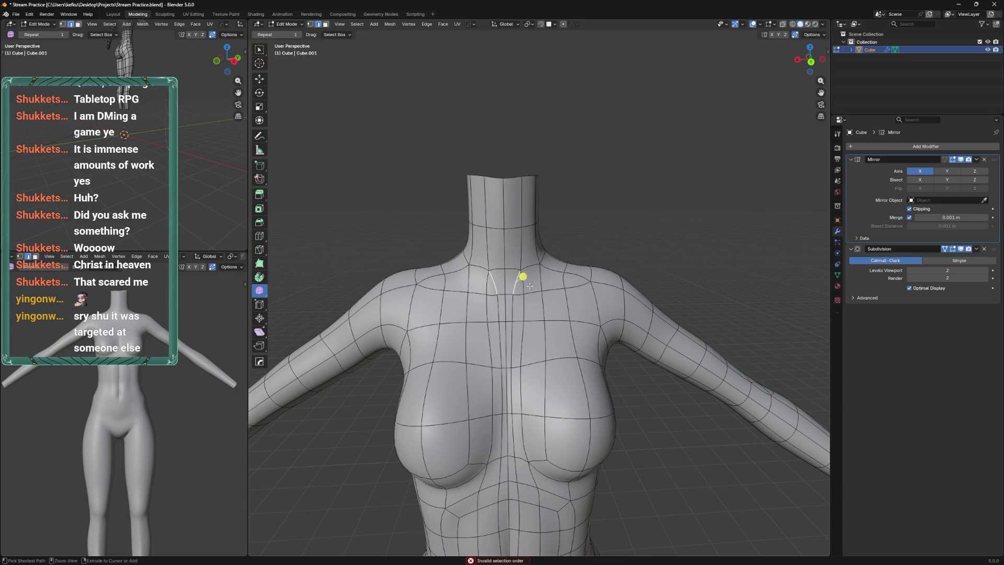
Add an edge loop across the shoulders and lower it along Z
{"action": "key", "text": "ctrl+r"}
{"action": "left_click", "coordinate": [553, 277]}
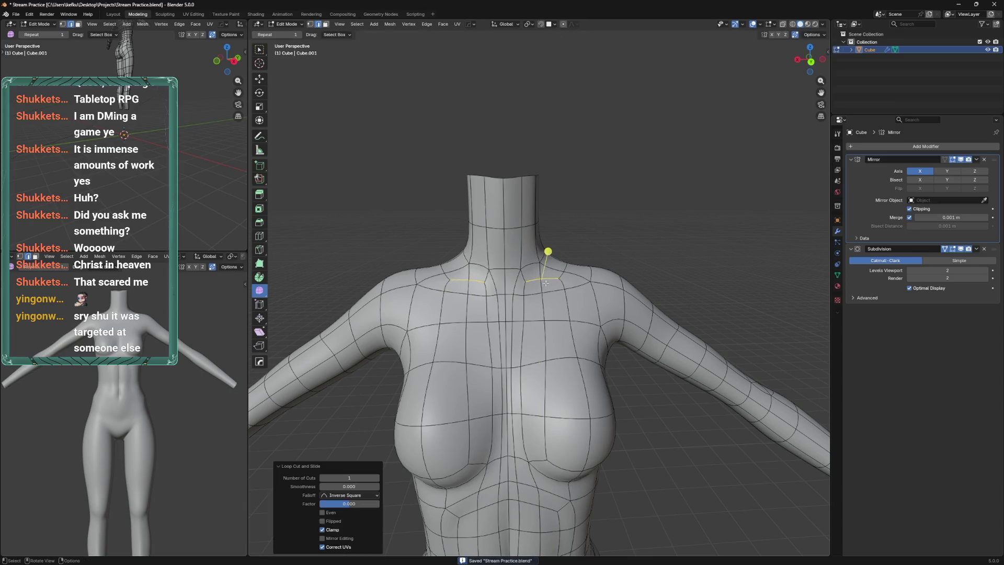
{"action": "key", "text": "z"}
{"action": "left_click", "coordinate": [524, 298]}
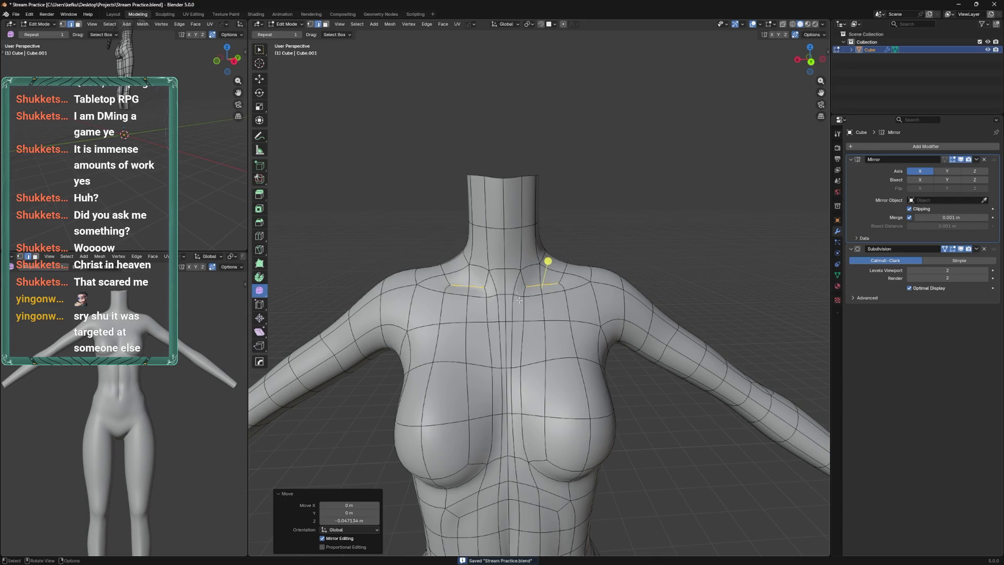
{"action": "scroll", "scroll_direction": "up", "scroll_amount": 3}
{"action": "key", "text": "g"}
{"action": "key", "text": "z"}
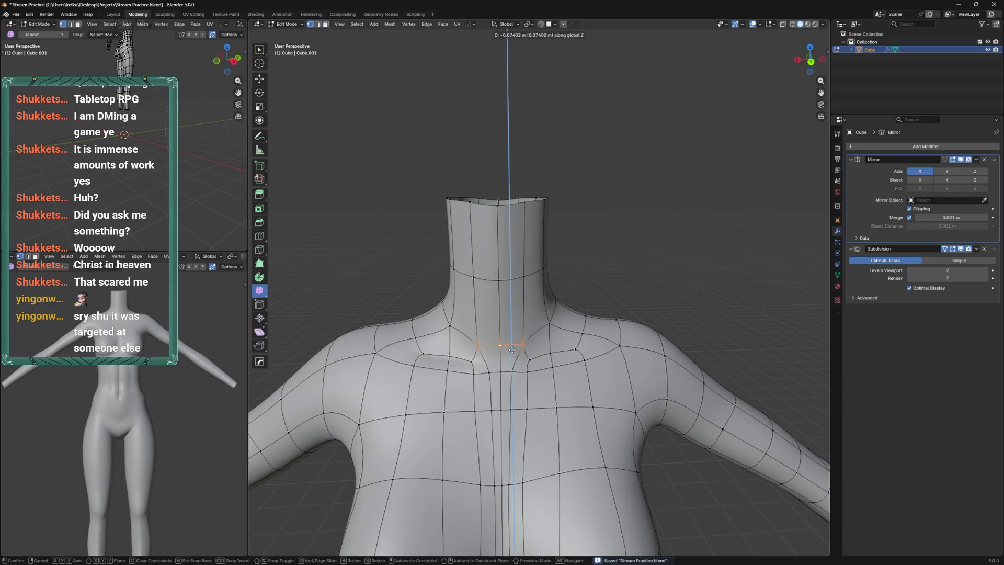
{"action": "left_click", "coordinate": [511, 355]}
Lower the lower collar edge vertically in two moves
{"action": "left_click", "coordinate": [503, 372]}
{"action": "key", "text": "g"}
{"action": "key", "text": "z"}
{"action": "left_click", "coordinate": [503, 365]}
{"action": "key", "text": "g"}
{"action": "key", "text": "z"}
{"action": "left_click", "coordinate": [484, 374]}
Preview the torso shape in sculpt mode and adjust the edges along Z again
{"action": "key", "text": "ctrl+Tab"}
{"action": "left_click_drag", "start_coordinate": [484, 374], "coordinate": [578, 316]}
{"action": "key", "text": "Tab"}
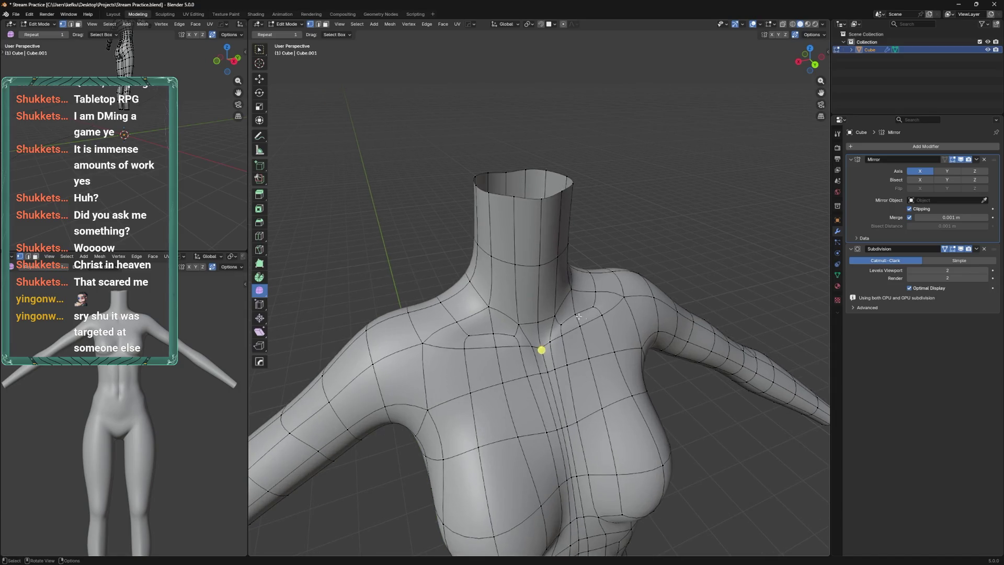
{"action": "key", "text": "g"}
{"action": "key", "text": "z"}
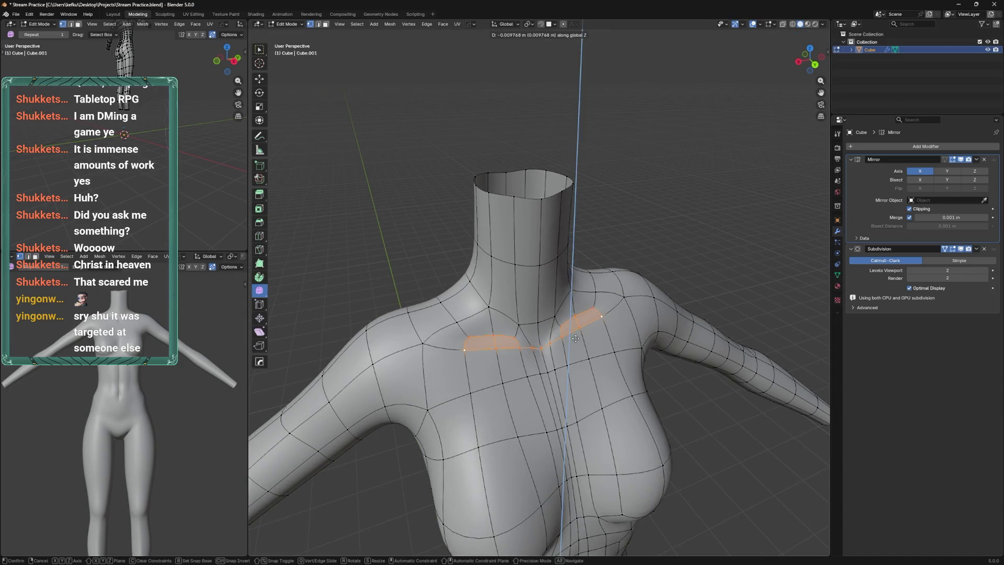
{"action": "left_click", "coordinate": [578, 336]}
{"action": "key", "text": "ctrl+Tab"}
{"action": "left_click_drag", "start_coordinate": [579, 336], "coordinate": [504, 276]}
{"action": "key", "text": "Tab"}
Smooth the selected shoulder vertices
{"action": "right_click", "coordinate": [504, 275]}
{"action": "left_click", "coordinate": [504, 276]}
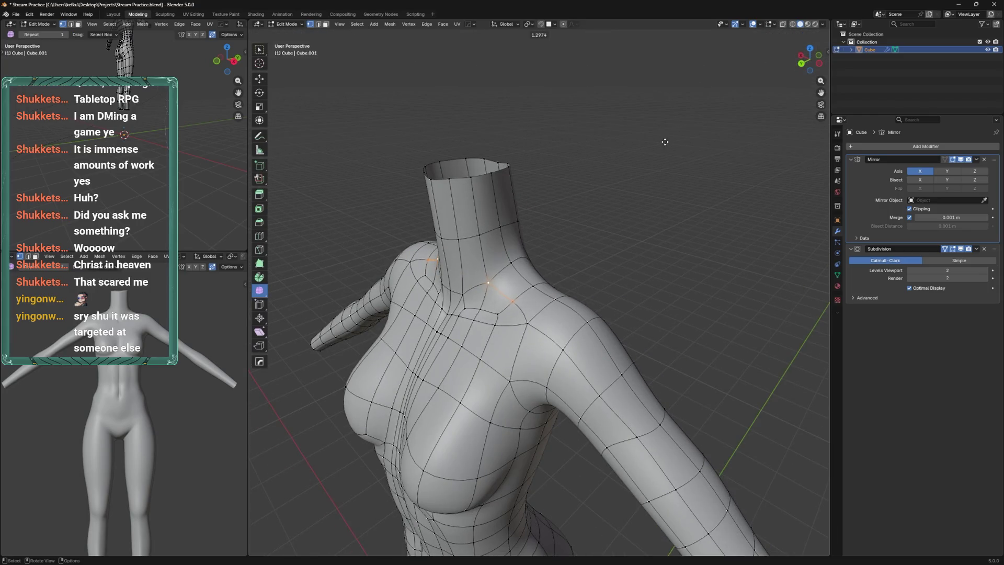
{"action": "left_click", "coordinate": [503, 275]}
{"action": "left_click_drag", "start_coordinate": [633, 185], "coordinate": [645, 201]}
Lower a shoulder vertex along Z and save the file
{"action": "left_click", "coordinate": [570, 319]}
{"action": "key", "text": "g"}
{"action": "key", "text": "z"}
{"action": "left_click", "coordinate": [604, 293]}
{"action": "key", "text": "g"}
{"action": "key", "text": "z"}
{"action": "left_click", "coordinate": [607, 295]}
{"action": "key", "text": "ctrl+s"}
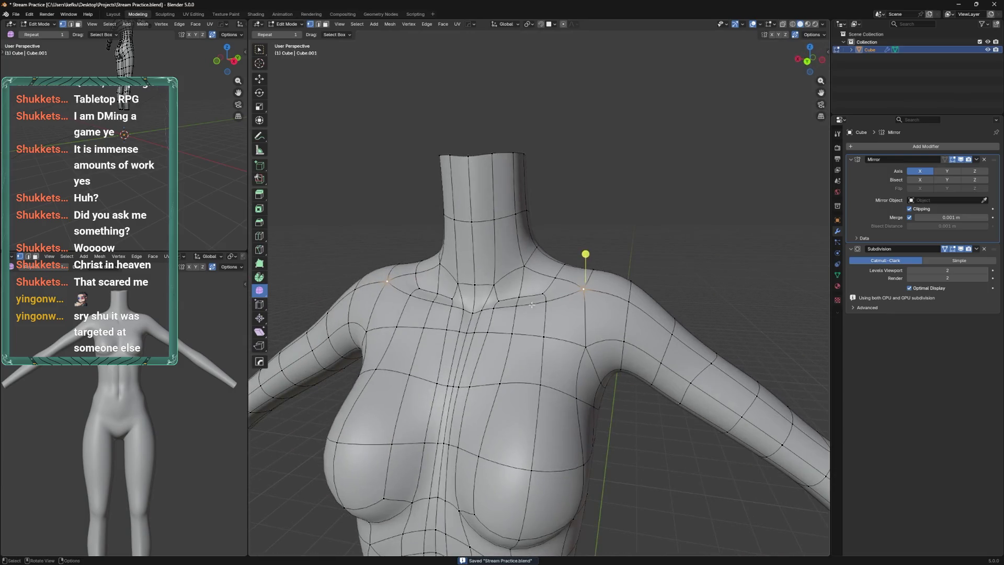
Nudge the right collarbone vertex, select the other, and check the shape in sculpt mode
{"action": "left_click", "coordinate": [543, 297]}
{"action": "key", "text": "g"}
{"action": "left_click", "coordinate": [544, 303]}
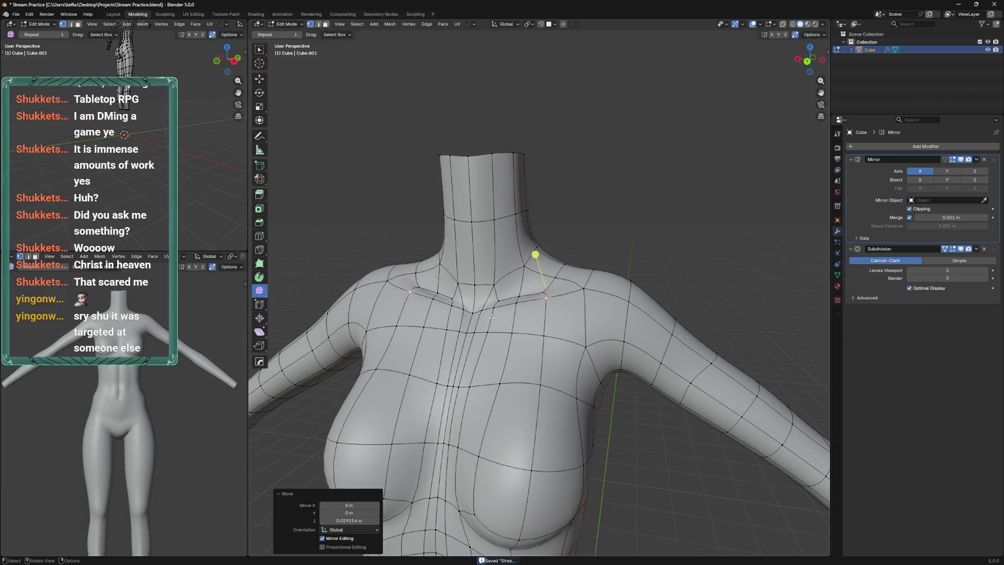
{"action": "left_click", "coordinate": [458, 293]}
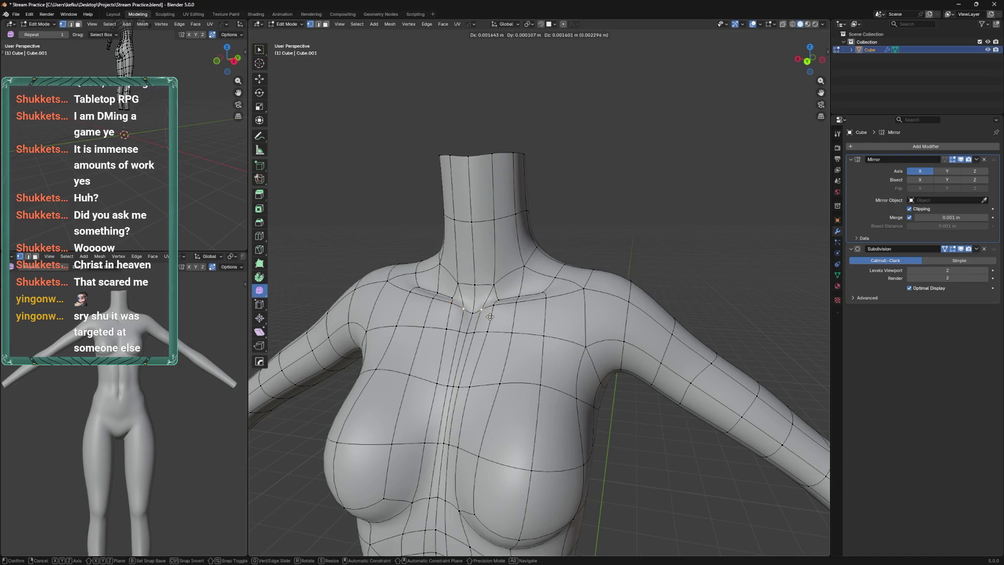
{"action": "key", "text": "ctrl+Tab"}
{"action": "left_click_drag", "start_coordinate": [543, 289], "coordinate": [536, 318]}
{"action": "key", "text": "ctrl+Tab"}
Push the collarbone vertices forward along Y to 0.0353 m
{"action": "key", "text": "g"}
{"action": "key", "text": "y"}
{"action": "left_click", "coordinate": [529, 342]}
{"action": "key", "text": "g"}
{"action": "key", "text": "y"}
{"action": "left_click", "coordinate": [554, 338]}
{"action": "key", "text": "g"}
{"action": "key", "text": "y"}
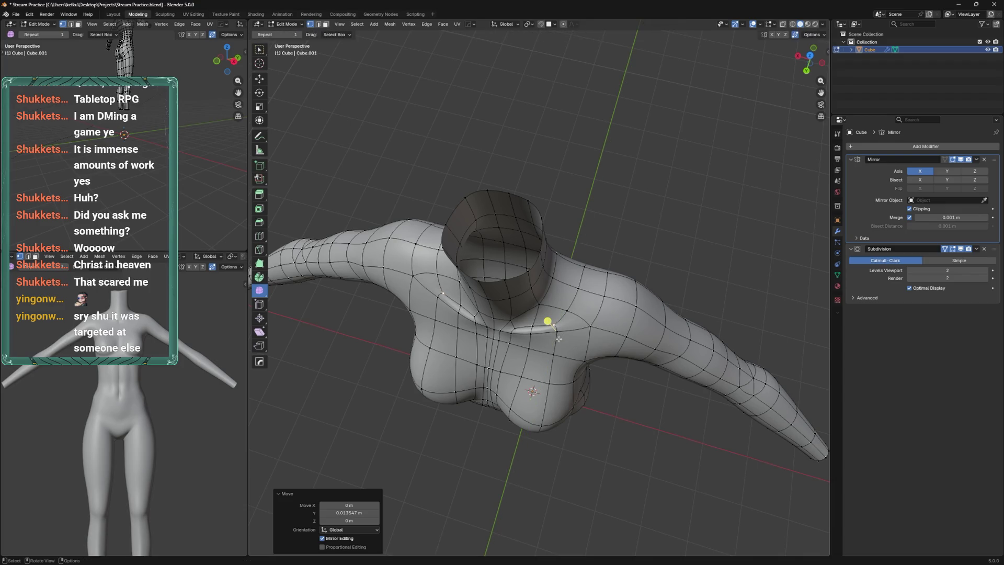
{"action": "left_click", "coordinate": [559, 342]}
Edge-slide the collarbone loop and save the file
{"action": "left_click_drag", "start_coordinate": [558, 342], "coordinate": [595, 286]}
{"action": "key", "text": "g"}
{"action": "key", "text": "g"}
{"action": "left_click", "coordinate": [553, 352]}
{"action": "key", "text": "ctrl+s"}
{"action": "left_click", "coordinate": [582, 285]}
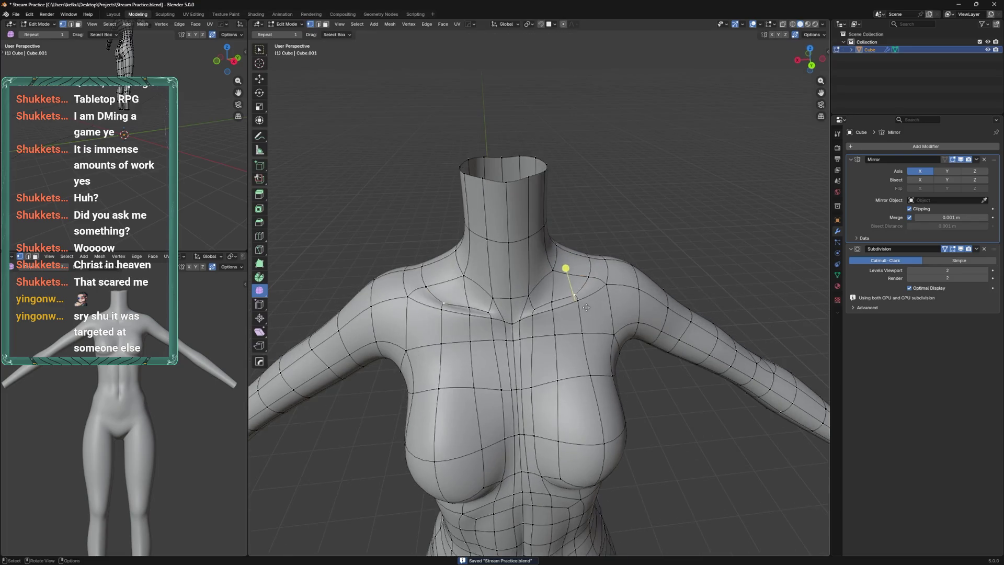
Slide the shoulder vertices along their edges to even out the shoulder line
{"action": "key", "text": "g"}
{"action": "key", "text": "g"}
{"action": "left_click", "coordinate": [595, 290]}
{"action": "left_click", "coordinate": [585, 285]}
{"action": "key", "text": "g"}
{"action": "key", "text": "g"}
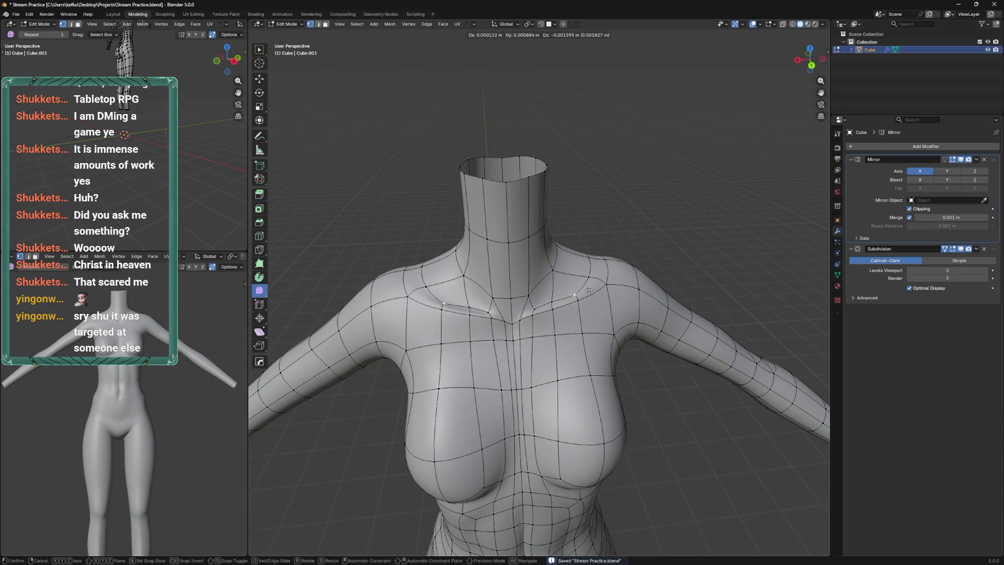
{"action": "left_click", "coordinate": [571, 296]}
{"action": "key", "text": "g"}
{"action": "key", "text": "g"}
{"action": "left_click", "coordinate": [565, 292]}
{"action": "left_click", "coordinate": [522, 285]}
{"action": "key", "text": "g"}
{"action": "key", "text": "g"}
{"action": "left_click", "coordinate": [526, 290]}
{"action": "left_click", "coordinate": [570, 267]}
{"action": "key", "text": "g"}
{"action": "key", "text": "g"}
{"action": "left_click", "coordinate": [589, 267]}
Slide the neck-shoulder and upper chest vertices into a smoother flow
{"action": "left_click", "coordinate": [558, 293]}
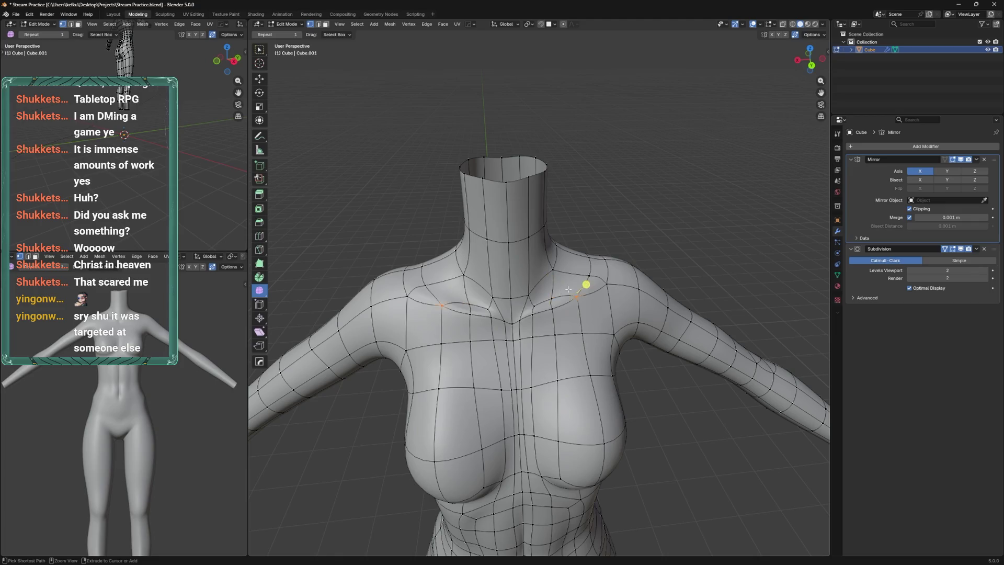
{"action": "left_click", "coordinate": [578, 280]}
{"action": "left_click", "coordinate": [552, 309]}
{"action": "key", "text": "g"}
{"action": "key", "text": "g"}
{"action": "left_click", "coordinate": [532, 321]}
{"action": "left_click", "coordinate": [518, 329]}
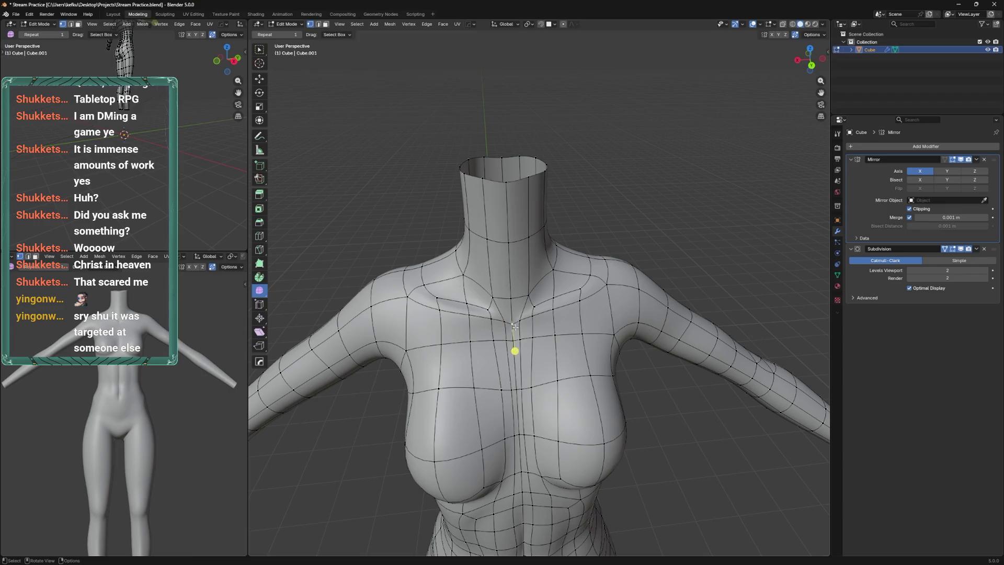
{"action": "left_click", "coordinate": [515, 327]}
{"action": "left_click_drag", "start_coordinate": [515, 327], "coordinate": [515, 317]}
{"action": "left_click", "coordinate": [515, 308]}
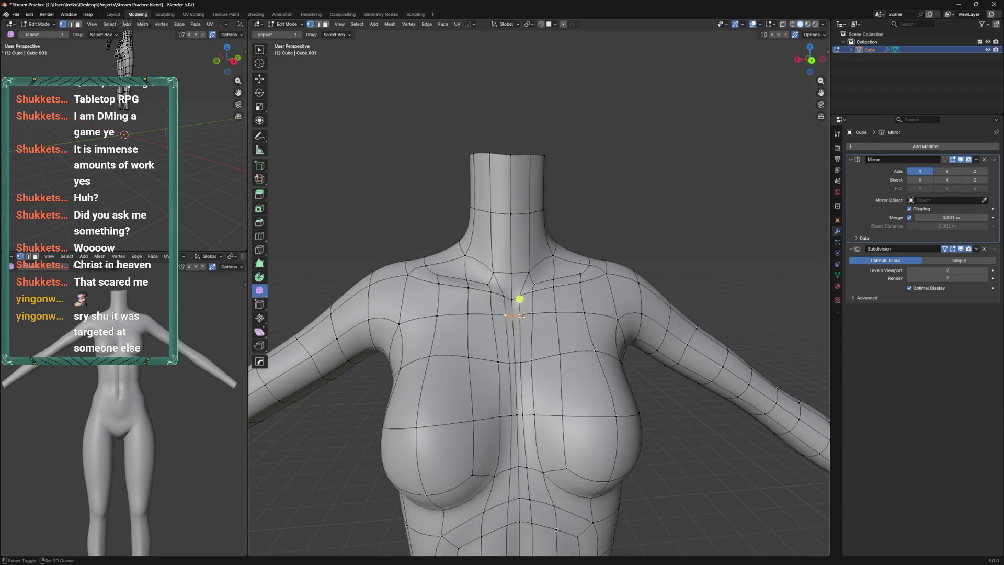
{"action": "left_click", "coordinate": [533, 315]}
{"action": "left_click", "coordinate": [557, 318]}
{"action": "key", "text": "g"}
{"action": "key", "text": "g"}
{"action": "left_click", "coordinate": [577, 319]}
{"action": "key", "text": "g"}
{"action": "key", "text": "g"}
{"action": "left_click", "coordinate": [580, 321]}
Raise the collar vertices along Z, undoing a trial move on another one
{"action": "left_click", "coordinate": [519, 297]}
{"action": "key", "text": "g"}
{"action": "left_click", "coordinate": [538, 305]}
{"action": "key", "text": "g"}
{"action": "key", "text": "z"}
{"action": "left_click", "coordinate": [549, 284]}
{"action": "left_click", "coordinate": [555, 247]}
{"action": "key", "text": "g"}
{"action": "left_click", "coordinate": [549, 275]}
{"action": "key", "text": "ctrl+z"}
Adjust a collar vertex's height along Z so the collarbone meets the neck
{"action": "left_click_drag", "start_coordinate": [561, 280], "coordinate": [553, 263]}
{"action": "key", "text": "g"}
{"action": "key", "text": "z"}
{"action": "left_click", "coordinate": [556, 264]}
{"action": "key", "text": "g"}
{"action": "key", "text": "z"}
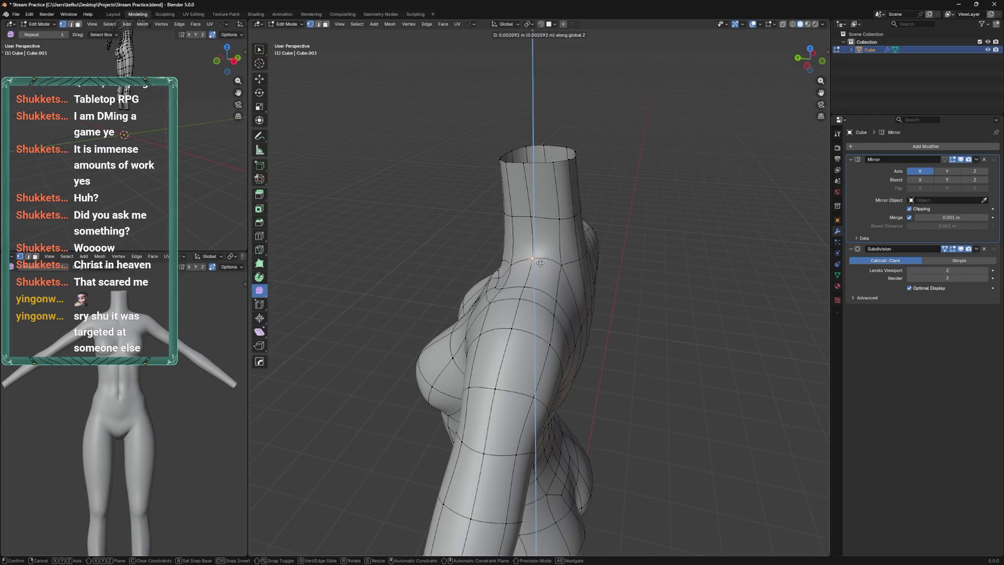
{"action": "left_click", "coordinate": [538, 233]}
Check the shape in Sculpt Mode, nudge another collar vertex along Z, then return to Sculpt Mode
{"action": "key", "text": "ctrl+Tab"}
{"action": "left_click_drag", "start_coordinate": [588, 235], "coordinate": [683, 258]}
{"action": "key", "text": "ctrl+Tab"}
{"action": "key", "text": "g"}
{"action": "key", "text": "z"}
{"action": "left_click", "coordinate": [560, 273]}
{"action": "key", "text": "ctrl+Tab"}
Save, return to Edit Mode and slide a vertex at the base of the neck
{"action": "scroll", "scroll_direction": "down", "scroll_amount": 3}
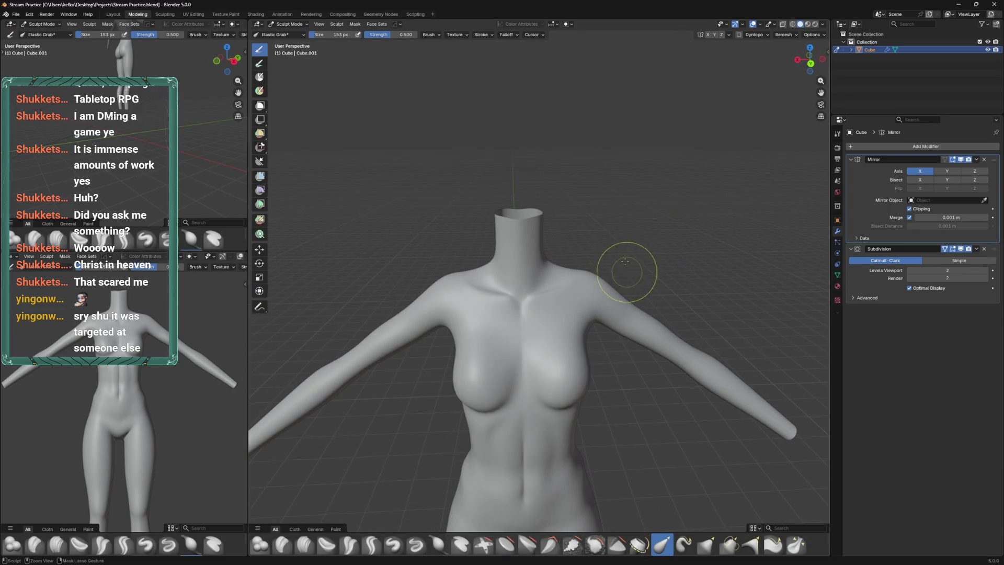
{"action": "key", "text": "ctrl+s"}
{"action": "left_click_drag", "start_coordinate": [615, 256], "coordinate": [605, 320]}
{"action": "key", "text": "Tab"}
{"action": "scroll", "scroll_direction": "up", "scroll_amount": 3}
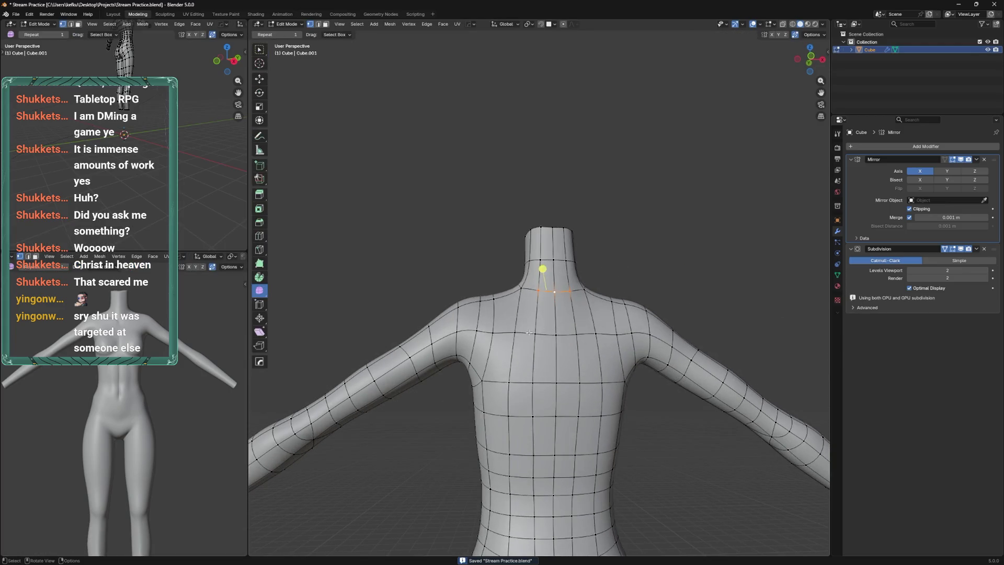
{"action": "left_click_drag", "start_coordinate": [505, 321], "coordinate": [526, 322]}
{"action": "left_click", "coordinate": [516, 313]}
{"action": "key", "text": "ctrl+s"}
Add a centred edge loop around the shoulder and save
{"action": "key", "text": "ctrl+r"}
{"action": "left_click", "coordinate": [596, 319]}
{"action": "right_click", "coordinate": [596, 319]}
{"action": "left_click", "coordinate": [516, 341]}
{"action": "left_click", "coordinate": [619, 314]}
{"action": "key", "text": "ctrl+s"}
Raise the shoulder vertex 0.0221 m along Z
{"action": "key", "text": "g"}
{"action": "key", "text": "z"}
{"action": "left_click", "coordinate": [611, 289]}
{"action": "key", "text": "g"}
{"action": "key", "text": "z"}
{"action": "left_click", "coordinate": [552, 318]}
Knife-cut a short line across the upper chest below the neck and save
{"action": "key", "text": "k"}
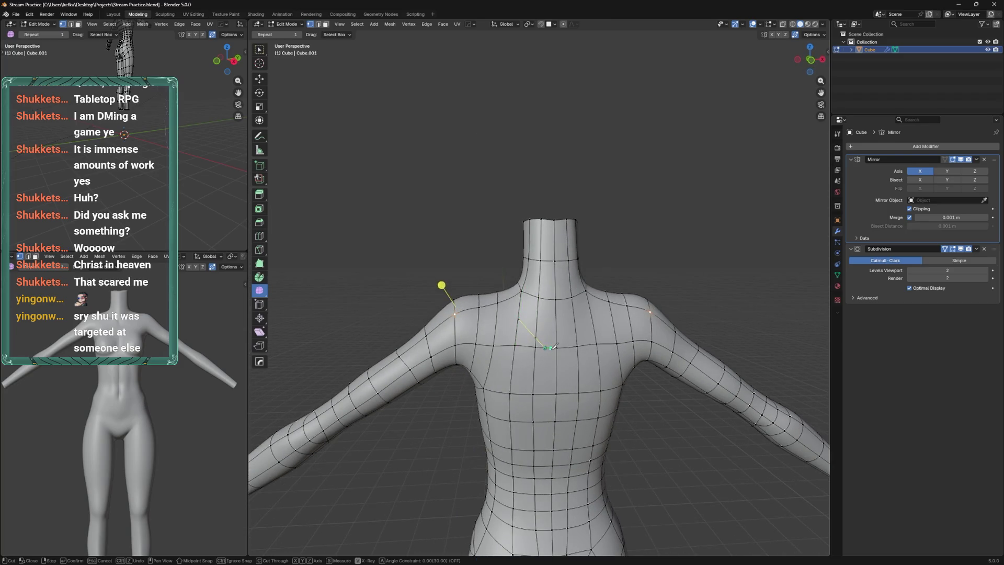
{"action": "key", "text": "Return"}
{"action": "key", "text": "k"}
{"action": "left_click_drag", "start_coordinate": [547, 353], "coordinate": [552, 300]}
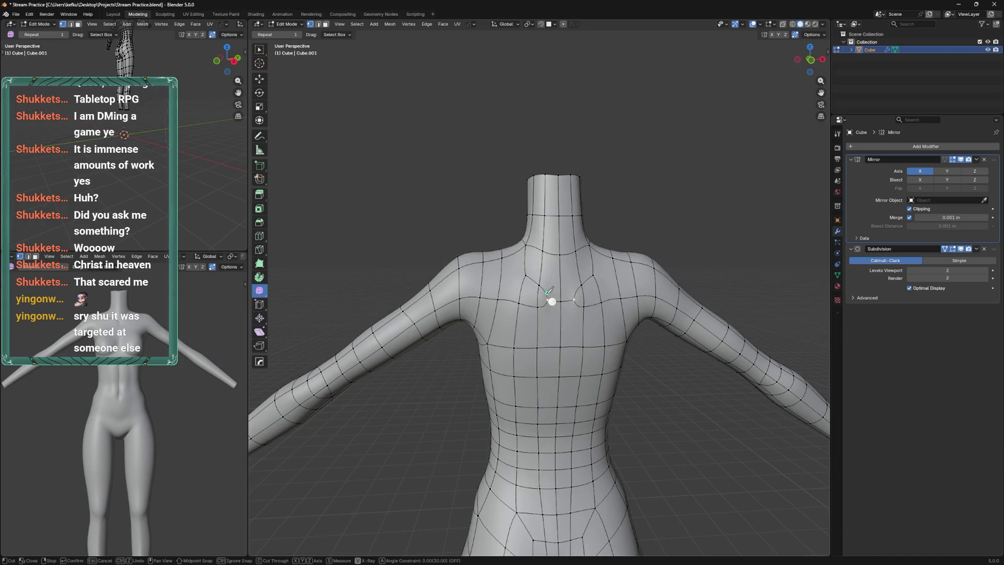
{"action": "scroll", "scroll_direction": "down", "scroll_amount": 3}
{"action": "left_click_drag", "start_coordinate": [533, 399], "coordinate": [533, 393]}
{"action": "key", "text": "ctrl+s"}
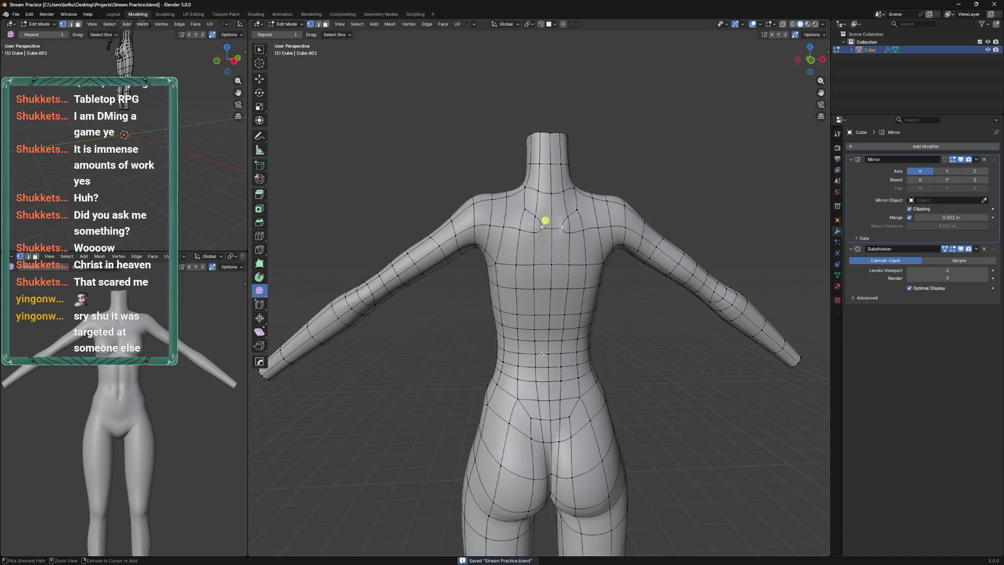
Try a knife cut and a vertex slide on the lower back, cancelling both
{"action": "scroll", "scroll_direction": "up", "scroll_amount": 3}
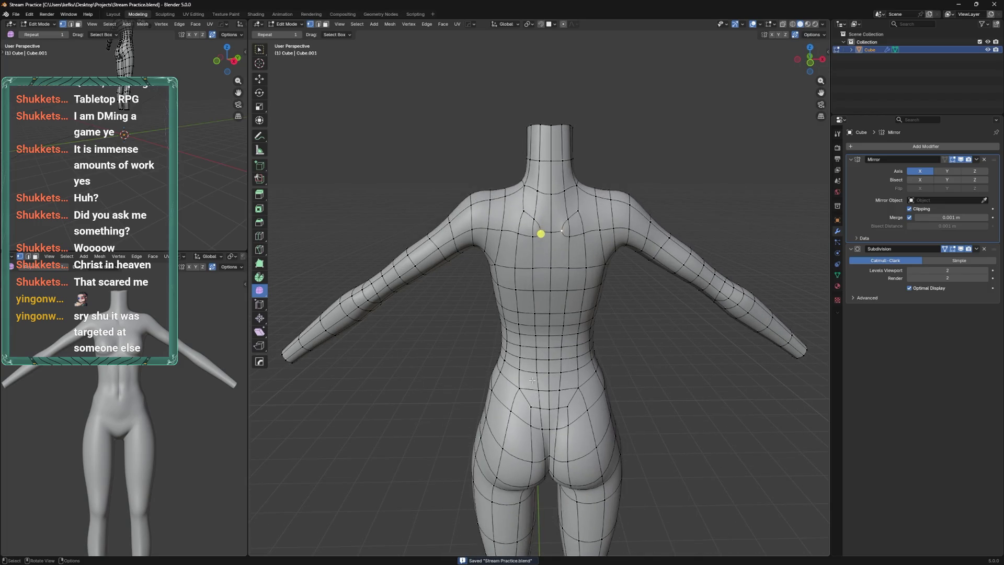
{"action": "key", "text": "k"}
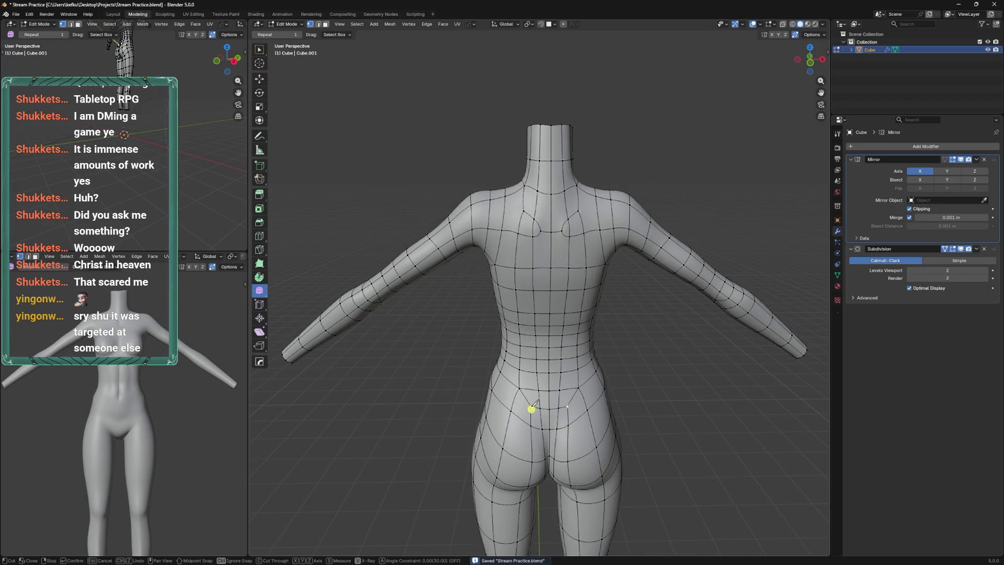
{"action": "key", "text": "Escape"}
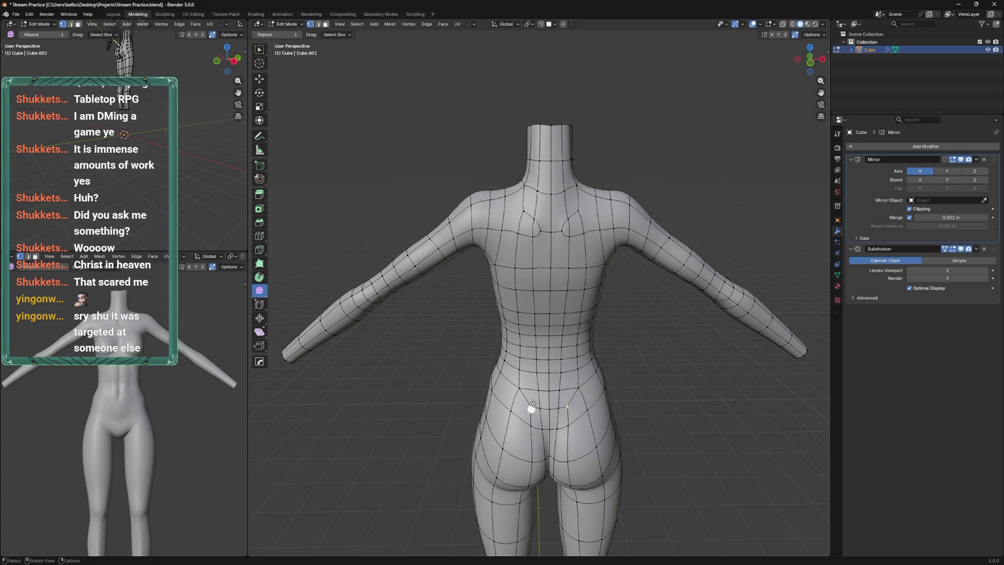
{"action": "left_click", "coordinate": [522, 396]}
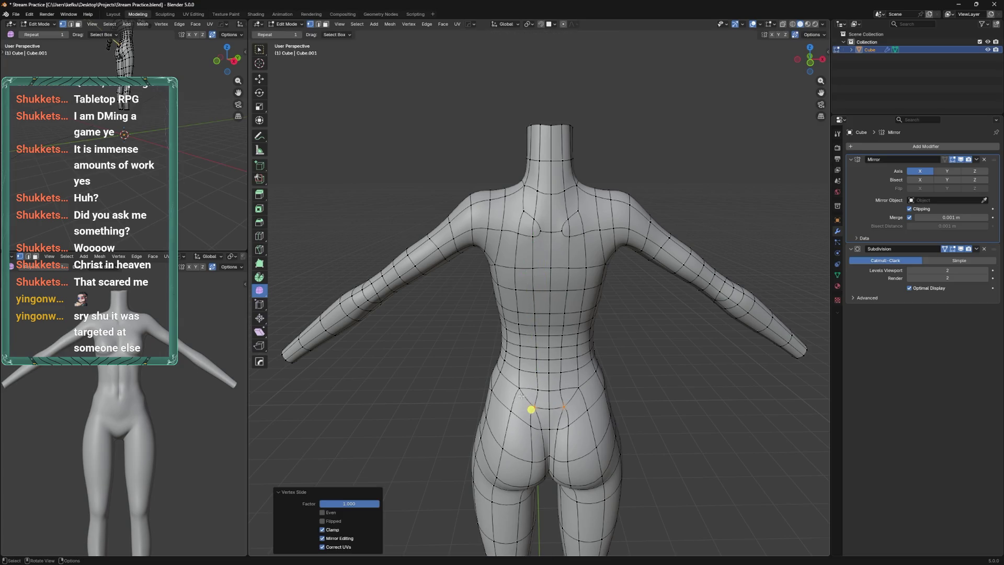
{"action": "key", "text": "ctrl+z"}
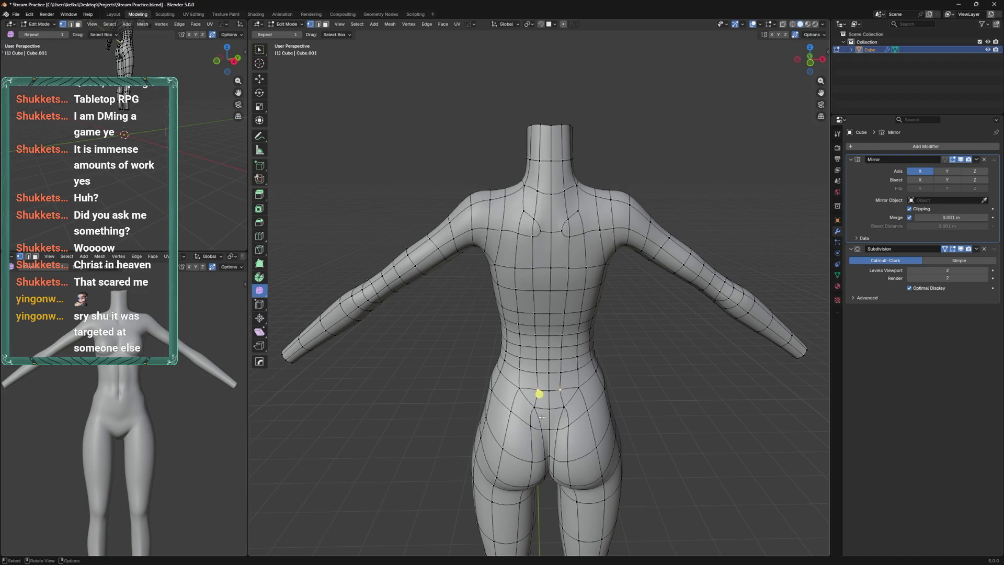
Dissolve the edge above the buttocks, working in Edge select mode
{"action": "key", "text": "2"}
{"action": "left_click", "coordinate": [542, 417]}
{"action": "key", "text": "x"}
{"action": "left_click", "coordinate": [542, 418]}
{"action": "key", "text": "1"}
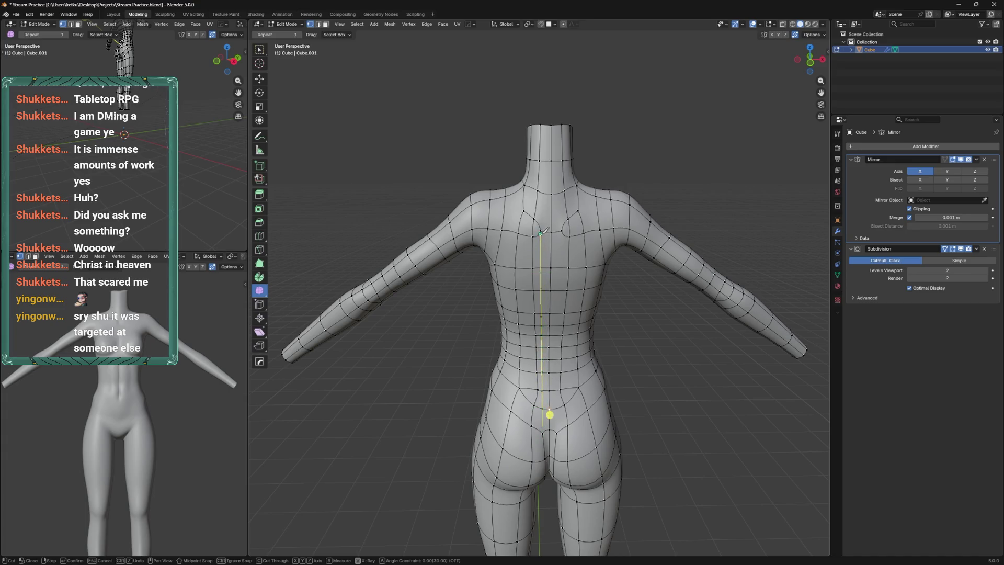
Knife-cut a line up the middle of the back and edge-slide its new edges
{"action": "left_click", "coordinate": [541, 234]}
{"action": "key", "text": "Return"}
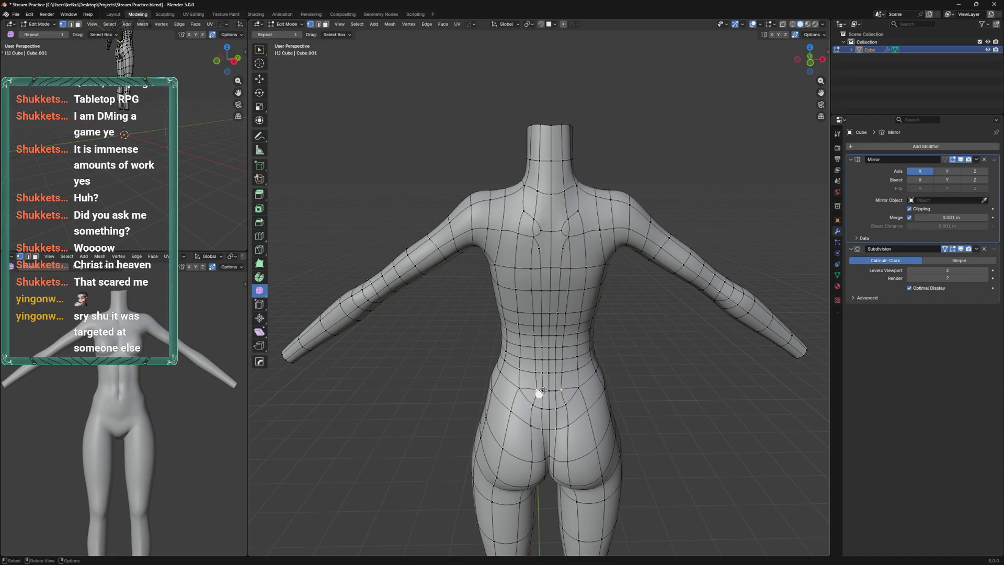
{"action": "key", "text": "g"}
{"action": "key", "text": "g"}
{"action": "left_click", "coordinate": [543, 411]}
{"action": "key", "text": "g"}
{"action": "key", "text": "g"}
{"action": "left_click", "coordinate": [555, 393]}
Slide a lower-back vertex along its edge, then select a vertex on the upper back
{"action": "left_click", "coordinate": [538, 410]}
{"action": "key", "text": "g"}
{"action": "key", "text": "g"}
{"action": "left_click", "coordinate": [511, 386]}
{"action": "left_click_drag", "start_coordinate": [512, 386], "coordinate": [506, 446]}
{"action": "left_click", "coordinate": [543, 302]}
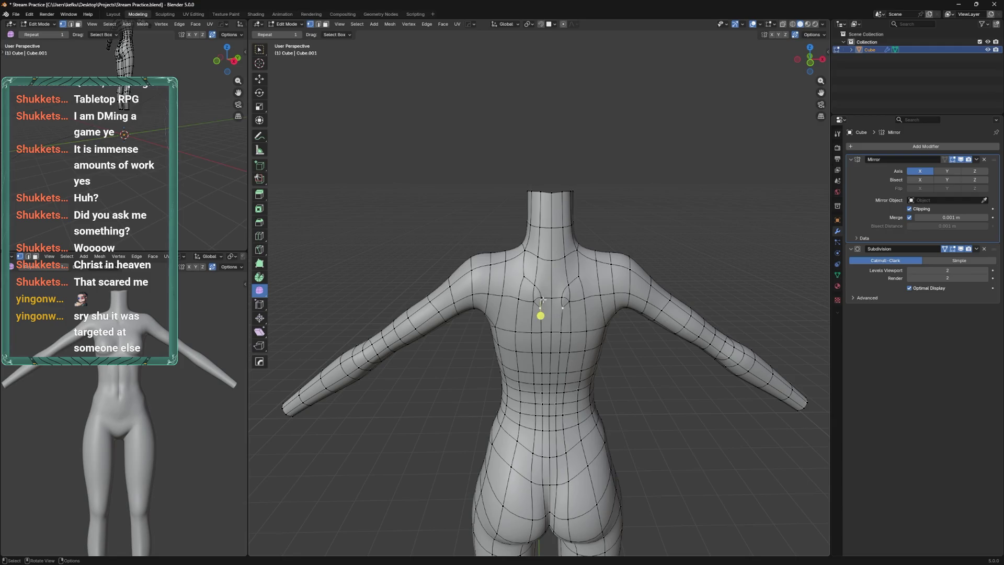
Slide the upper-back vertex down and back up, undoing a sideways slide
{"action": "key", "text": "g"}
{"action": "key", "text": "g"}
{"action": "left_click", "coordinate": [558, 335]}
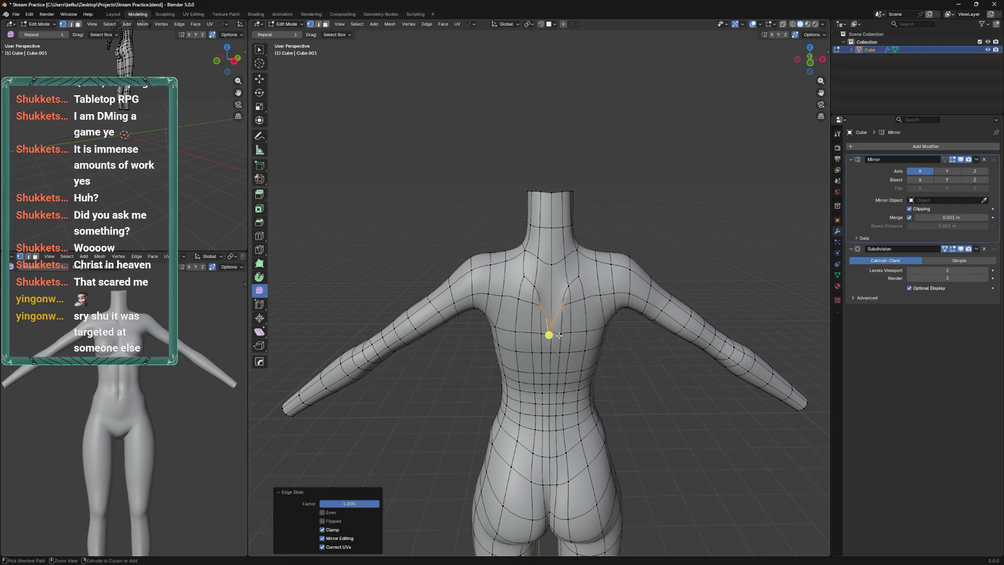
{"action": "left_click", "coordinate": [558, 335]}
{"action": "key", "text": "g"}
{"action": "key", "text": "g"}
{"action": "left_click", "coordinate": [550, 268]}
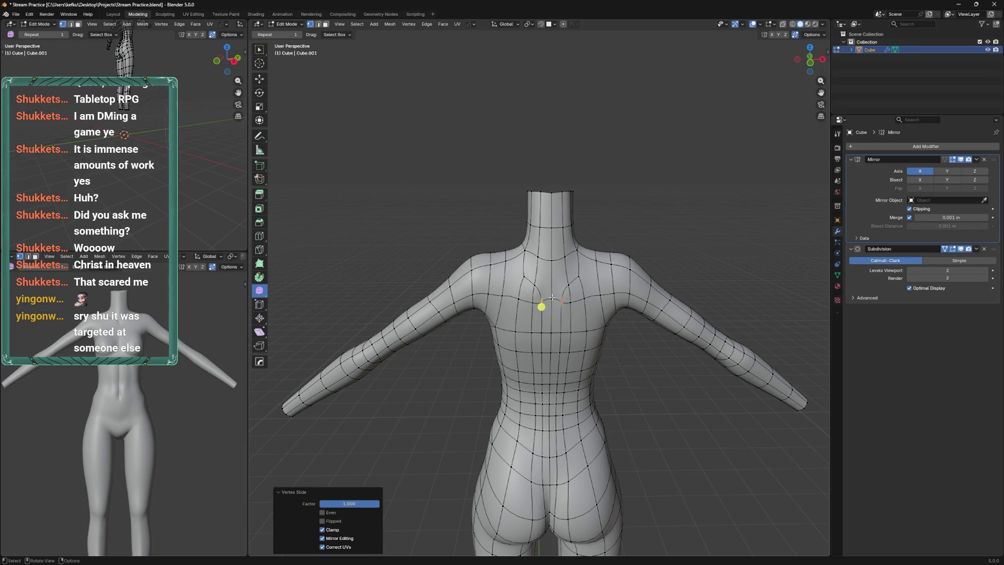
{"action": "key", "text": "g"}
{"action": "key", "text": "g"}
{"action": "left_click", "coordinate": [523, 327]}
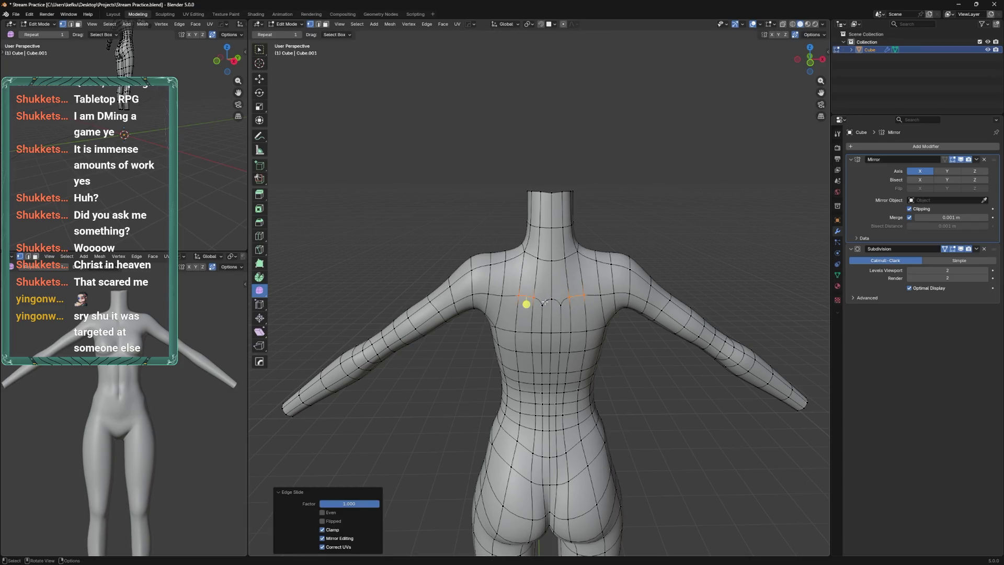
{"action": "key", "text": "ctrl+z"}
{"action": "left_click_drag", "start_coordinate": [562, 300], "coordinate": [552, 299]}
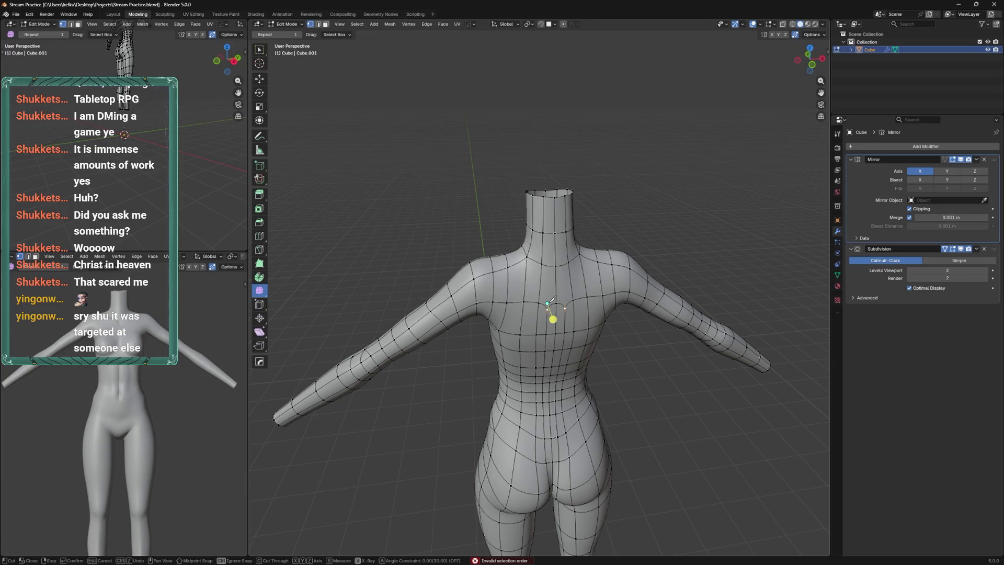
Knife-cut chest edges toward the collarbone, save, and slide the new vertex
{"action": "key", "text": "Return"}
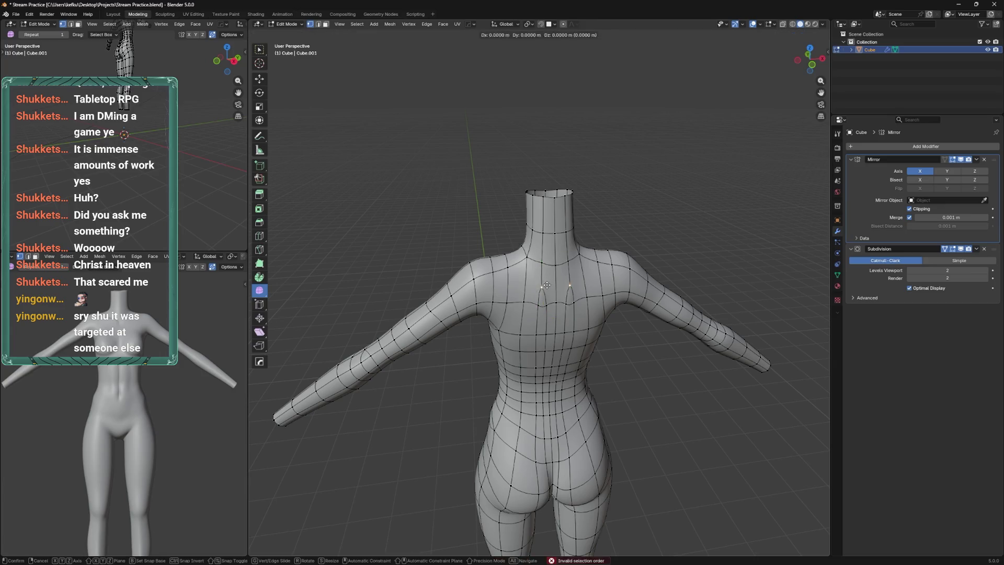
{"action": "key", "text": "k"}
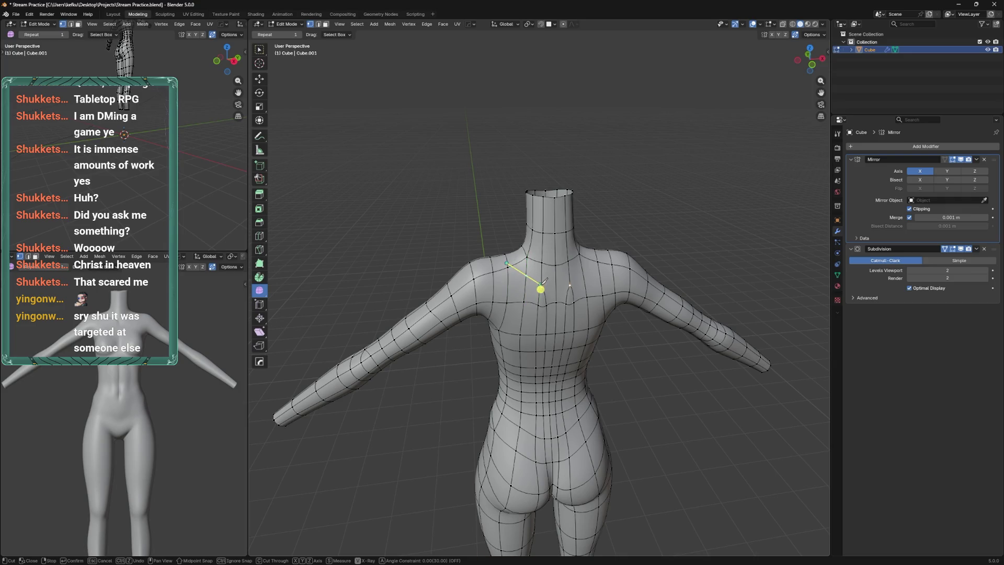
{"action": "left_click", "coordinate": [541, 287]}
{"action": "key", "text": "Return"}
{"action": "key", "text": "ctrl+s"}
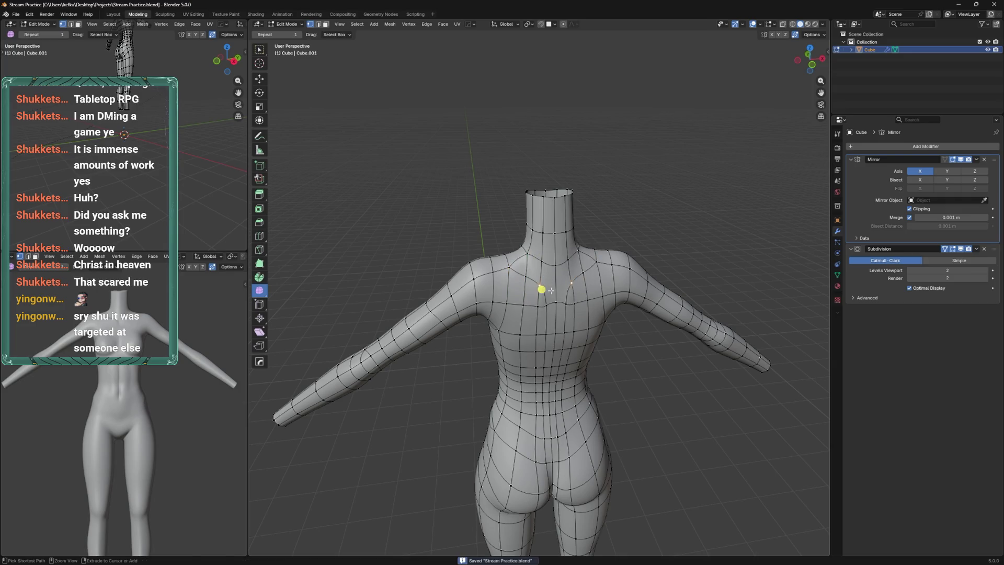
{"action": "key", "text": "shift+v"}
{"action": "left_click", "coordinate": [541, 330]}
Place a trial loop cut across the chest
{"action": "key", "text": "ctrl+r"}
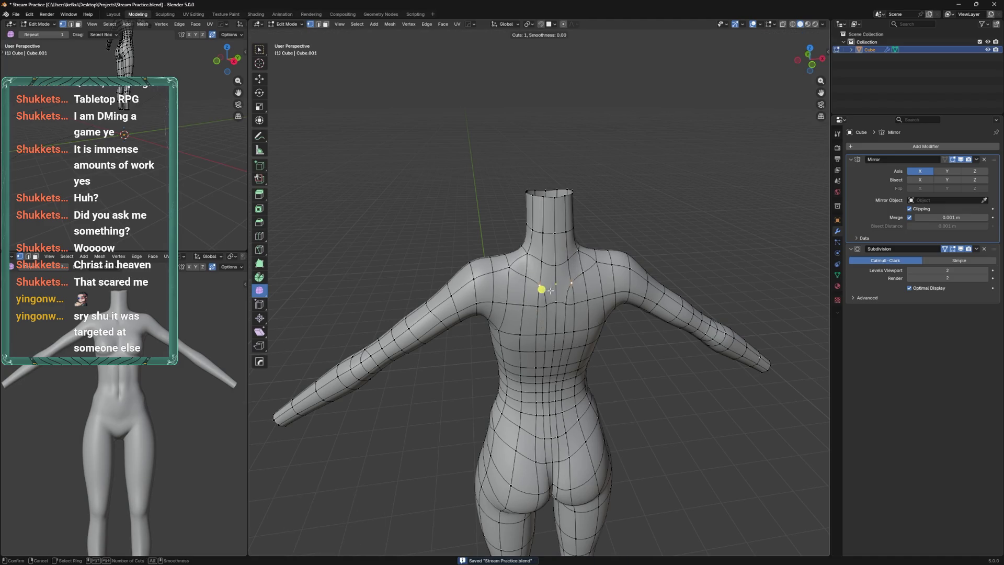
{"action": "key", "text": "Escape"}
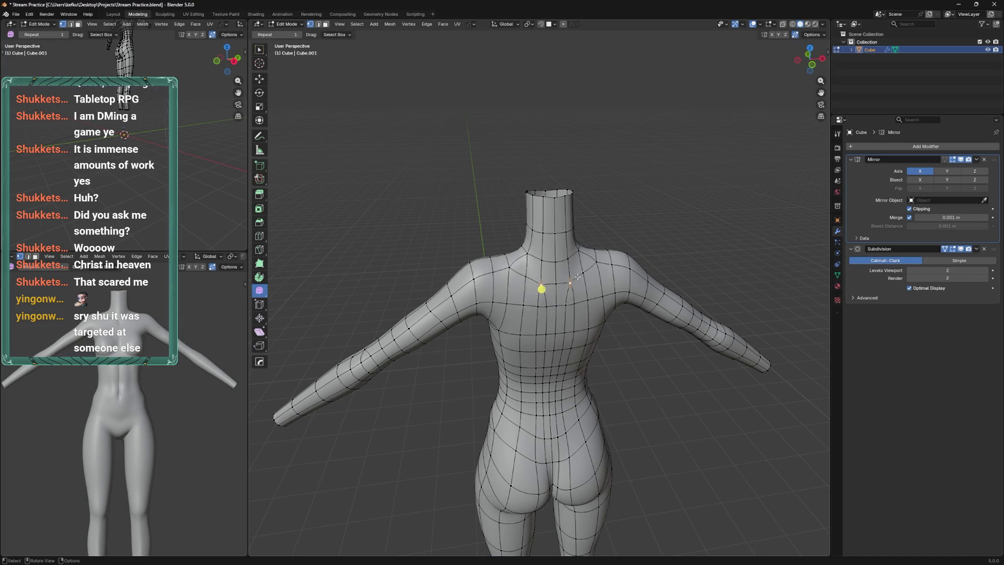
{"action": "key", "text": "ctrl+r"}
{"action": "left_click", "coordinate": [549, 282]}
{"action": "left_click_drag", "start_coordinate": [550, 283], "coordinate": [582, 268]}
Try more cuts across the upper chest, undo them, and save to Stream Practice.blend
{"action": "key", "text": "k"}
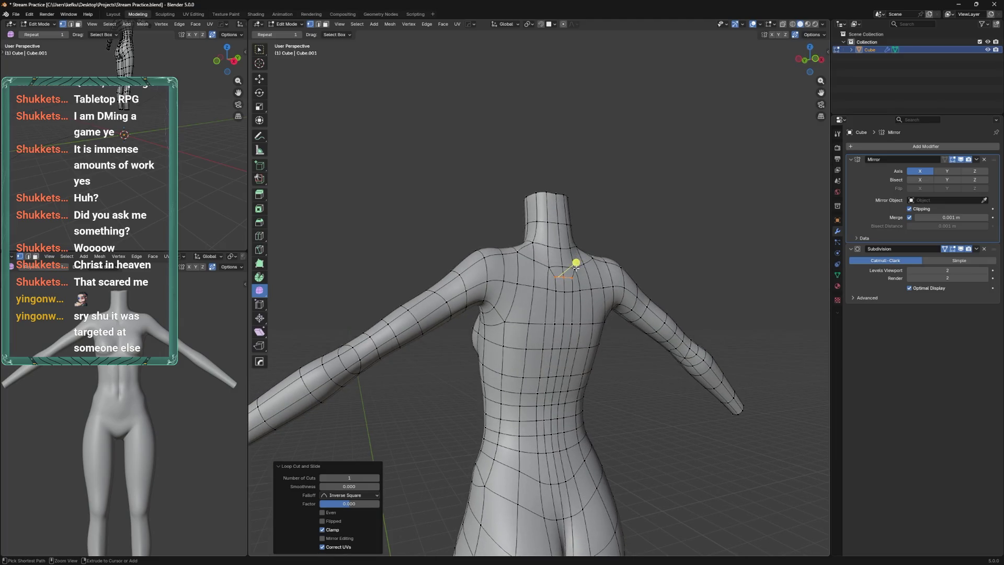
{"action": "left_click", "coordinate": [572, 263]}
{"action": "left_click", "coordinate": [576, 268]}
{"action": "key", "text": "Return"}
{"action": "key", "text": "ctrl+z"}
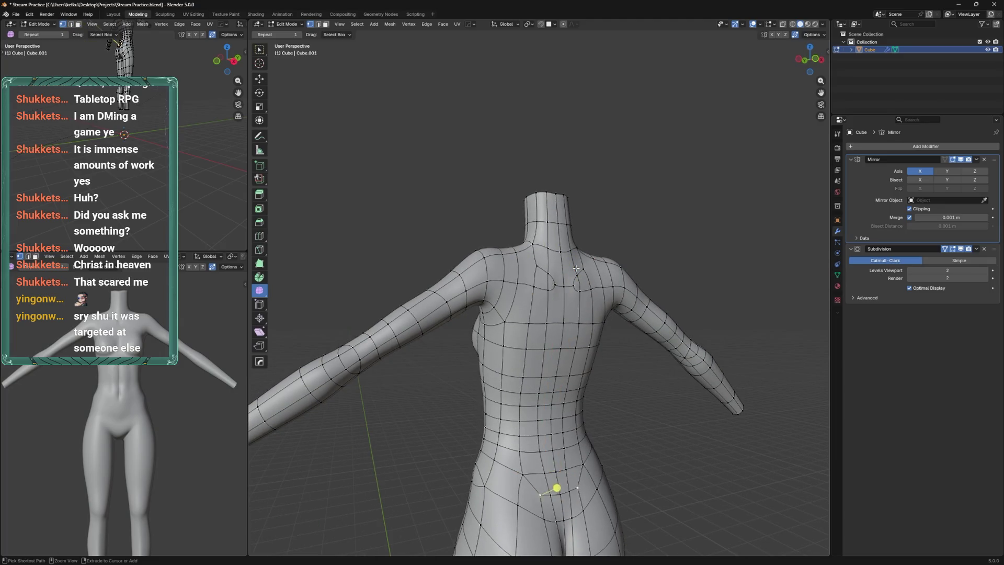
{"action": "key", "text": "ctrl+z"}
{"action": "key", "text": "ctrl+s"}
{"action": "left_click_drag", "start_coordinate": [576, 269], "coordinate": [572, 275]}
Dissolve two vertical edge loops running down the chest
{"action": "scroll", "scroll_direction": "up", "scroll_amount": 3}
{"action": "right_click", "coordinate": [579, 278]}
{"action": "left_click", "coordinate": [581, 277]}
{"action": "left_click", "coordinate": [591, 273]}
{"action": "right_click", "coordinate": [589, 273]}
{"action": "left_click", "coordinate": [589, 273]}
{"action": "left_click", "coordinate": [561, 285]}
{"action": "right_click", "coordinate": [557, 288]}
{"action": "left_click", "coordinate": [557, 288]}
Select the chest, neck-side and shoulder-top faces and inset them
{"action": "left_click_drag", "start_coordinate": [567, 286], "coordinate": [546, 275]}
{"action": "left_click", "coordinate": [545, 285]}
{"action": "left_click", "coordinate": [552, 290]}
{"action": "left_click", "coordinate": [557, 273]}
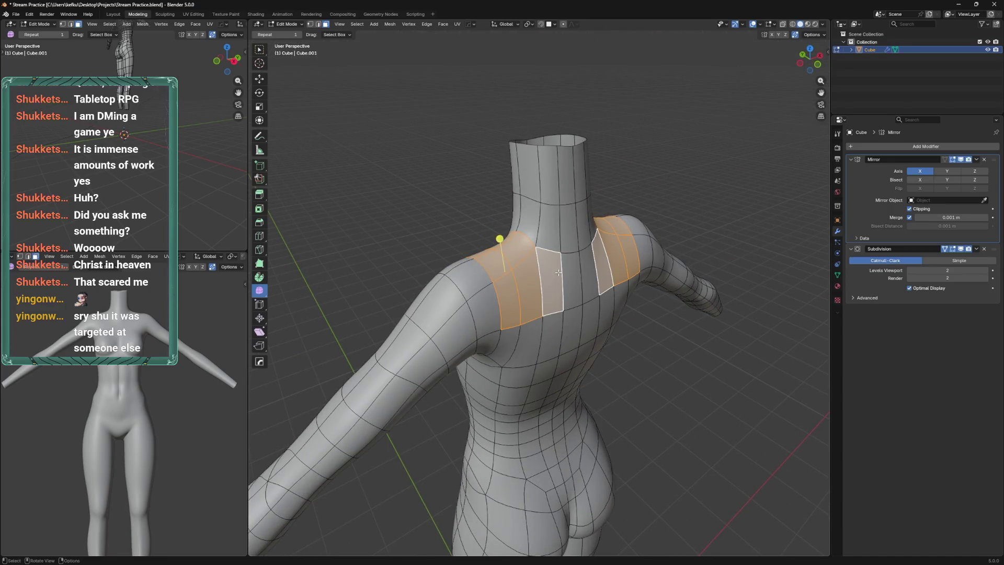
{"action": "left_click", "coordinate": [575, 266]}
{"action": "key", "text": "i"}
{"action": "left_click", "coordinate": [616, 223]}
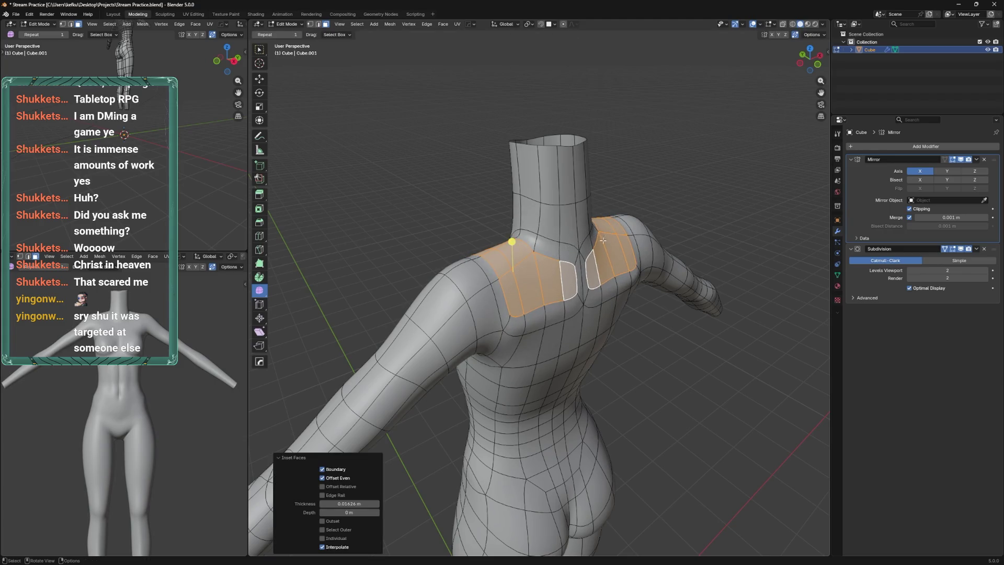
Knife a straighter collarbone edge across the upper chest and slide its vertex into place
{"action": "key", "text": "alt+a"}
{"action": "key", "text": "1"}
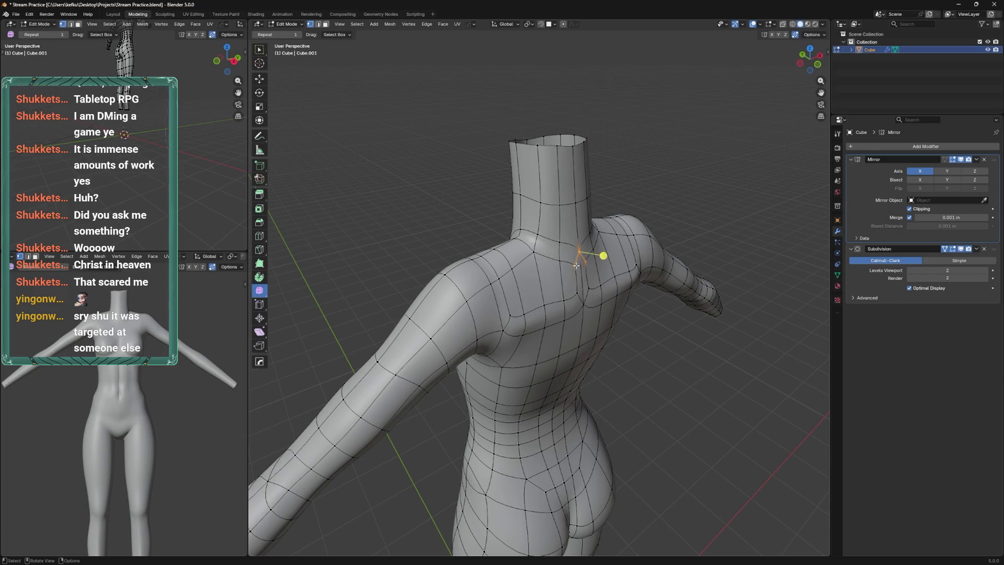
{"action": "key", "text": "k"}
{"action": "key", "text": "Return"}
{"action": "left_click", "coordinate": [566, 235]}
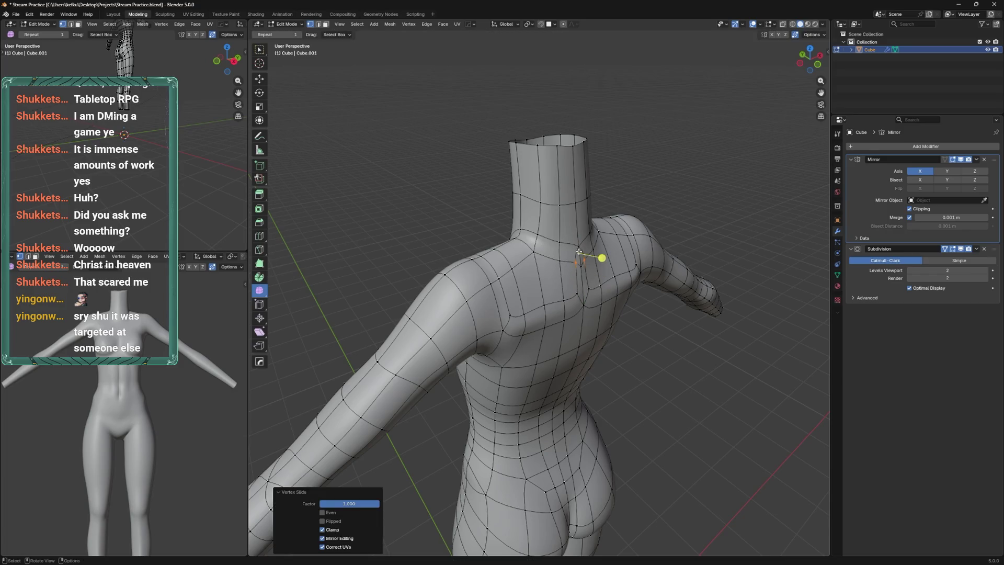
{"action": "right_click", "coordinate": [579, 253]}
{"action": "left_click", "coordinate": [578, 256]}
Dissolve the V-shaped sternum edges and the extra middle vertex on the upper chest
{"action": "left_click_drag", "start_coordinate": [578, 257], "coordinate": [565, 301]}
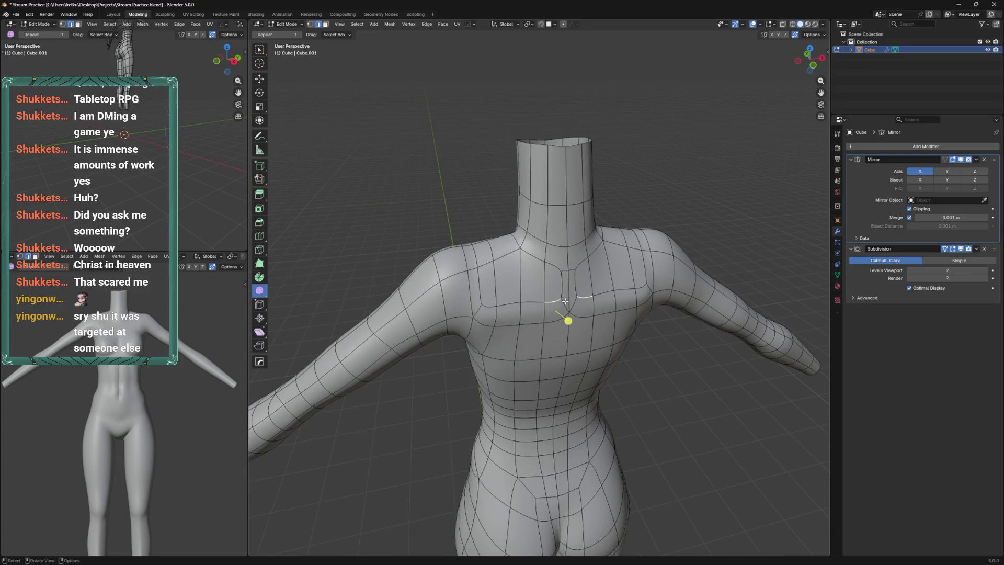
{"action": "key", "text": "x"}
{"action": "left_click", "coordinate": [569, 308]}
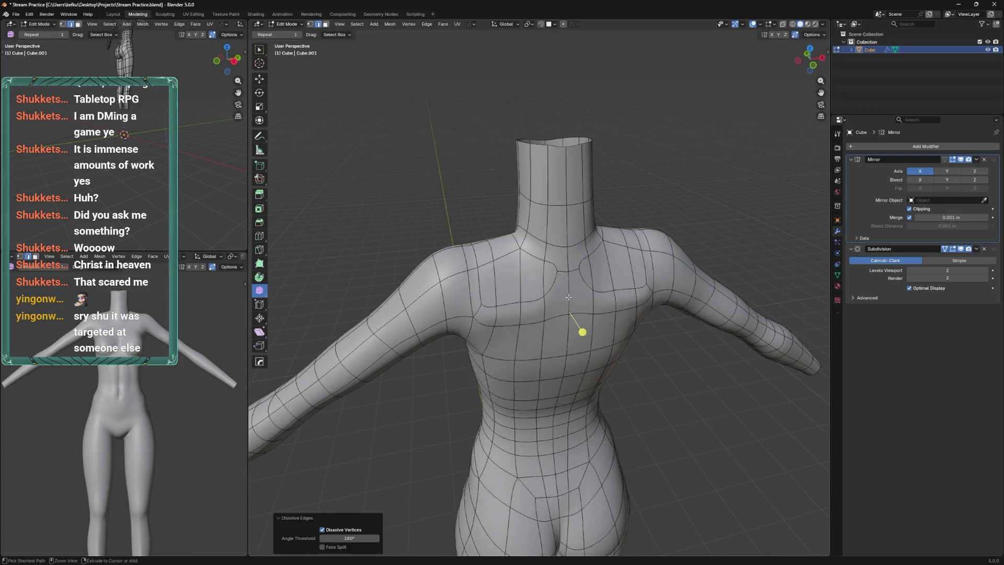
{"action": "key", "text": "1"}
{"action": "left_click", "coordinate": [549, 299]}
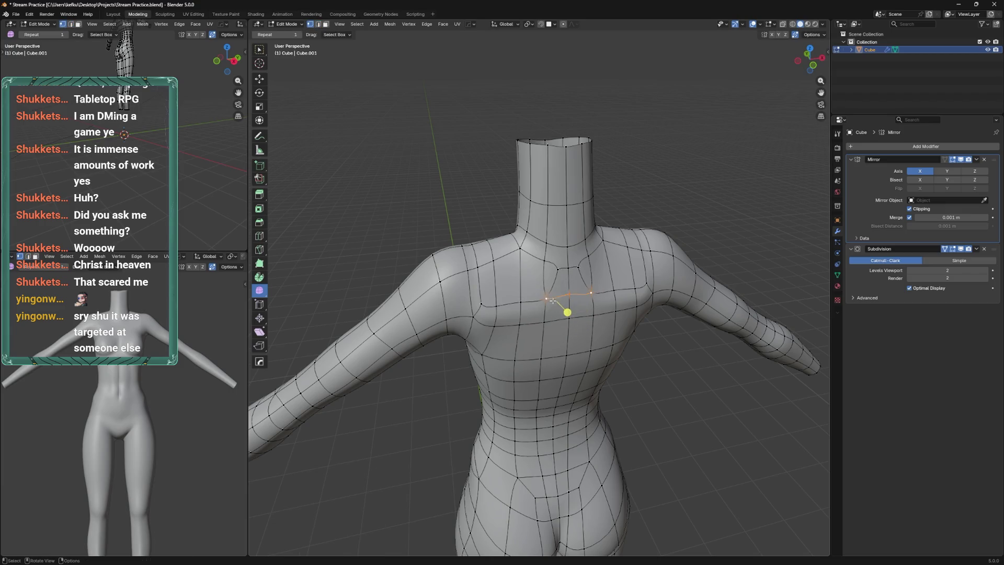
{"action": "right_click", "coordinate": [552, 285]}
{"action": "left_click", "coordinate": [552, 287]}
Slide two shoulder-area edges, the latest at factor 0.591
{"action": "left_click_drag", "start_coordinate": [558, 294], "coordinate": [652, 296]}
{"action": "left_click", "coordinate": [536, 294]}
{"action": "key", "text": "g"}
{"action": "key", "text": "g"}
{"action": "left_click", "coordinate": [516, 273]}
{"action": "key", "text": "g"}
{"action": "key", "text": "g"}
{"action": "left_click", "coordinate": [562, 289]}
{"action": "left_click_drag", "start_coordinate": [563, 289], "coordinate": [584, 275]}
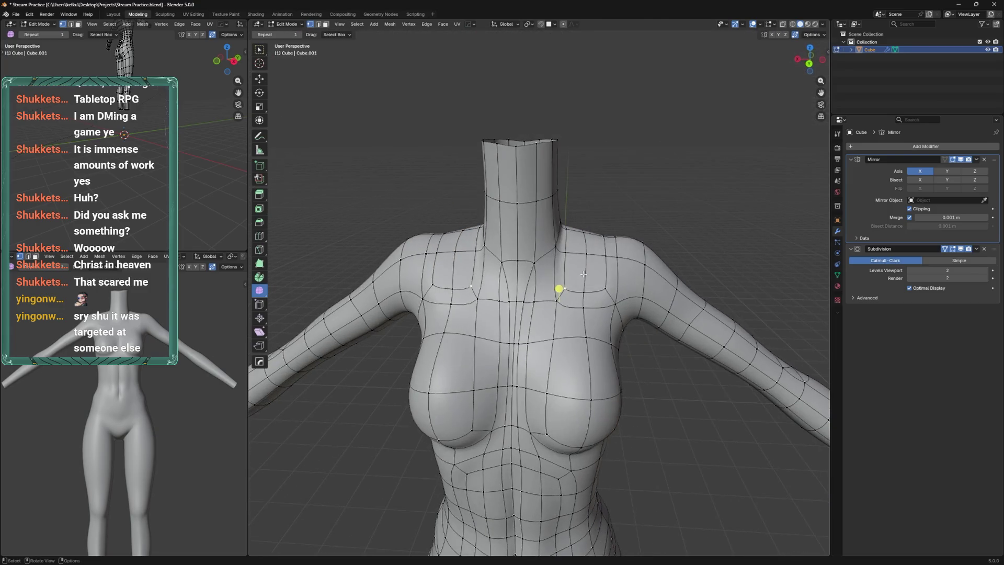
Slide the collarbone edge and a nearby shoulder vertex along their edges
{"action": "left_click_drag", "start_coordinate": [606, 237], "coordinate": [582, 352]}
{"action": "key", "text": "shift+v"}
{"action": "left_click", "coordinate": [586, 335]}
{"action": "left_click", "coordinate": [569, 305]}
{"action": "key", "text": "shift+v"}
{"action": "left_click", "coordinate": [555, 325]}
{"action": "left_click_drag", "start_coordinate": [554, 326], "coordinate": [510, 261]}
Reposition a front shoulder vertex and slide the adjoining chest edge
{"action": "left_click", "coordinate": [511, 290]}
{"action": "key", "text": "g"}
{"action": "left_click", "coordinate": [511, 292]}
{"action": "key", "text": "shift+v"}
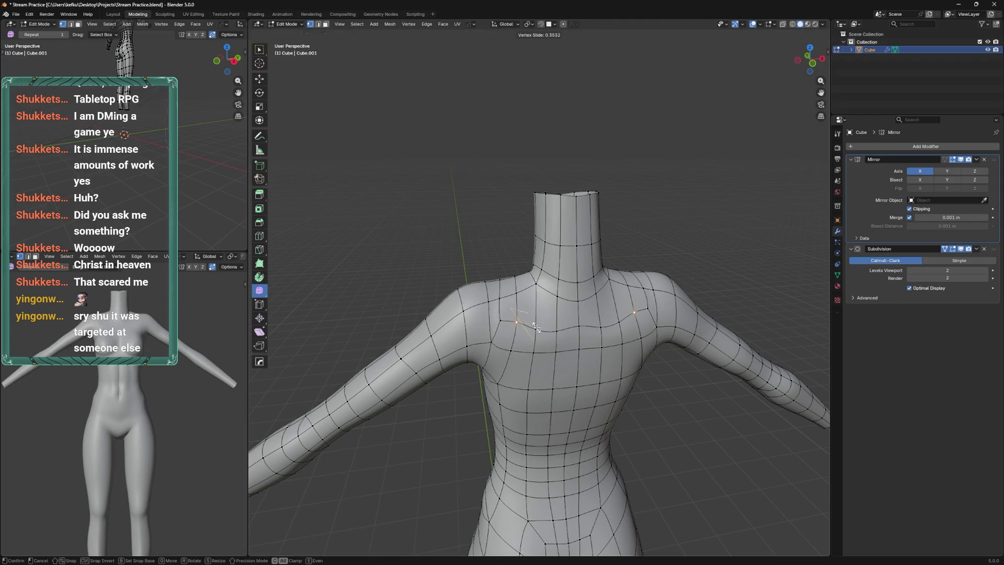
{"action": "left_click", "coordinate": [536, 326]}
{"action": "left_click", "coordinate": [558, 331]}
{"action": "key", "text": "g"}
{"action": "key", "text": "g"}
{"action": "left_click", "coordinate": [552, 331]}
Fine-tune the neck-base vertex by sliding it toward the shoulder several times
{"action": "left_click", "coordinate": [528, 259]}
{"action": "key", "text": "shift+v"}
{"action": "left_click", "coordinate": [529, 271]}
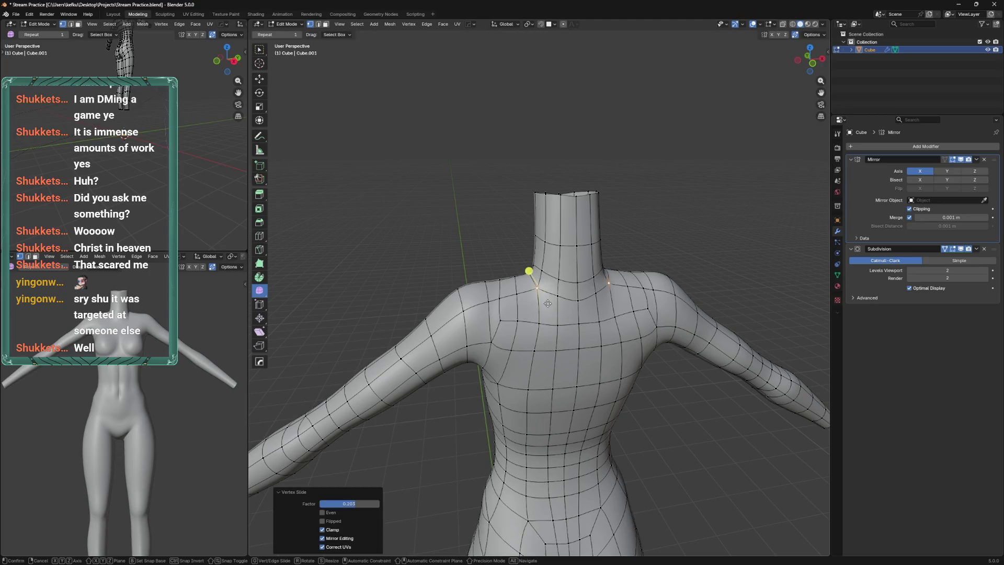
{"action": "left_click", "coordinate": [504, 304]}
{"action": "key", "text": "shift+v"}
{"action": "left_click", "coordinate": [505, 306]}
{"action": "key", "text": "shift+v"}
{"action": "left_click", "coordinate": [534, 321]}
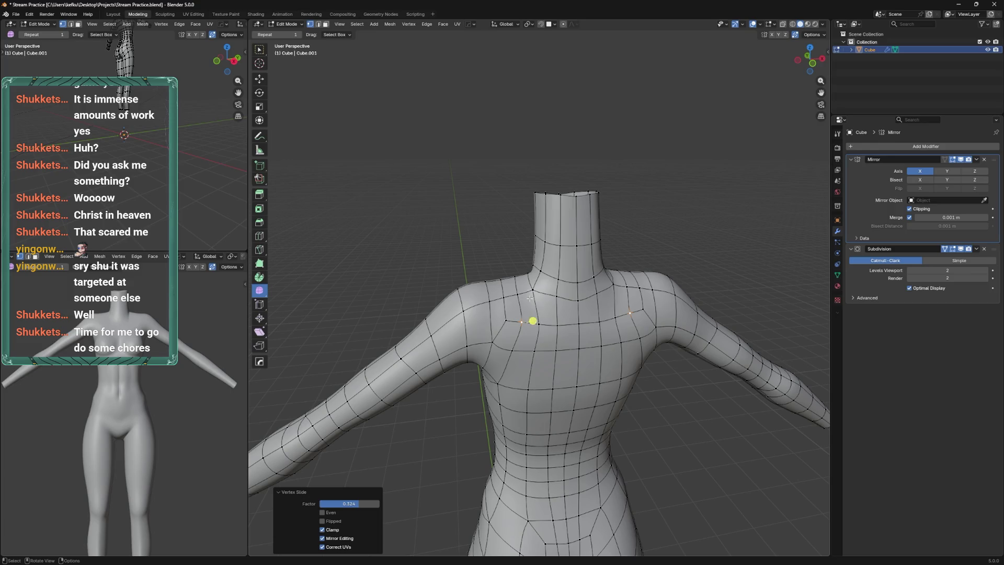
{"action": "scroll", "scroll_direction": "up", "scroll_amount": 3}
{"action": "key", "text": "shift+v"}
{"action": "left_click", "coordinate": [535, 306]}
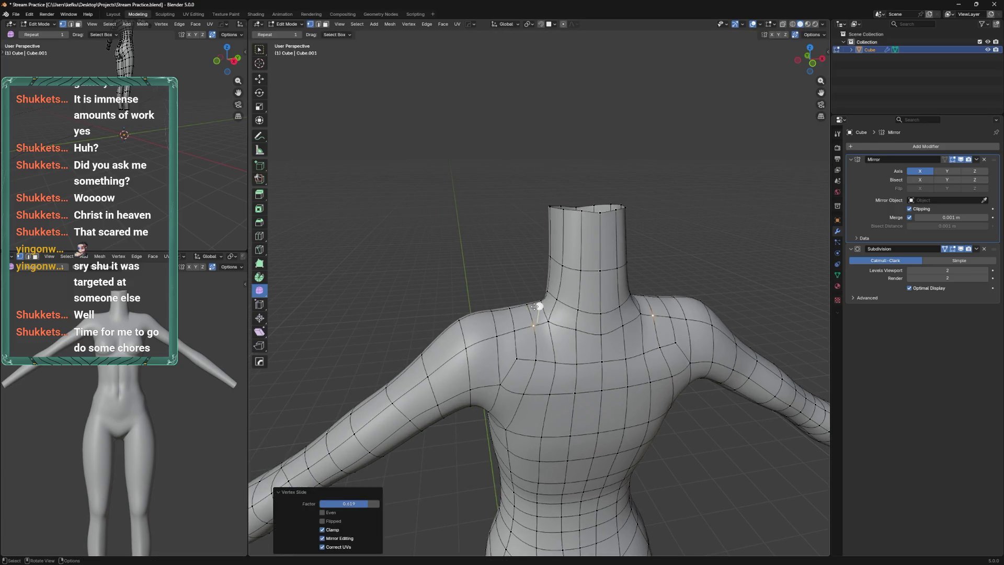
{"action": "key", "text": "shift+v"}
{"action": "left_click", "coordinate": [544, 313]}
{"action": "key", "text": "shift+v"}
{"action": "left_click", "coordinate": [562, 313]}
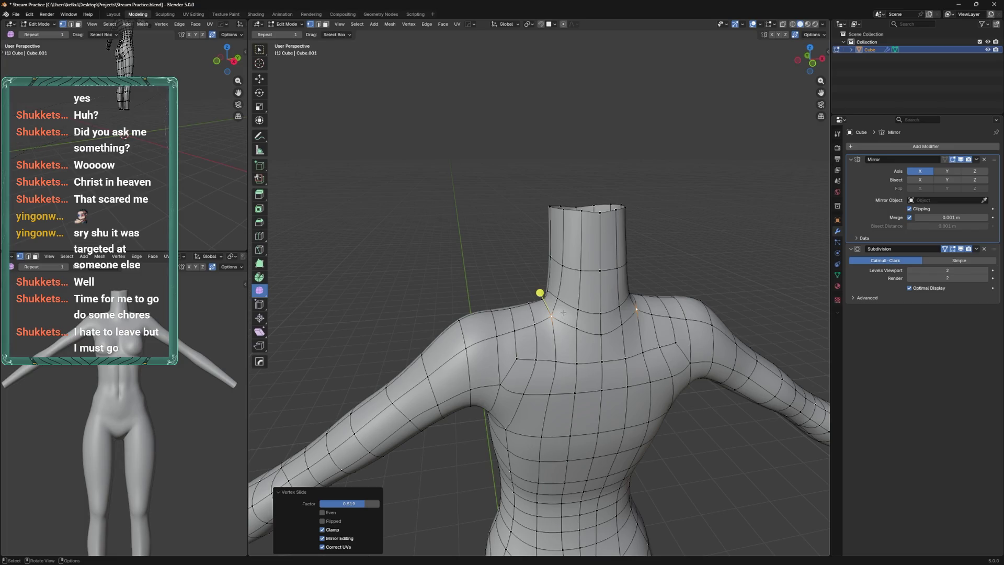
Slide the neck-base, collarbone and a chest vertex along their edges
{"action": "left_click_drag", "start_coordinate": [567, 296], "coordinate": [577, 328]}
{"action": "key", "text": "shift+v"}
{"action": "left_click", "coordinate": [573, 340]}
{"action": "key", "text": "shift+v"}
{"action": "left_click", "coordinate": [558, 366]}
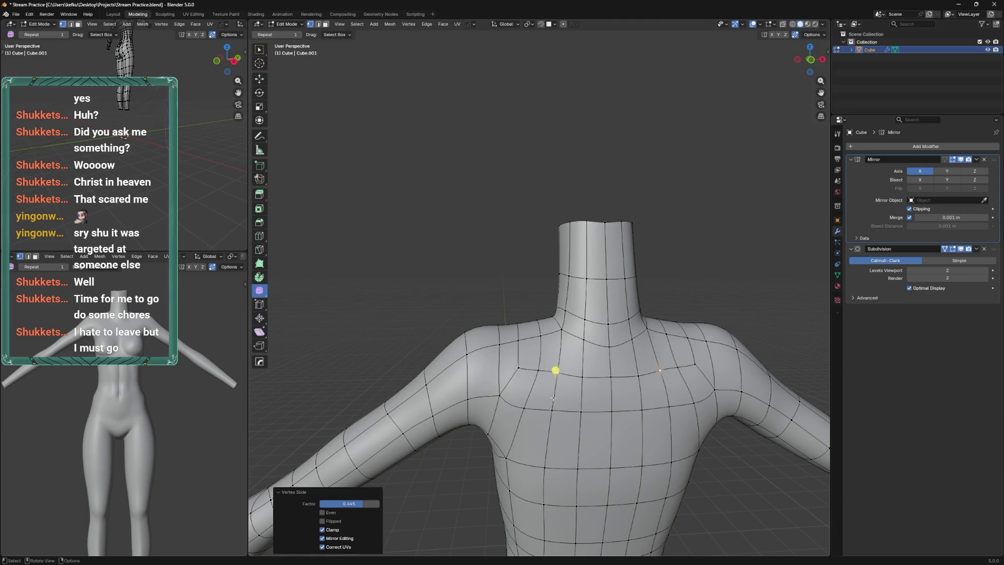
{"action": "left_click", "coordinate": [552, 409]}
{"action": "key", "text": "shift+v"}
{"action": "left_click", "coordinate": [534, 424]}
{"action": "left_click", "coordinate": [582, 411]}
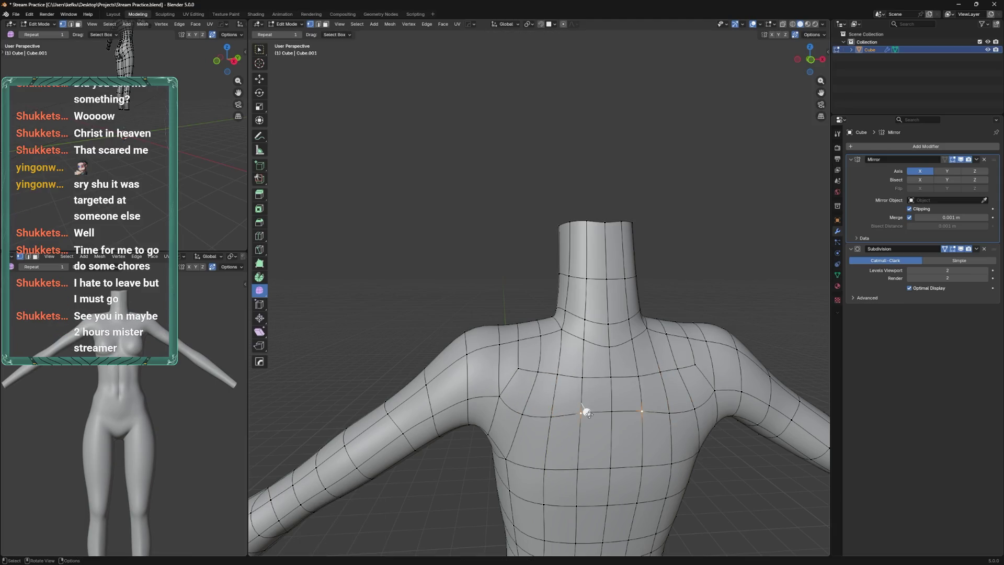
Slide several more chest vertices along their edges and save the file
{"action": "left_click_drag", "start_coordinate": [586, 398], "coordinate": [608, 373]}
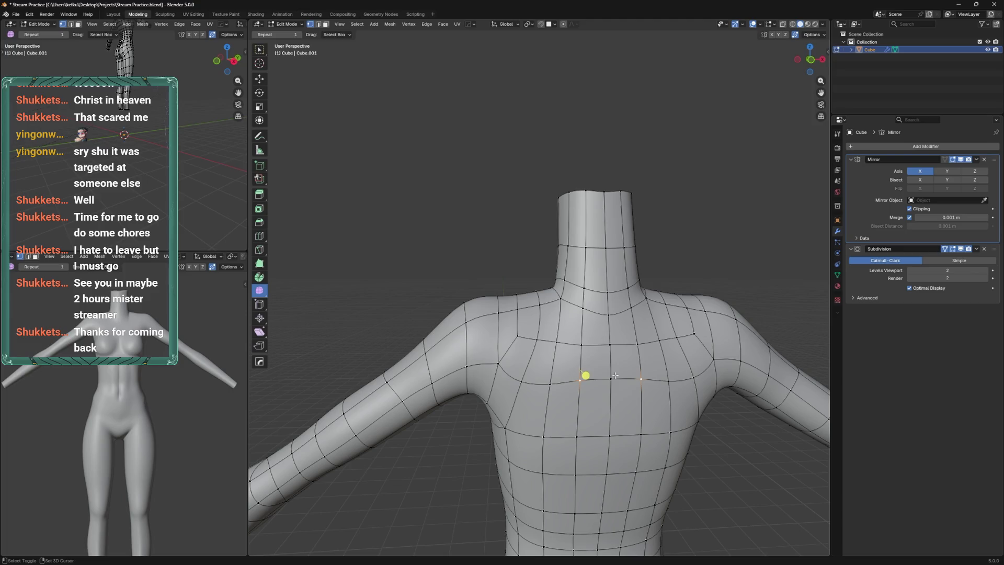
{"action": "key", "text": "shift+v"}
{"action": "left_click", "coordinate": [602, 396]}
{"action": "left_click", "coordinate": [549, 387]}
{"action": "key", "text": "shift+v"}
{"action": "left_click", "coordinate": [549, 395]}
{"action": "left_click", "coordinate": [516, 391]}
{"action": "key", "text": "shift+v"}
{"action": "left_click", "coordinate": [536, 342]}
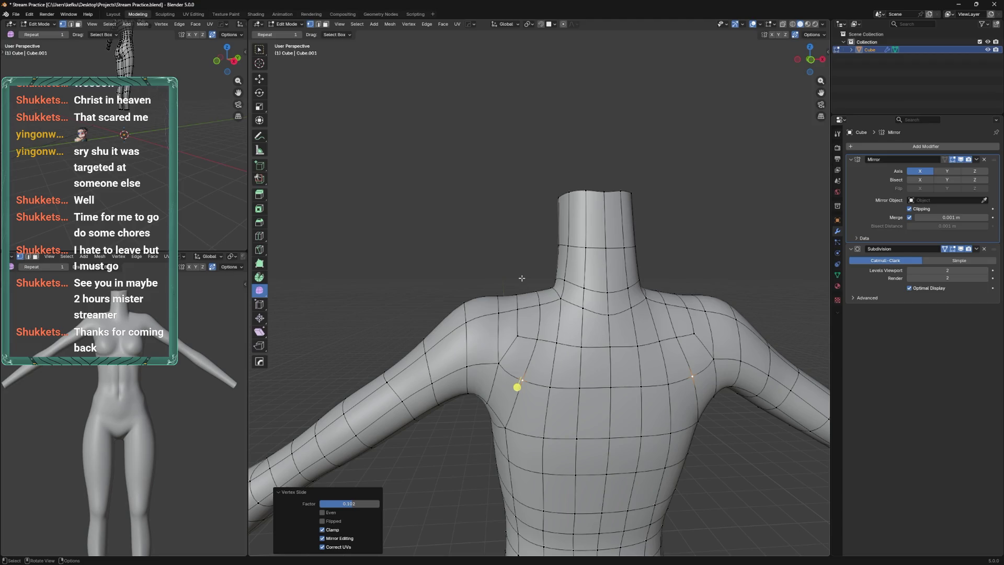
{"action": "left_click_drag", "start_coordinate": [547, 315], "coordinate": [474, 226]}
{"action": "key", "text": "ctrl+s"}
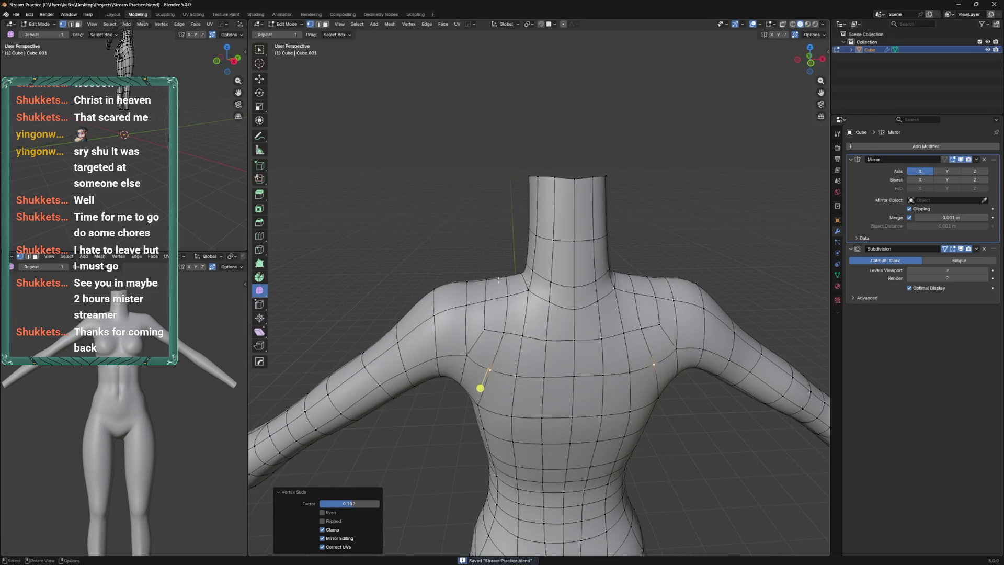
Adjust the selected chest vertices with two more edge slides
{"action": "left_click_drag", "start_coordinate": [498, 280], "coordinate": [471, 293]}
{"action": "left_click", "coordinate": [502, 358]}
{"action": "left_click_drag", "start_coordinate": [502, 359], "coordinate": [496, 316]}
{"action": "key", "text": "shift+v"}
{"action": "left_click", "coordinate": [512, 316]}
{"action": "key", "text": "shift+v"}
{"action": "left_click", "coordinate": [494, 311]}
{"action": "left_click_drag", "start_coordinate": [511, 321], "coordinate": [566, 330]}
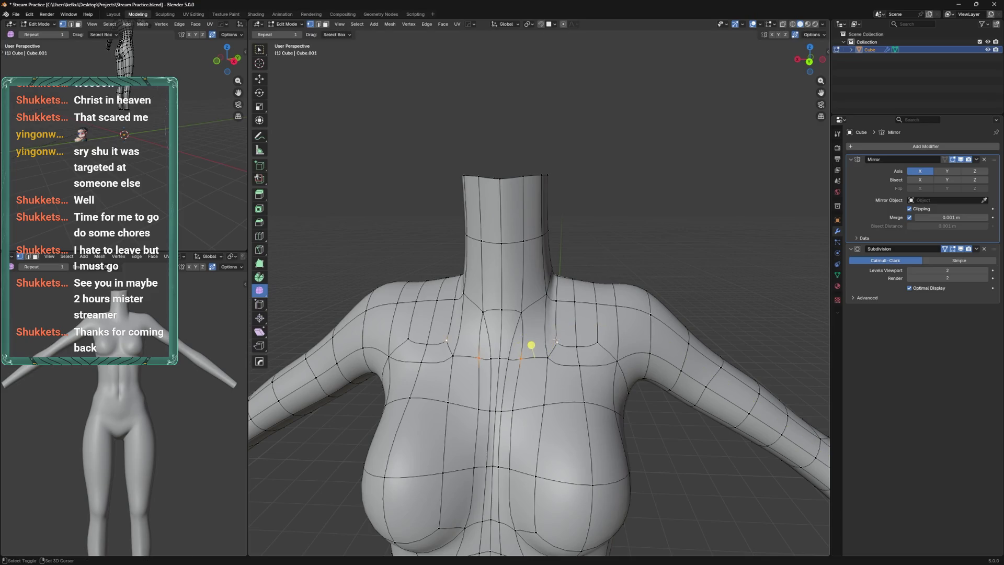
Dissolve the chest, upper-chest loop and sternum edges, then save
{"action": "key", "text": "x"}
{"action": "left_click", "coordinate": [519, 339]}
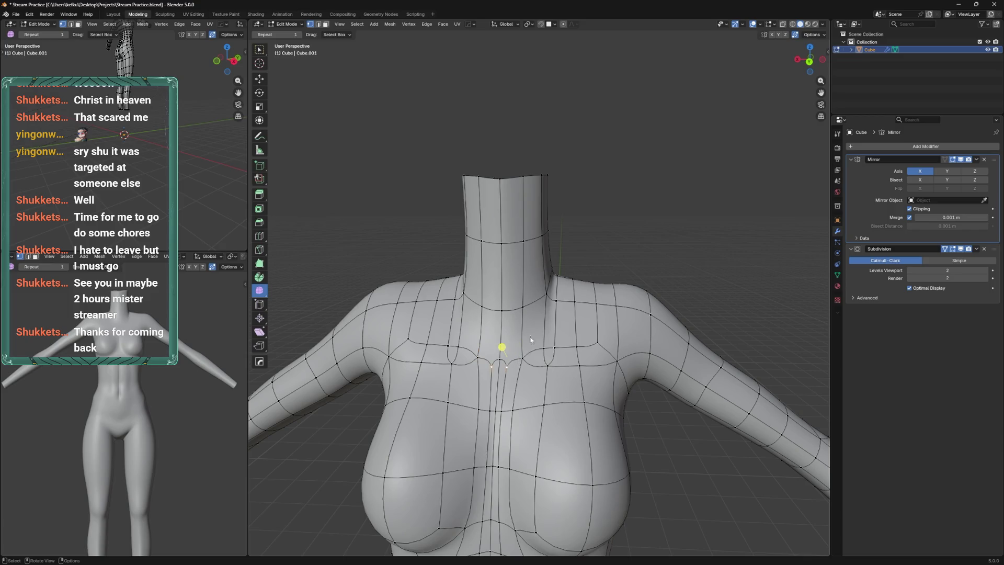
{"action": "left_click", "coordinate": [550, 344]}
{"action": "key", "text": "shift+v"}
{"action": "left_click", "coordinate": [517, 345]}
{"action": "left_click", "coordinate": [543, 366]}
{"action": "key", "text": "shift+v"}
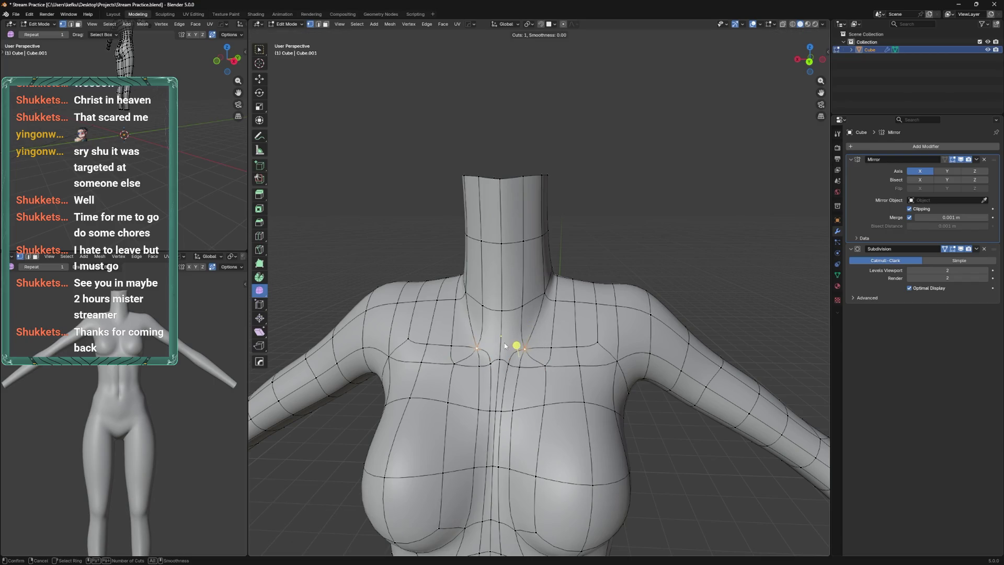
{"action": "key", "text": "x"}
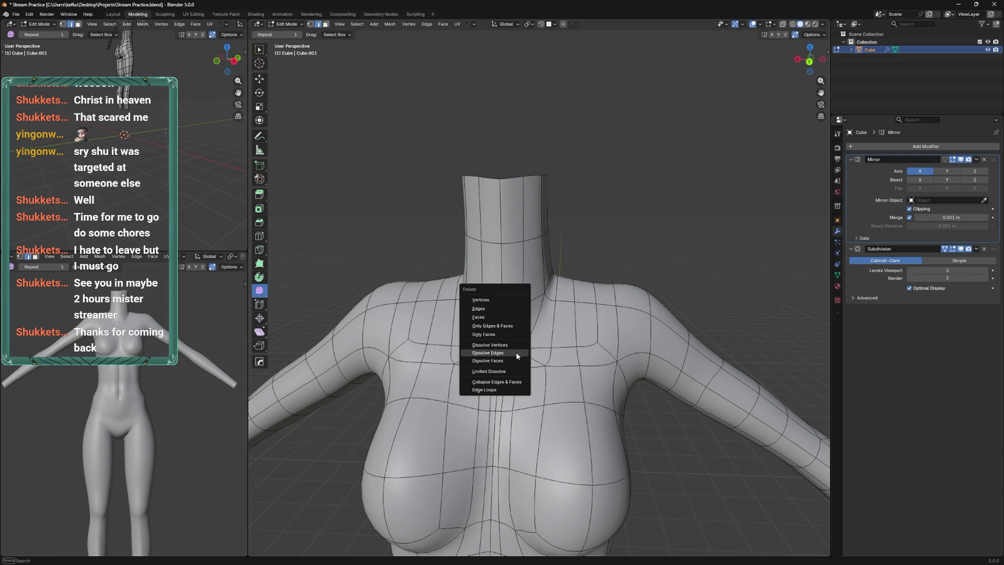
{"action": "left_click", "coordinate": [513, 353]}
{"action": "key", "text": "shift+v"}
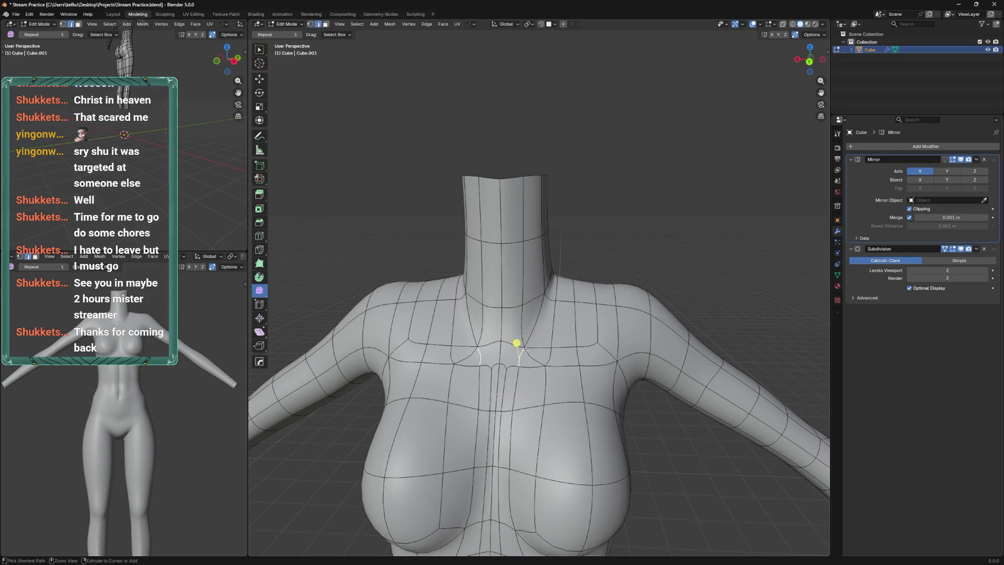
{"action": "key", "text": "x"}
{"action": "left_click", "coordinate": [528, 358]}
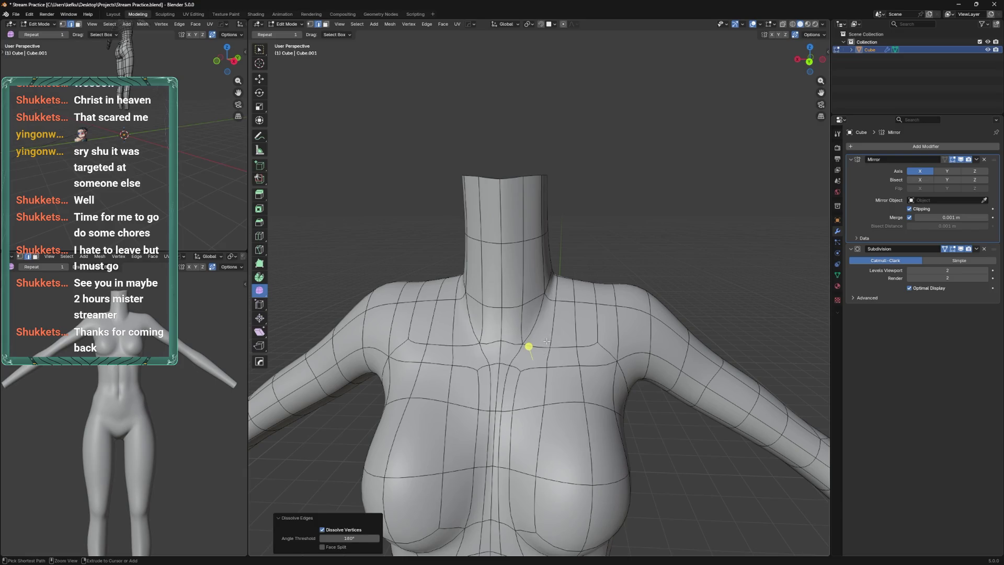
{"action": "key", "text": "ctrl+s"}
Try raising two chest vertices, undo the change, and save
{"action": "key", "text": "1"}
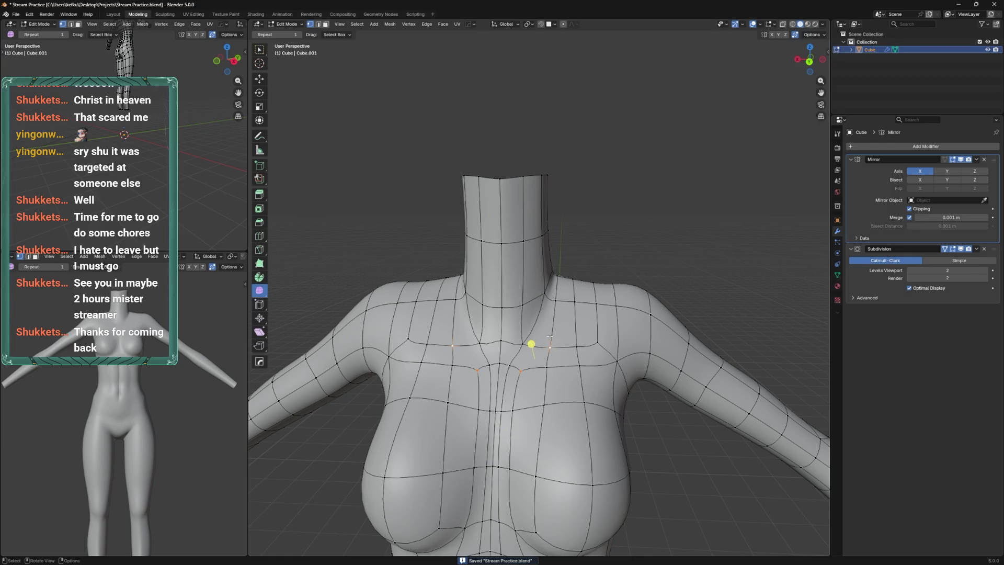
{"action": "key", "text": "g"}
{"action": "left_click", "coordinate": [548, 310]}
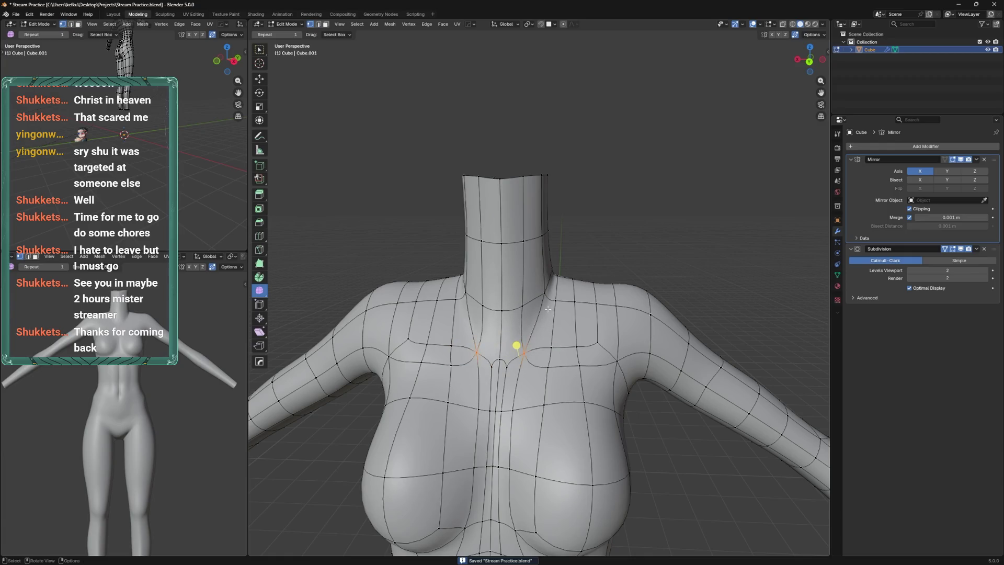
{"action": "key", "text": "ctrl+z"}
{"action": "key", "text": "ctrl+z"}
{"action": "key", "text": "ctrl+z"}
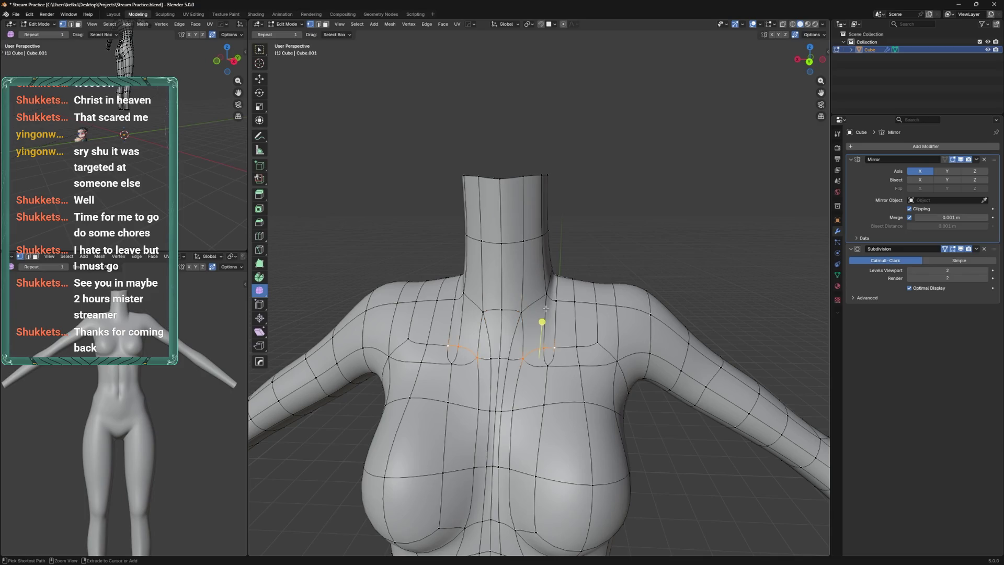
{"action": "key", "text": "ctrl+s"}
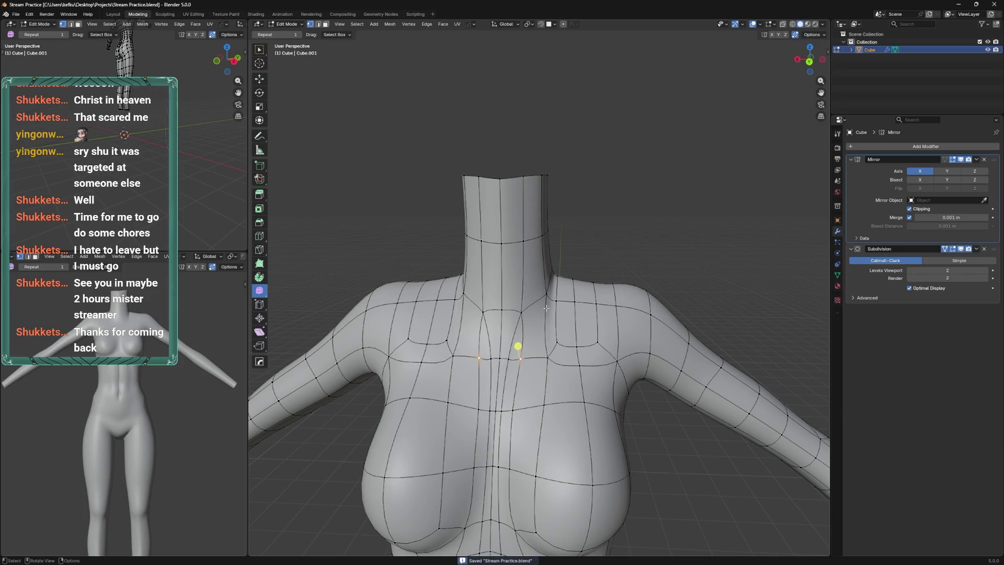
Dissolve the edge loop just below the neck base
{"action": "key", "text": "2"}
{"action": "left_click", "coordinate": [560, 314]}
{"action": "key", "text": "x"}
{"action": "left_click", "coordinate": [517, 331]}
Knife-cut new edges across the upper chest and along the neck base
{"action": "key", "text": "k"}
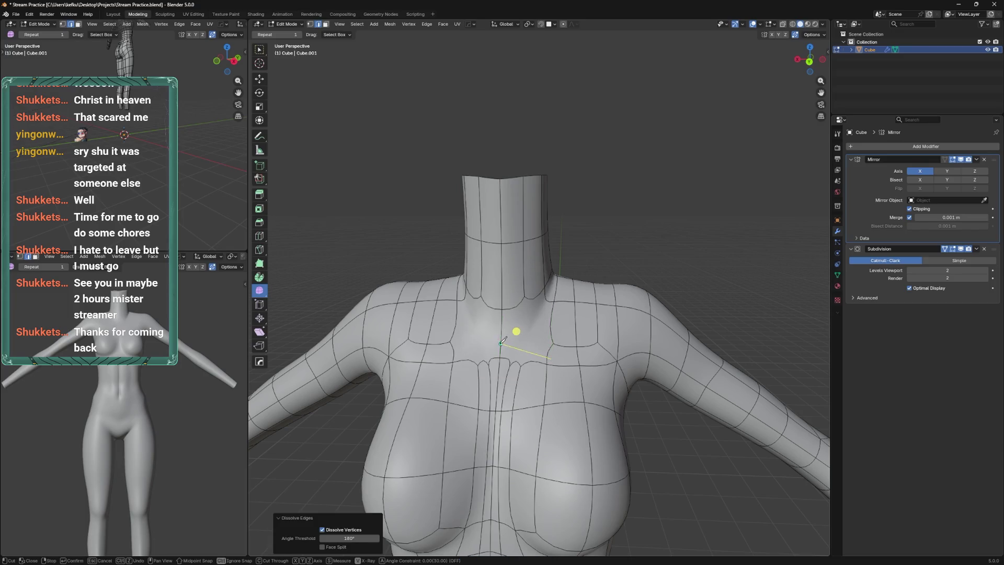
{"action": "left_click", "coordinate": [501, 343]}
{"action": "left_click", "coordinate": [541, 343]}
{"action": "key", "text": "Return"}
{"action": "key", "text": "k"}
{"action": "left_click", "coordinate": [481, 294]}
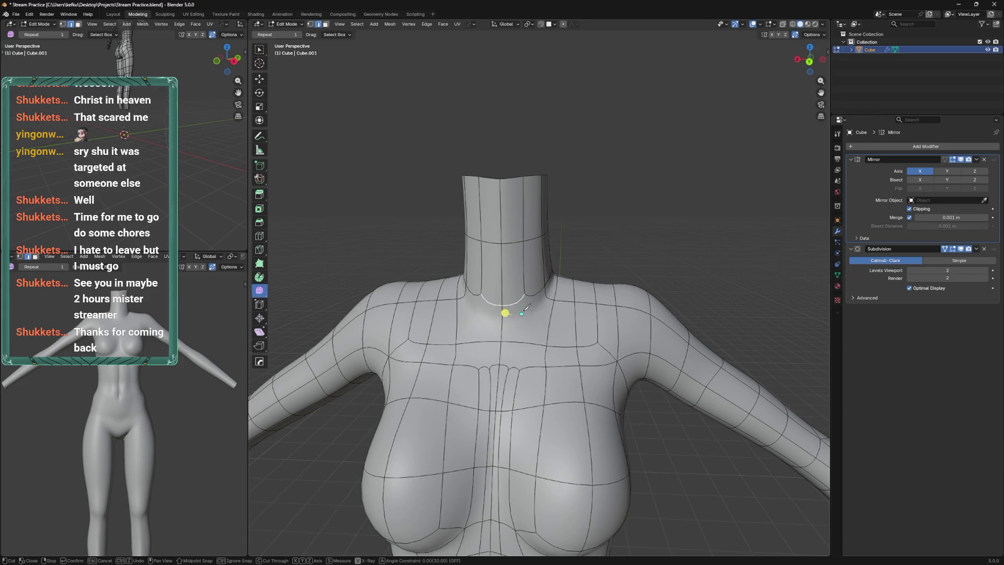
{"action": "key", "text": "Return"}
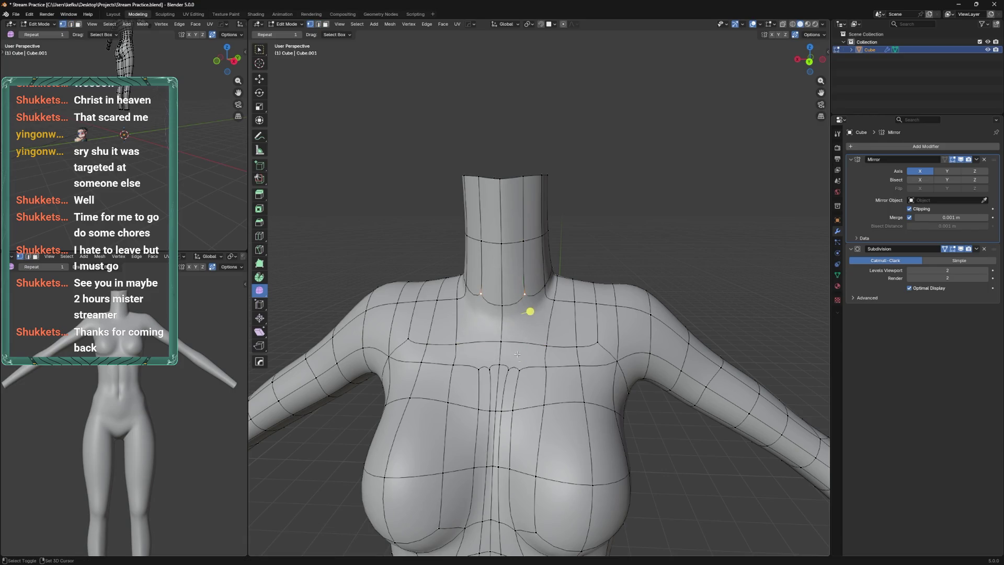
Slide the vertical neck-to-chest edge columns inward and save the file
{"action": "left_click", "coordinate": [522, 340]}
{"action": "key", "text": "ctrl+x"}
{"action": "key", "text": "ctrl+z"}
{"action": "key", "text": "g"}
{"action": "key", "text": "g"}
{"action": "left_click", "coordinate": [543, 317]}
{"action": "key", "text": "ctrl+s"}
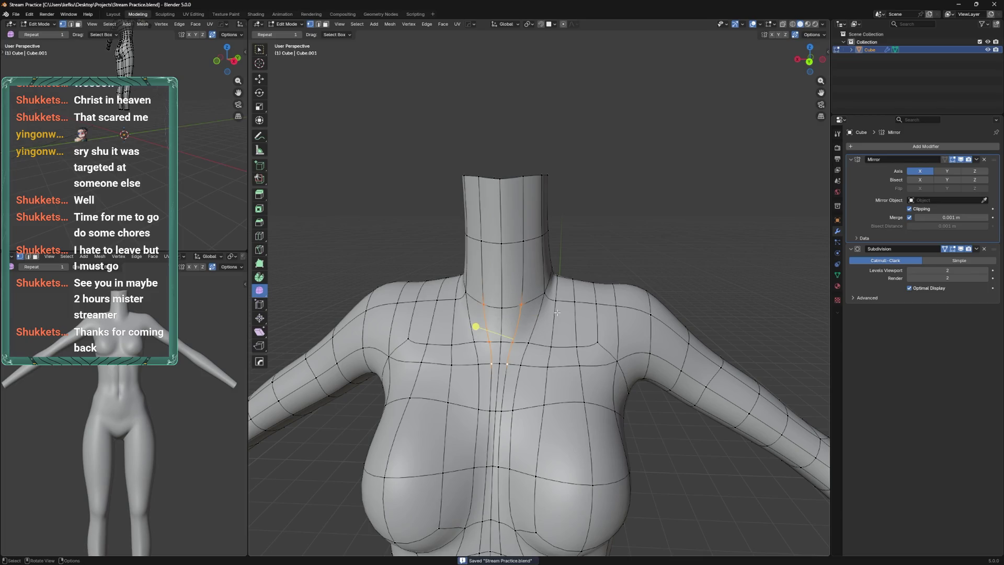
Reposition a chest vertex by sliding and moving it into place
{"action": "left_click", "coordinate": [522, 341]}
{"action": "left_click", "coordinate": [577, 337]}
{"action": "key", "text": "shift+v"}
{"action": "left_click", "coordinate": [569, 319]}
{"action": "key", "text": "g"}
{"action": "left_click", "coordinate": [591, 324]}
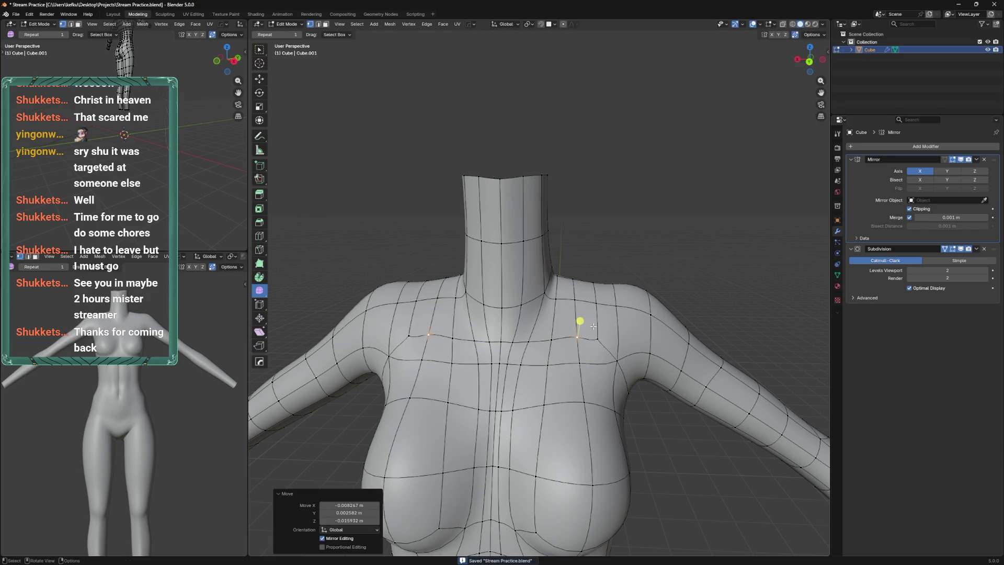
{"action": "key", "text": "shift+v"}
{"action": "left_click", "coordinate": [600, 303]}
In X-ray view, box-select the faces across the shoulder
{"action": "left_click_drag", "start_coordinate": [601, 300], "coordinate": [516, 237]}
{"action": "key", "text": "ctrl+Tab"}
{"action": "key", "text": "Tab"}
{"action": "left_click_drag", "start_coordinate": [523, 287], "coordinate": [485, 249]}
{"action": "key", "text": "alt+z"}
{"action": "left_click_drag", "start_coordinate": [483, 249], "coordinate": [537, 314]}
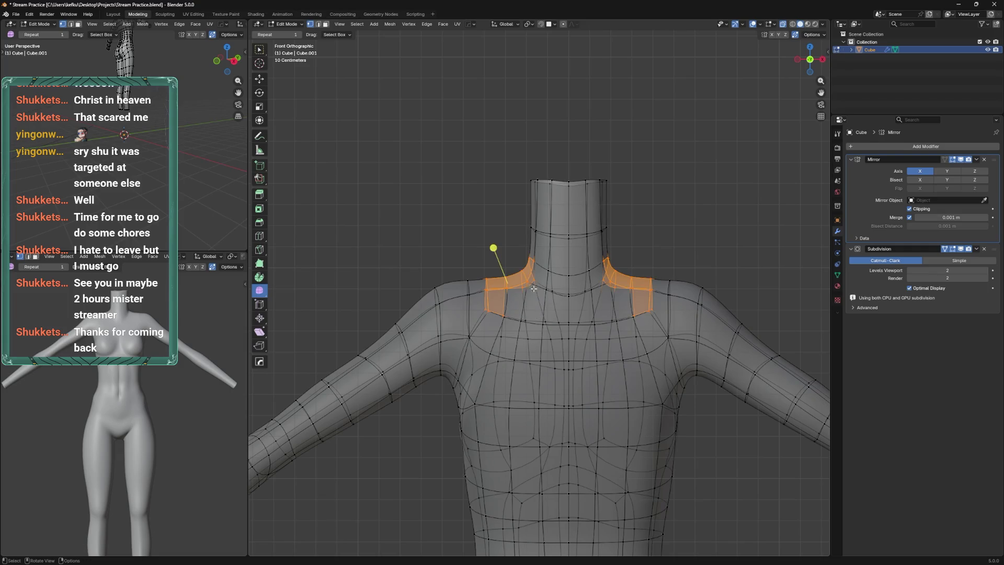
Raise the selected shoulder faces vertically along Z in two moves
{"action": "key", "text": "alt+z"}
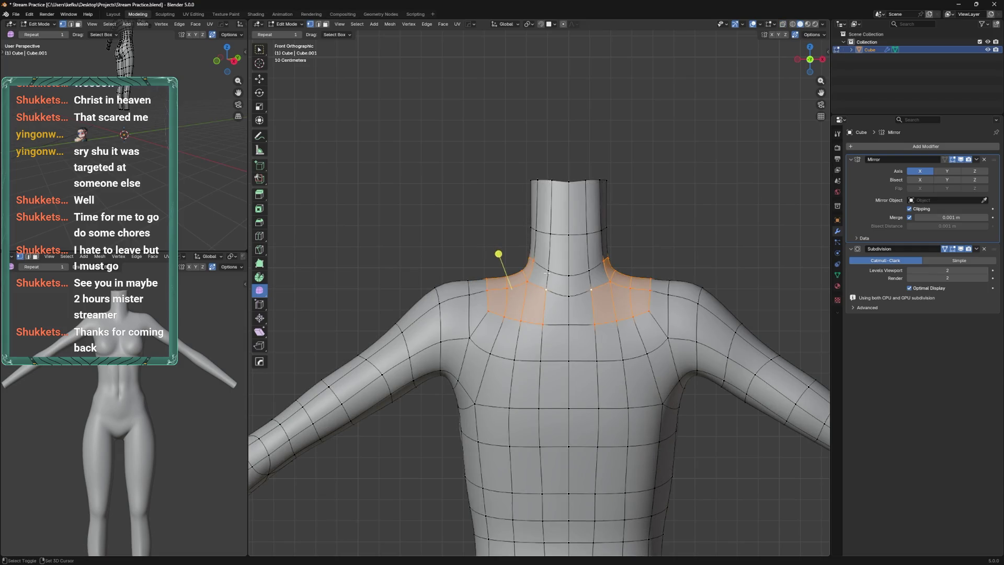
{"action": "key", "text": "g"}
{"action": "key", "text": "z"}
{"action": "left_click", "coordinate": [555, 272]}
{"action": "key", "text": "g"}
{"action": "key", "text": "z"}
{"action": "left_click", "coordinate": [559, 212]}
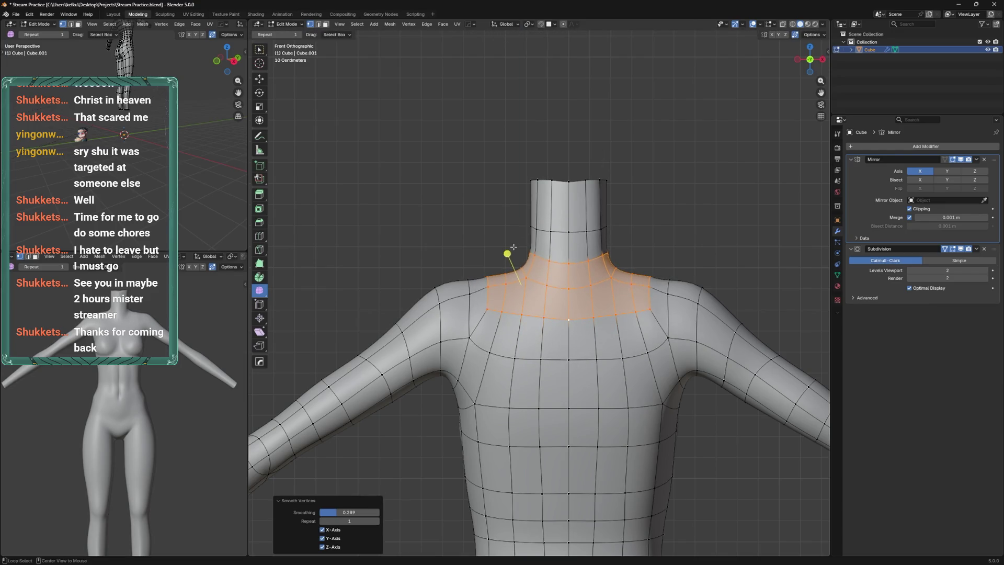
Smooth the shoulder at about 0.399, lift it slightly, then enter Sculpt Mode
{"action": "left_click_drag", "start_coordinate": [507, 258], "coordinate": [595, 251]}
{"action": "left_click_drag", "start_coordinate": [572, 246], "coordinate": [598, 256]}
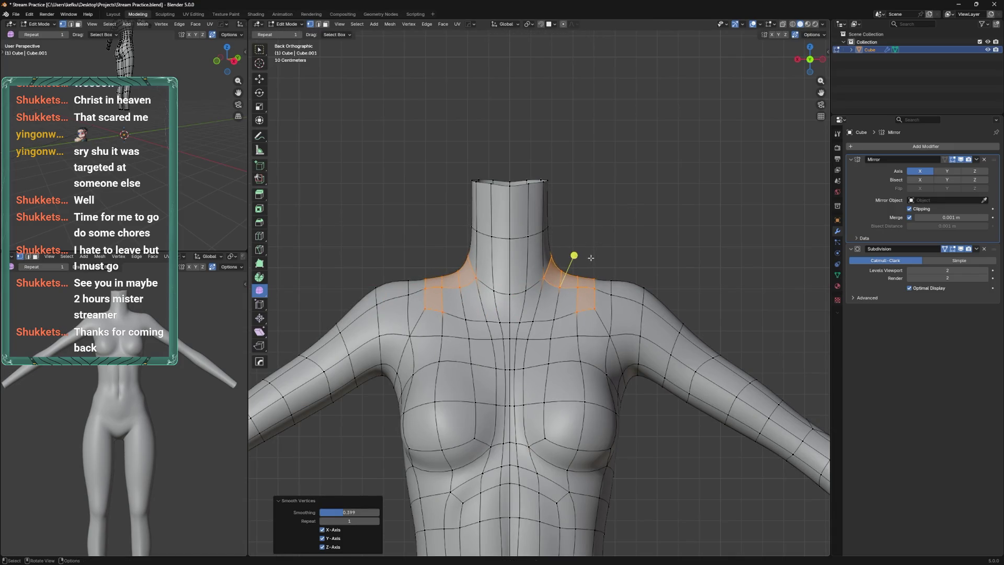
{"action": "key", "text": "g"}
{"action": "key", "text": "z"}
{"action": "left_click", "coordinate": [592, 256]}
{"action": "key", "text": "alt+a"}
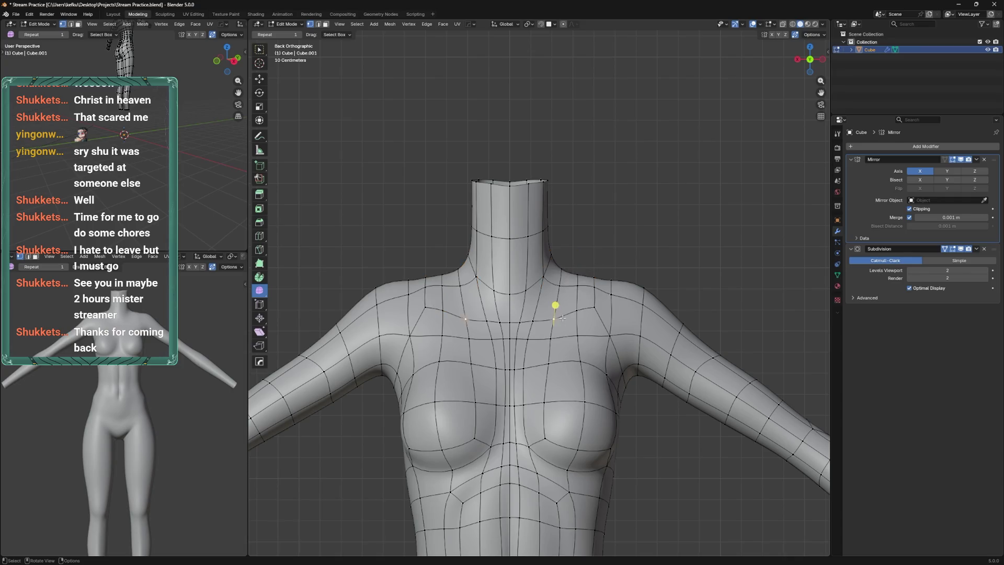
{"action": "left_click_drag", "start_coordinate": [553, 302], "coordinate": [554, 361]}
{"action": "key", "text": "ctrl+Tab"}
Set the Elastic Grab brush to 154 px and pull the neck slightly
{"action": "key", "text": "q"}
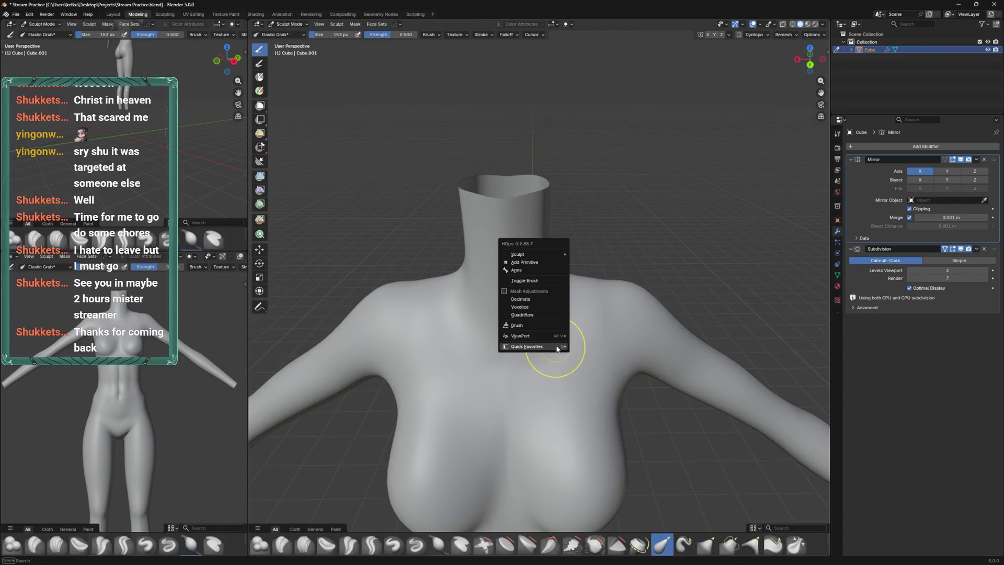
{"action": "mouse_move", "coordinate": [555, 346]}
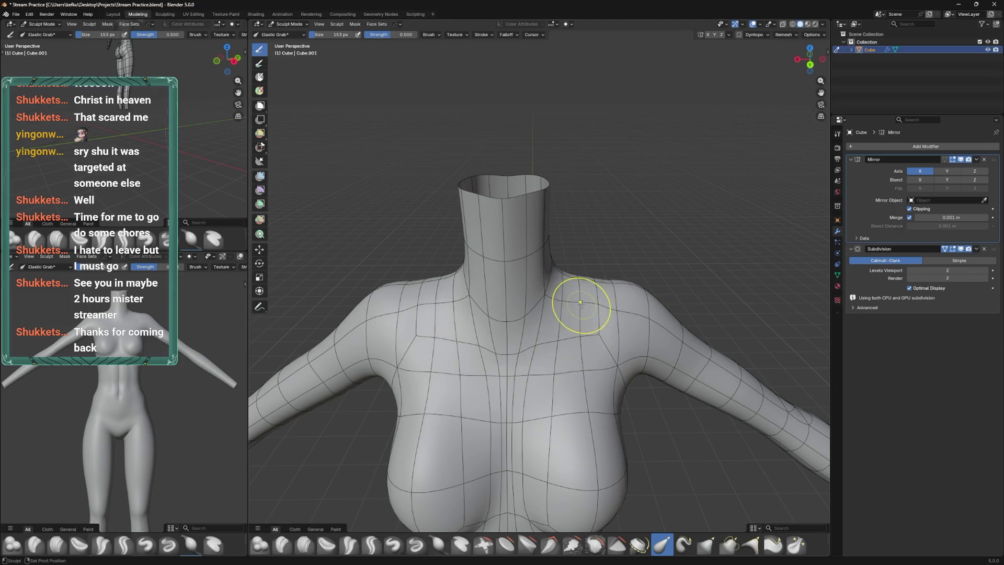
{"action": "key", "text": "bracketleft"}
{"action": "key", "text": "bracketleft"}
{"action": "left_click_drag", "start_coordinate": [603, 305], "coordinate": [508, 310]}
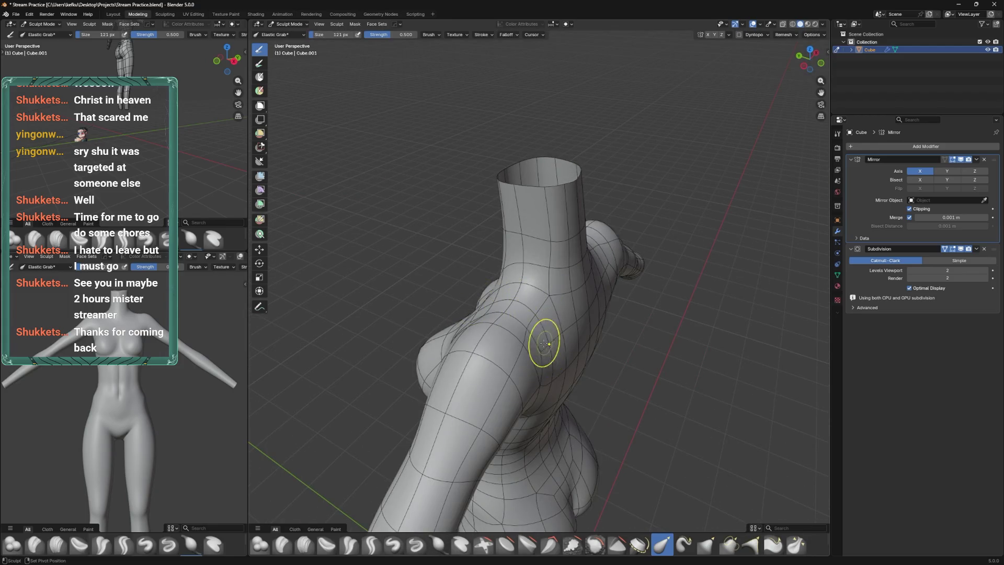
{"action": "left_click_drag", "start_coordinate": [544, 344], "coordinate": [539, 323]}
{"action": "key", "text": "bracketright"}
{"action": "key", "text": "bracketright"}
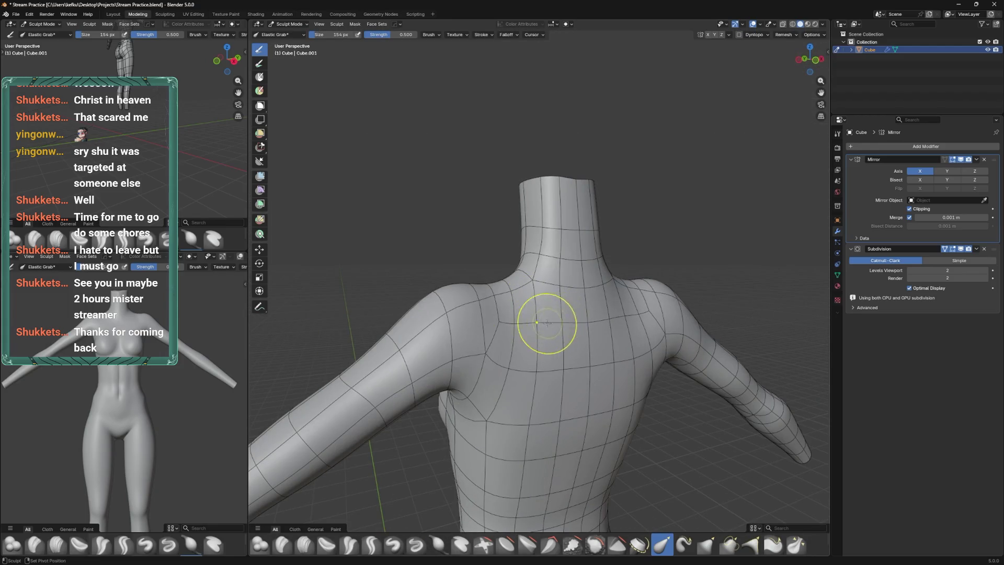
{"action": "left_click_drag", "start_coordinate": [565, 233], "coordinate": [547, 225]}
{"action": "left_click_drag", "start_coordinate": [548, 225], "coordinate": [540, 216]}
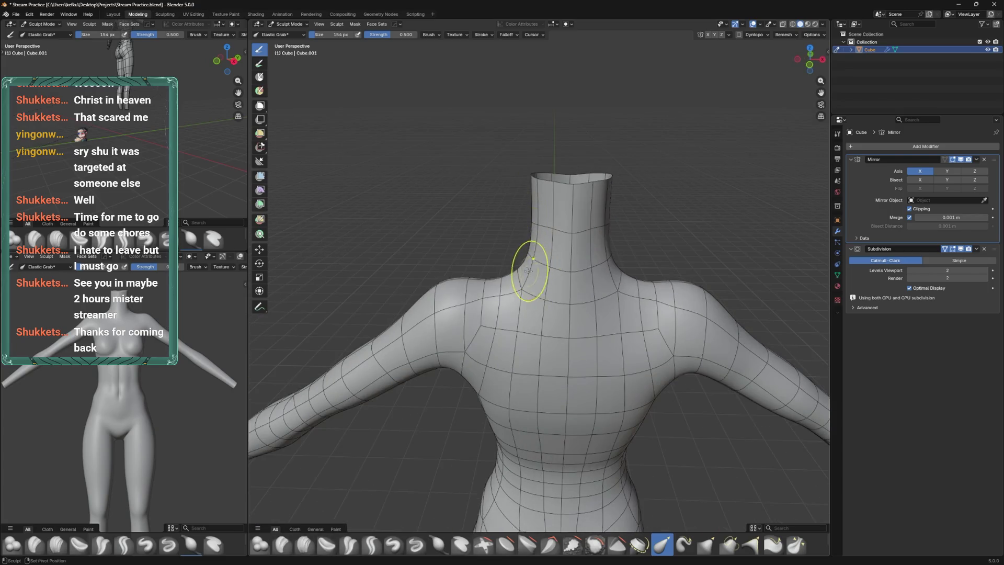
{"action": "left_click_drag", "start_coordinate": [574, 244], "coordinate": [539, 225]}
Grab the shoulders and neck base into shape, shrink the brush to 118 px, then return to Edit Mode
{"action": "key", "text": "f"}
{"action": "left_click", "coordinate": [471, 286]}
{"action": "left_click_drag", "start_coordinate": [474, 279], "coordinate": [457, 281]}
{"action": "key", "text": "f"}
{"action": "left_click", "coordinate": [460, 287]}
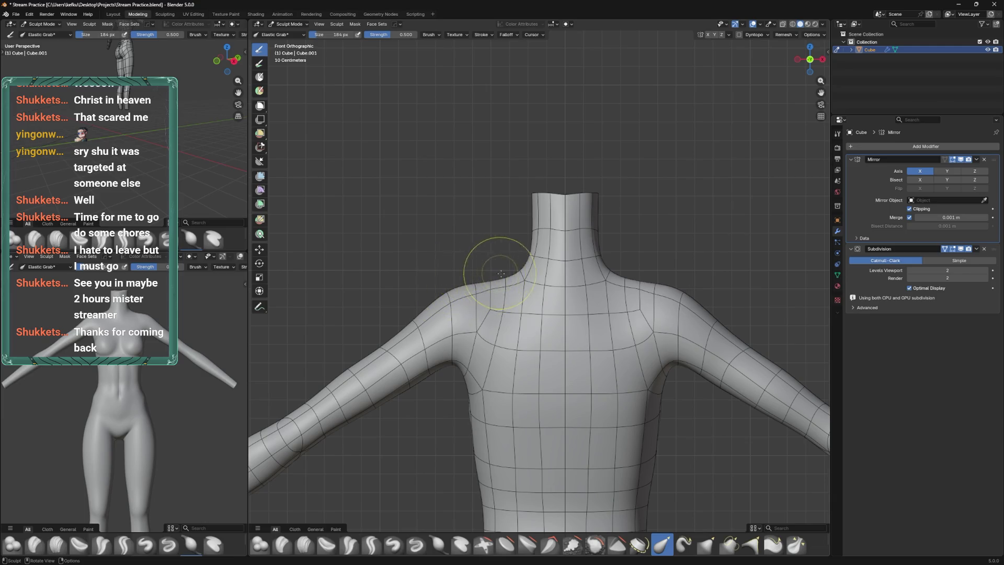
{"action": "left_click_drag", "start_coordinate": [518, 269], "coordinate": [550, 325]}
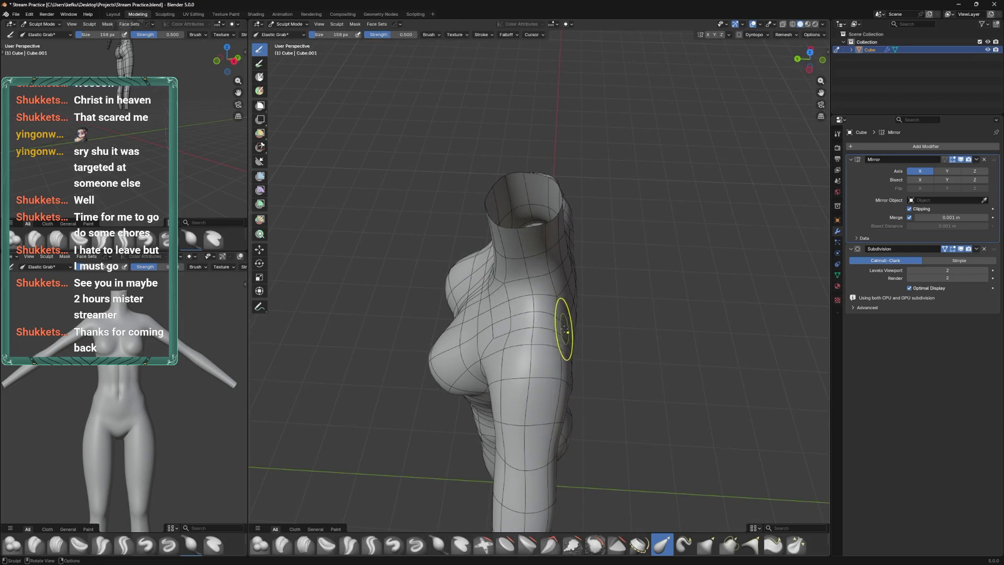
{"action": "left_click_drag", "start_coordinate": [556, 313], "coordinate": [569, 322]}
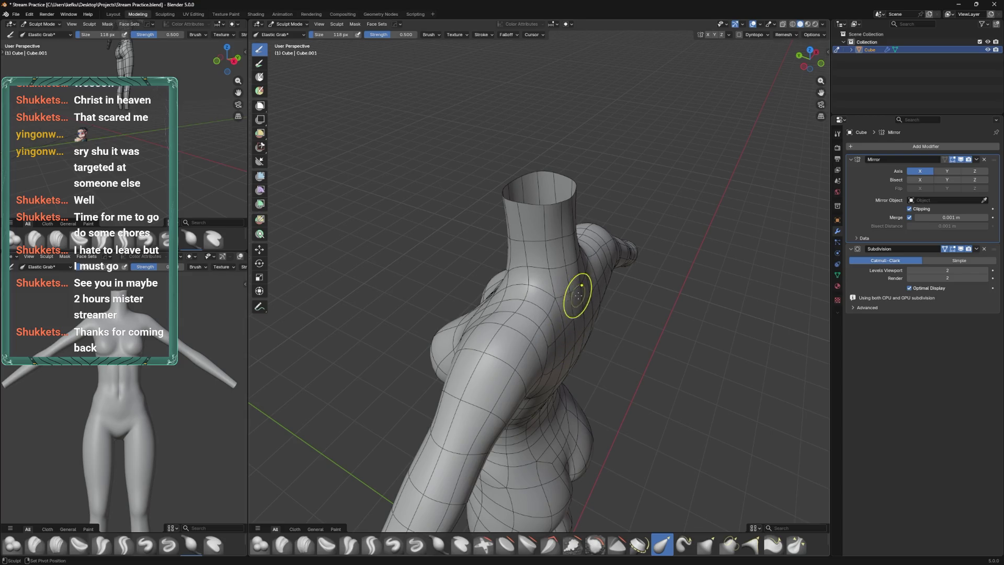
{"action": "left_click_drag", "start_coordinate": [585, 285], "coordinate": [554, 337]}
{"action": "key", "text": "Tab"}
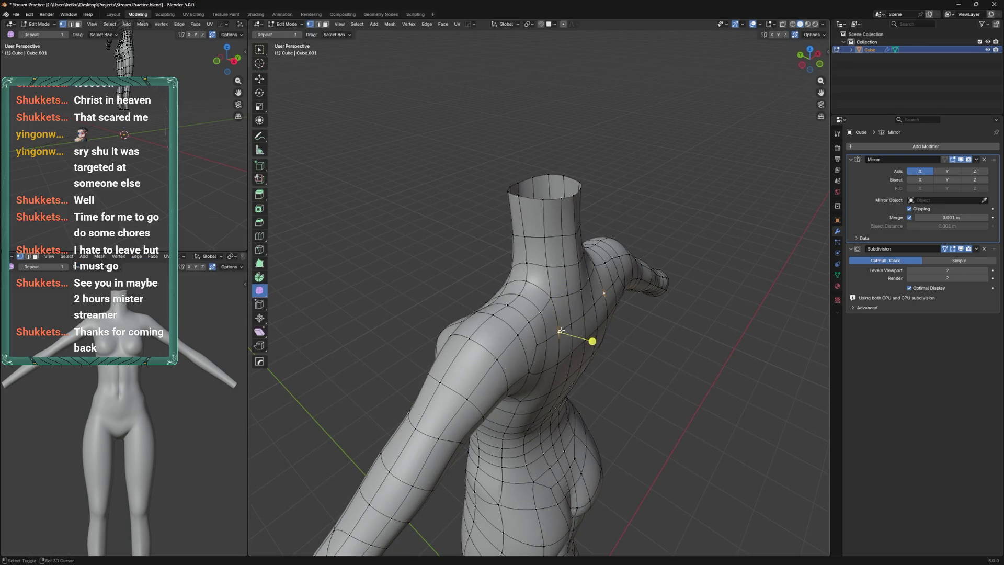
Reposition the selected shoulder edge loop with two successive moves
{"action": "key", "text": "g"}
{"action": "left_click", "coordinate": [572, 320]}
{"action": "key", "text": "g"}
{"action": "left_click", "coordinate": [561, 327]}
{"action": "key", "text": "g"}
Circle-select the shoulder area and edge-slide it slightly back along the shoulder
{"action": "key", "text": "c"}
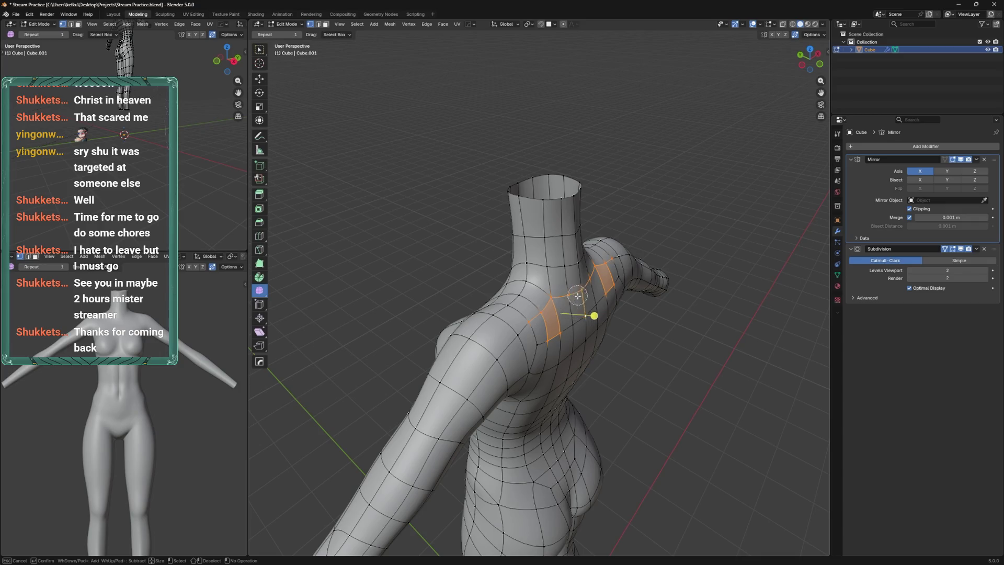
{"action": "key", "text": "Escape"}
{"action": "key", "text": "g"}
{"action": "left_click", "coordinate": [549, 333]}
{"action": "left_click_drag", "start_coordinate": [555, 329], "coordinate": [550, 316]}
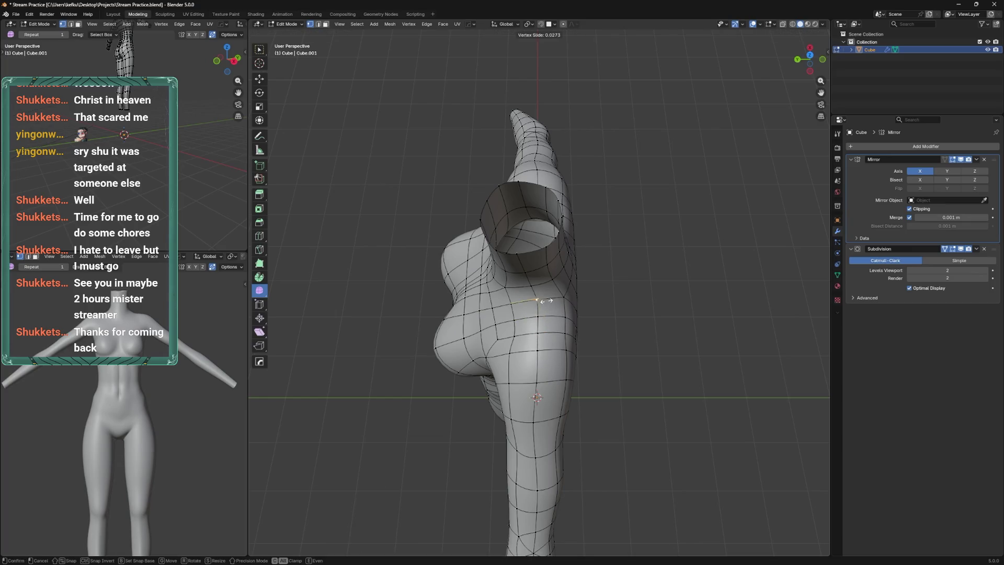
{"action": "left_click_drag", "start_coordinate": [564, 300], "coordinate": [566, 302]}
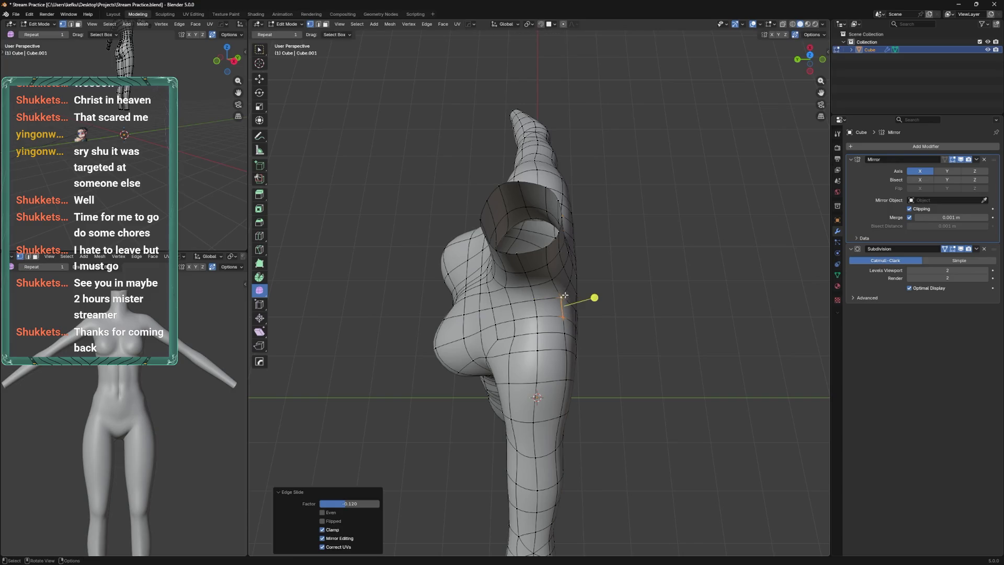
{"action": "left_click_drag", "start_coordinate": [566, 301], "coordinate": [535, 293]}
Select the faces on top of the shoulder, smooth their vertices and move them into place
{"action": "key", "text": "ctrl+Tab"}
{"action": "key", "text": "ctrl+Tab"}
{"action": "key", "text": "c"}
{"action": "left_click", "coordinate": [535, 299]}
{"action": "key", "text": "Escape"}
{"action": "left_click_drag", "start_coordinate": [506, 286], "coordinate": [497, 288]}
{"action": "left_click_drag", "start_coordinate": [497, 288], "coordinate": [570, 223]}
{"action": "key", "text": "g"}
{"action": "left_click", "coordinate": [569, 219]}
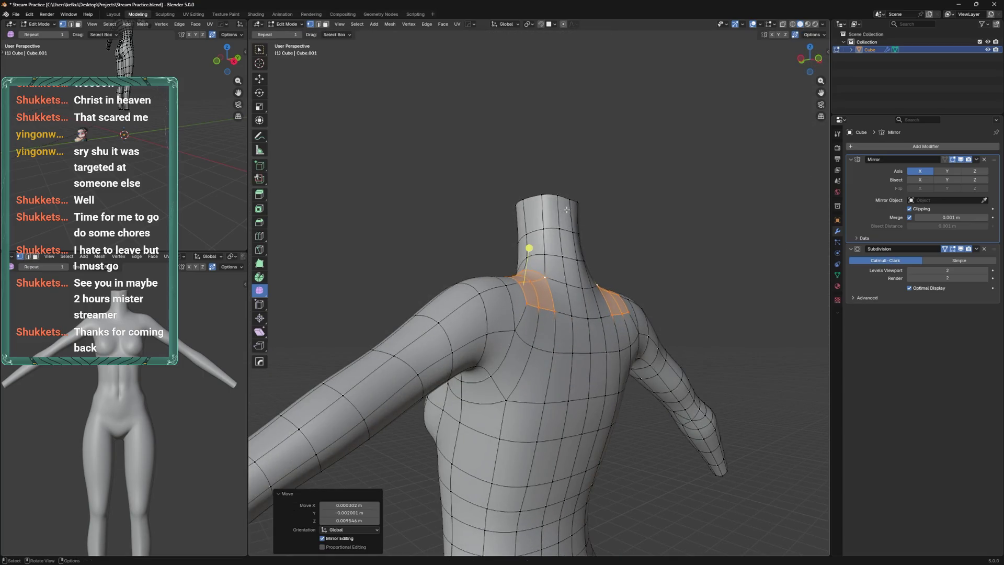
Select the arm-seam shoulder vertex and move the shoulder edge
{"action": "left_click", "coordinate": [554, 286]}
{"action": "left_click", "coordinate": [507, 286]}
{"action": "key", "text": "g"}
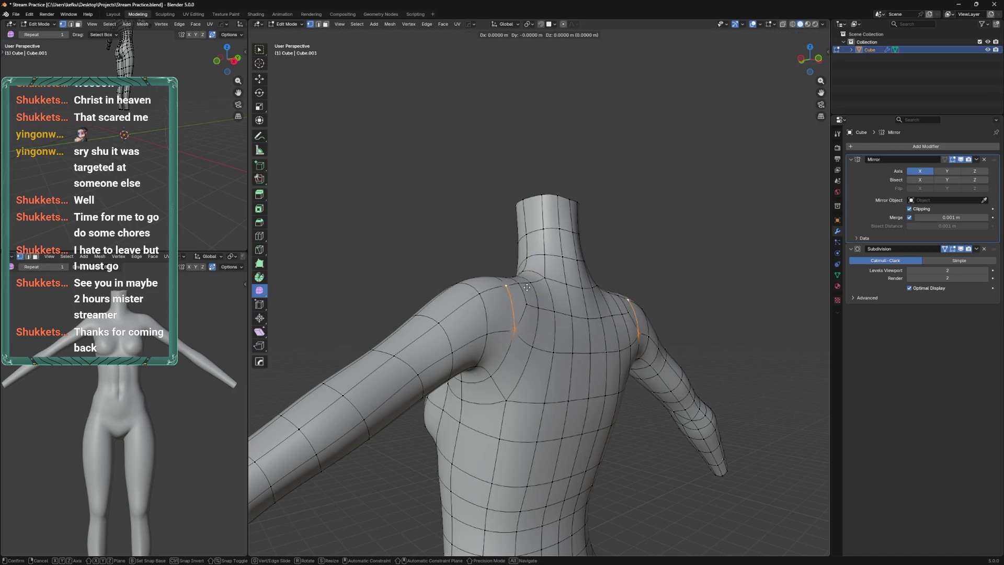
{"action": "left_click", "coordinate": [529, 283]}
Save Stream Practice.blend and return the body to Edit Mode
{"action": "left_click_drag", "start_coordinate": [554, 287], "coordinate": [563, 258]}
{"action": "left_click_drag", "start_coordinate": [563, 258], "coordinate": [549, 322]}
{"action": "key", "text": "ctrl+Tab"}
{"action": "key", "text": "ctrl+Tab"}
{"action": "key", "text": "ctrl+s"}
{"action": "key", "text": "Tab"}
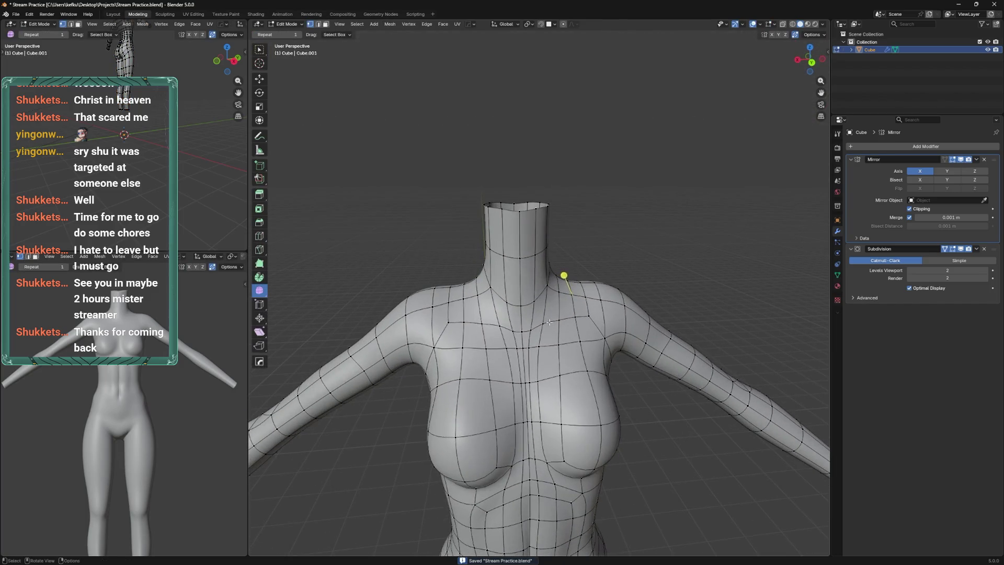
Slide a collarbone vertex twice and save the file
{"action": "left_click", "coordinate": [534, 331]}
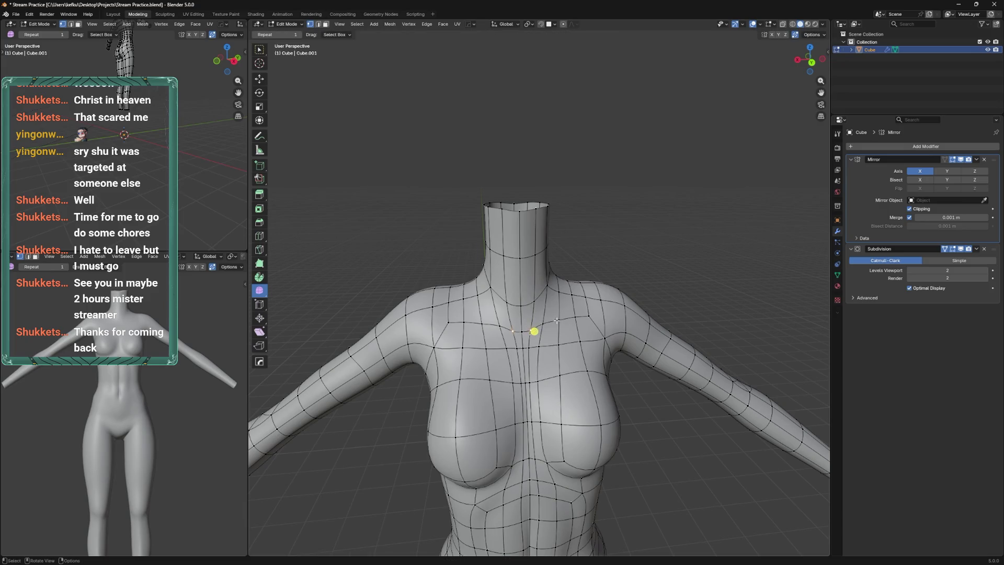
{"action": "left_click", "coordinate": [573, 320]}
{"action": "key", "text": "shift+v"}
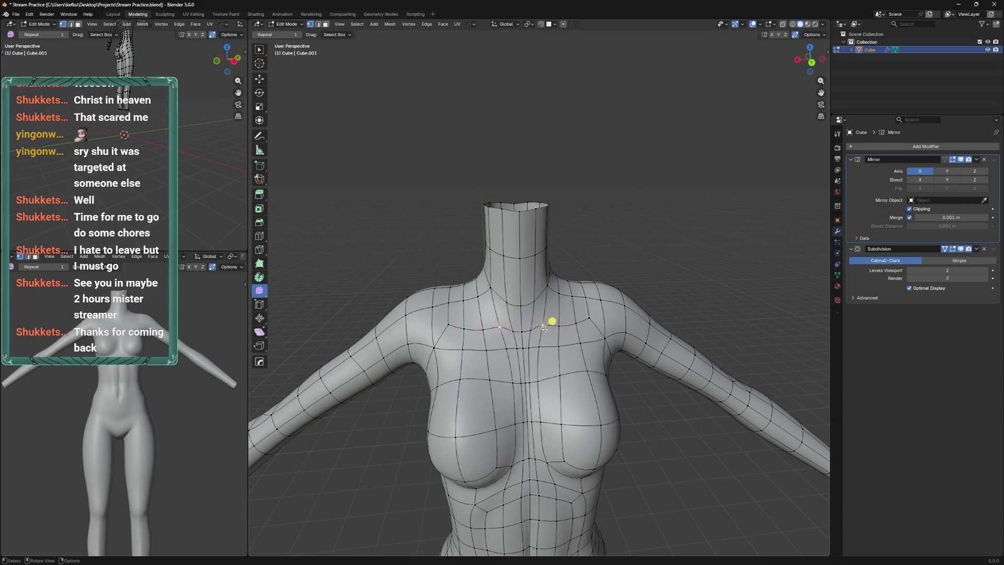
{"action": "left_click", "coordinate": [547, 336]}
{"action": "left_click_drag", "start_coordinate": [544, 321], "coordinate": [529, 358]}
{"action": "key", "text": "ctrl+s"}
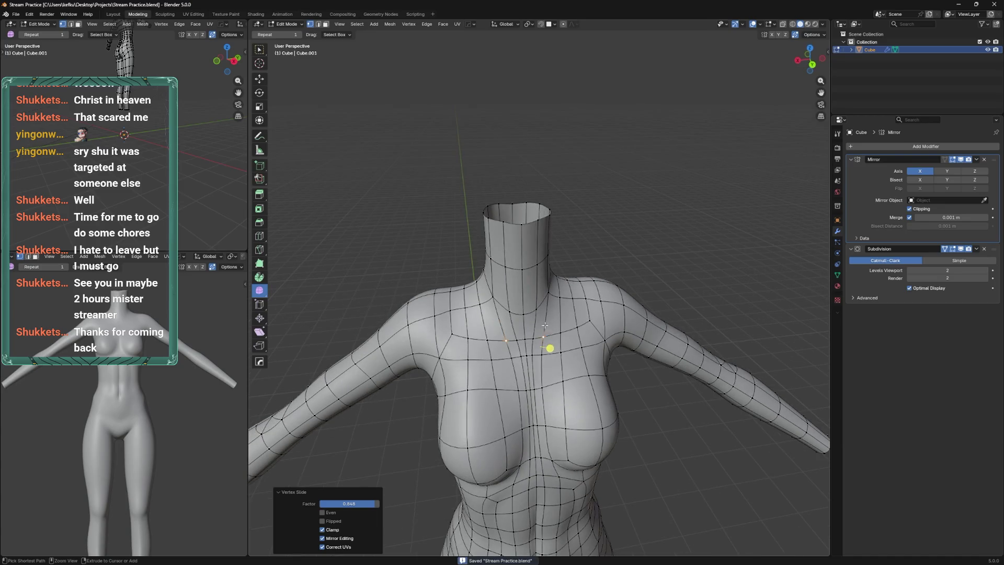
Select vertices on the chest and save again
{"action": "key", "text": "c"}
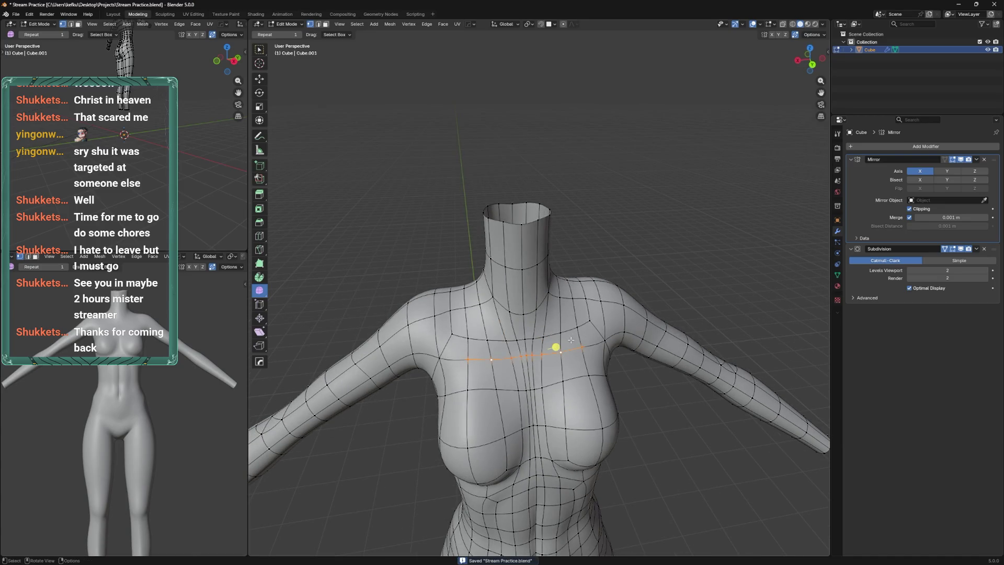
{"action": "key", "text": "Escape"}
{"action": "left_click", "coordinate": [546, 358]}
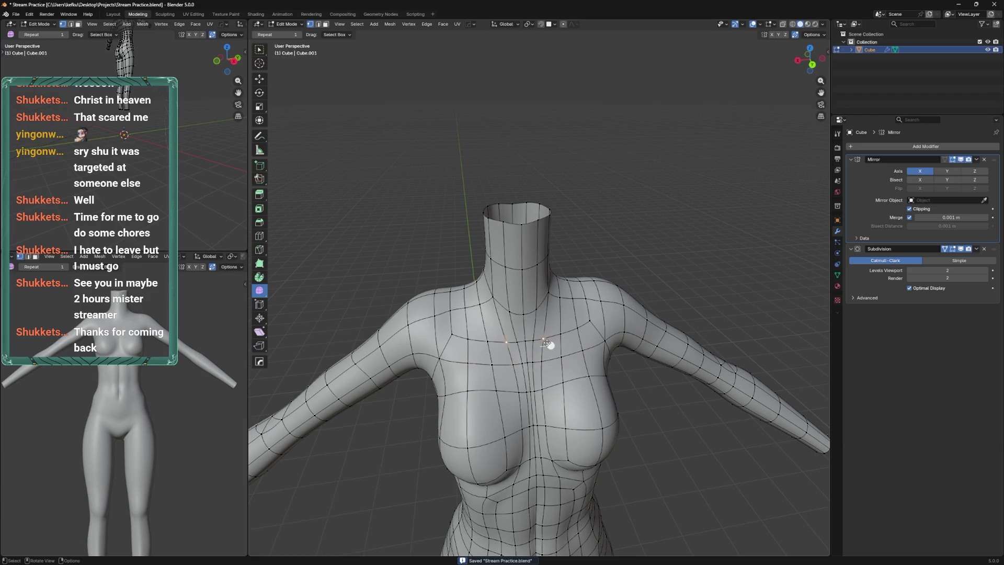
{"action": "left_click_drag", "start_coordinate": [536, 310], "coordinate": [555, 334]}
{"action": "left_click", "coordinate": [545, 332]}
{"action": "key", "text": "ctrl+s"}
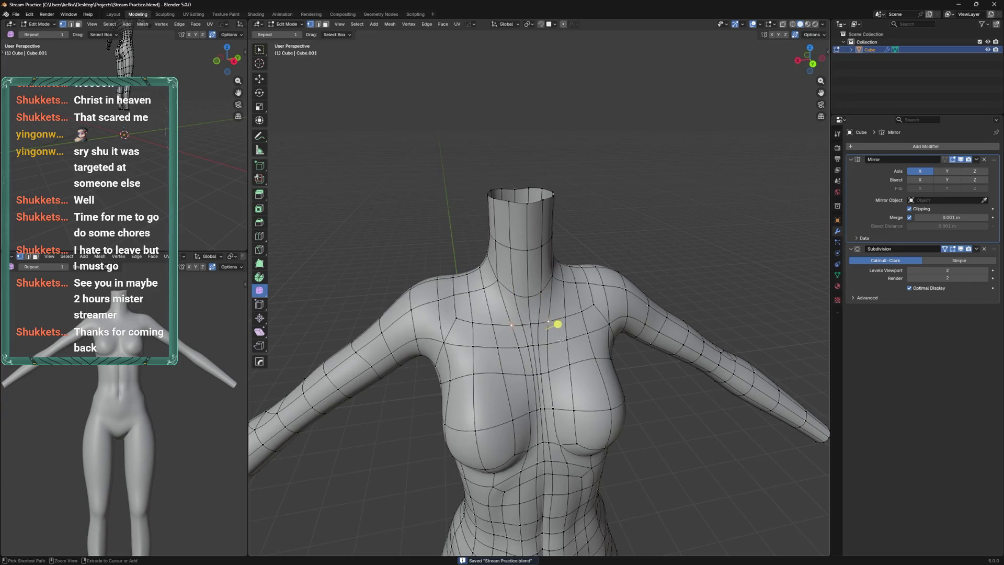
Select the chest edge loop and raise it 0.049 m along Z
{"action": "left_click", "coordinate": [547, 338]}
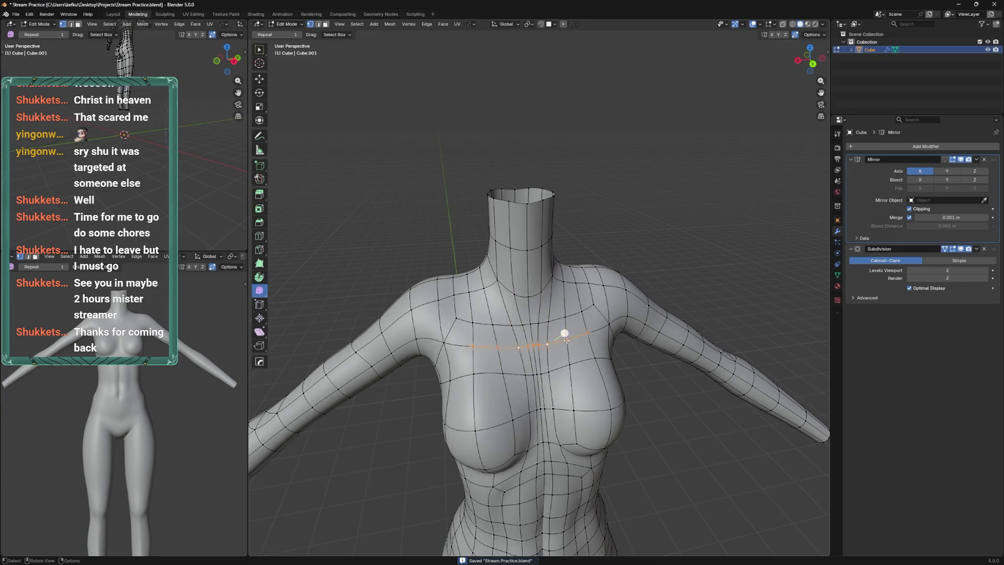
{"action": "key", "text": "g"}
{"action": "left_click", "coordinate": [565, 325]}
{"action": "key", "text": "g"}
{"action": "key", "text": "z"}
{"action": "left_click", "coordinate": [570, 320]}
{"action": "left_click_drag", "start_coordinate": [569, 320], "coordinate": [555, 321]}
Try lowering a neck vertex along Z, then undo the move
{"action": "left_click", "coordinate": [546, 320]}
{"action": "key", "text": "g"}
{"action": "key", "text": "z"}
{"action": "left_click", "coordinate": [559, 321]}
{"action": "key", "text": "ctrl+z"}
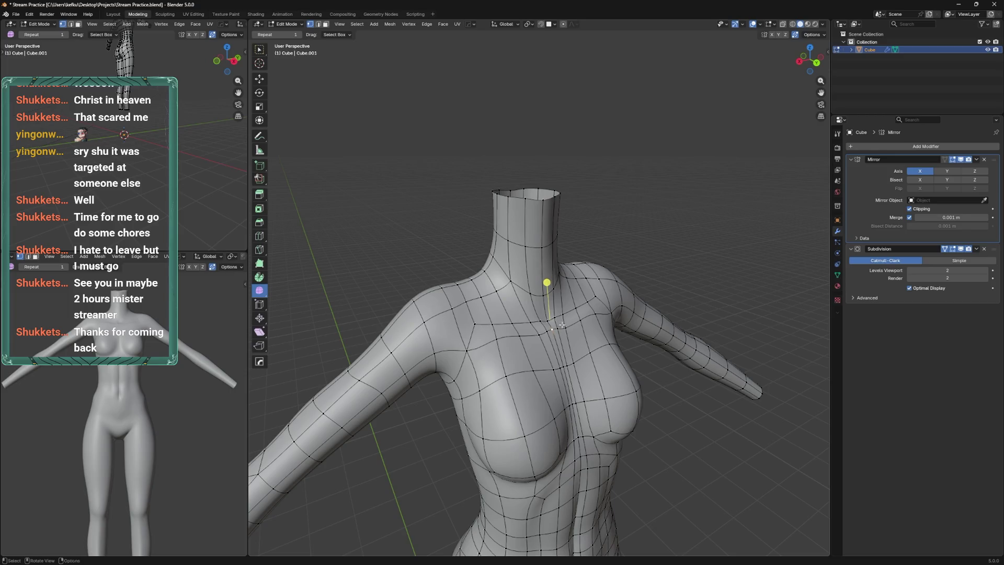
{"action": "left_click_drag", "start_coordinate": [577, 308], "coordinate": [548, 334]}
Slide the neck edge and vertex outward toward the shoulder
{"action": "key", "text": "g"}
{"action": "key", "text": "g"}
{"action": "left_click", "coordinate": [562, 314]}
{"action": "key", "text": "g"}
{"action": "key", "text": "g"}
{"action": "left_click", "coordinate": [573, 312]}
{"action": "key", "text": "ctrl+z"}
{"action": "key", "text": "shift+v"}
{"action": "left_click", "coordinate": [591, 303]}
Vertex-slide the collar vertices up toward the shoulder and save the file
{"action": "key", "text": "shift+v"}
{"action": "left_click", "coordinate": [594, 297]}
{"action": "key", "text": "shift+v"}
{"action": "left_click", "coordinate": [595, 293]}
{"action": "left_click", "coordinate": [593, 290]}
{"action": "key", "text": "shift+v"}
{"action": "left_click", "coordinate": [594, 288]}
{"action": "key", "text": "shift+v"}
{"action": "left_click", "coordinate": [604, 285]}
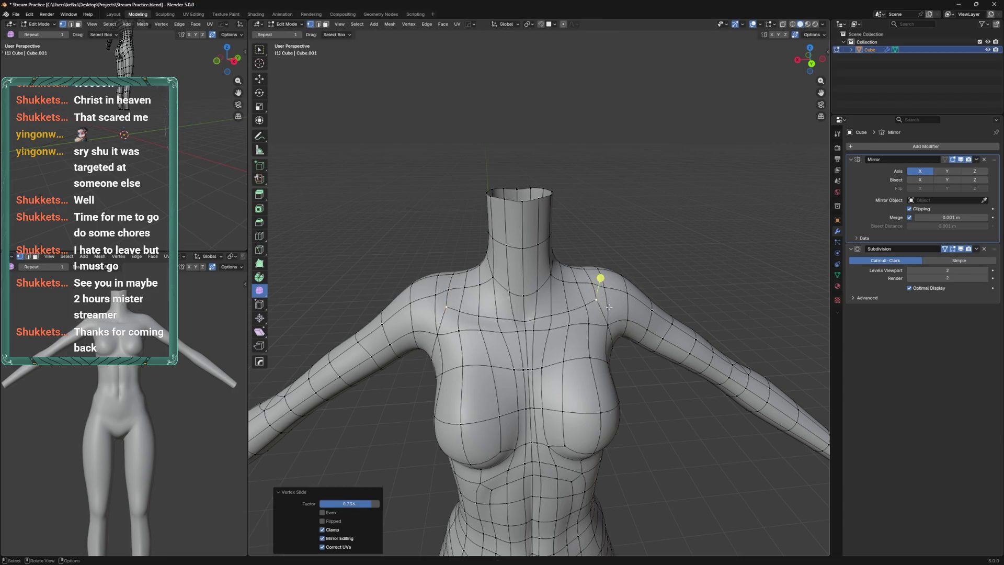
{"action": "left_click_drag", "start_coordinate": [612, 314], "coordinate": [600, 332]}
{"action": "key", "text": "ctrl+s"}
Adjust the collar vertex height with several Z-constrained moves
{"action": "left_click_drag", "start_coordinate": [581, 297], "coordinate": [522, 281]}
{"action": "key", "text": "g"}
{"action": "key", "text": "z"}
{"action": "left_click", "coordinate": [583, 262]}
{"action": "key", "text": "g"}
{"action": "key", "text": "z"}
{"action": "left_click", "coordinate": [559, 310]}
{"action": "key", "text": "g"}
{"action": "key", "text": "z"}
{"action": "left_click", "coordinate": [534, 256]}
Raise another collar vertex 0.015 m, then lift the collar vertices 0.0234 m along Z
{"action": "left_click", "coordinate": [520, 262]}
{"action": "key", "text": "g"}
{"action": "key", "text": "z"}
{"action": "left_click", "coordinate": [526, 312]}
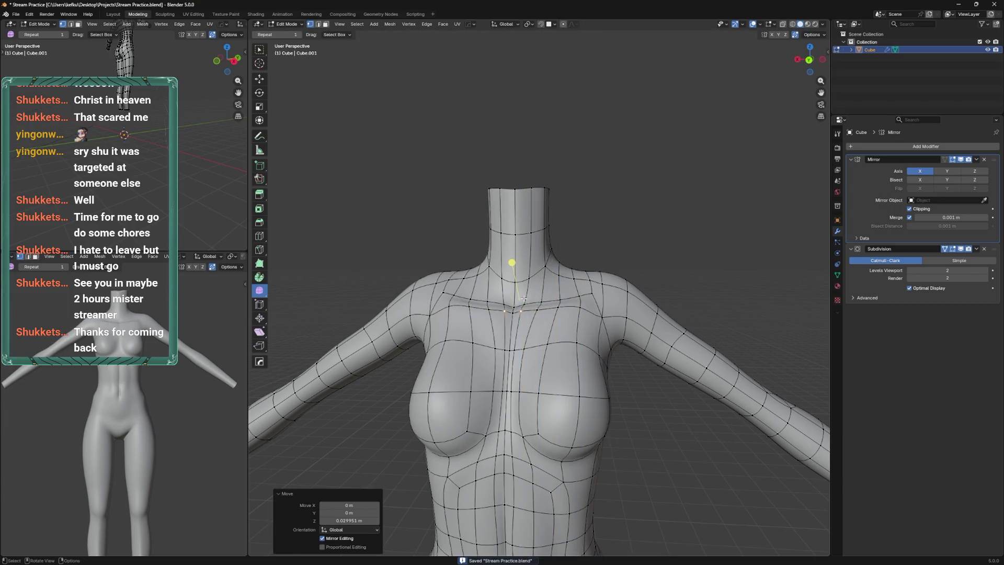
{"action": "key", "text": "g"}
{"action": "left_click", "coordinate": [546, 293]}
{"action": "key", "text": "g"}
{"action": "left_click", "coordinate": [549, 298]}
{"action": "key", "text": "g"}
{"action": "key", "text": "z"}
{"action": "left_click", "coordinate": [564, 303]}
Save Stream Practice.blend from Object Mode and go back into Edit Mode
{"action": "key", "text": "Tab"}
{"action": "left_click_drag", "start_coordinate": [560, 293], "coordinate": [532, 256]}
{"action": "scroll", "scroll_direction": "up", "scroll_amount": 3}
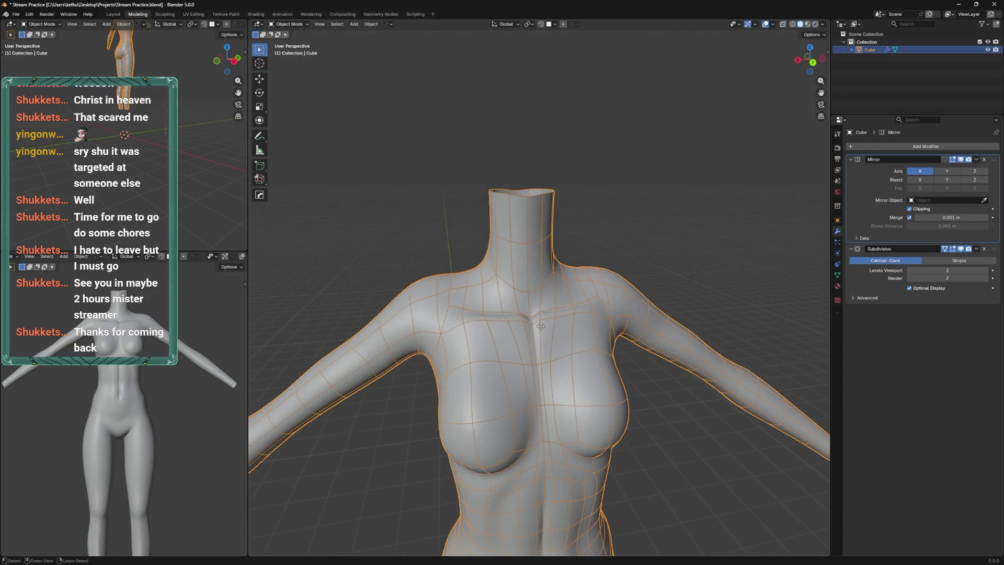
{"action": "key", "text": "ctrl+s"}
{"action": "key", "text": "Tab"}
Select the centre collarbone vertex and lower it slightly with two moves
{"action": "left_click", "coordinate": [504, 325]}
{"action": "key", "text": "g"}
{"action": "left_click", "coordinate": [508, 333]}
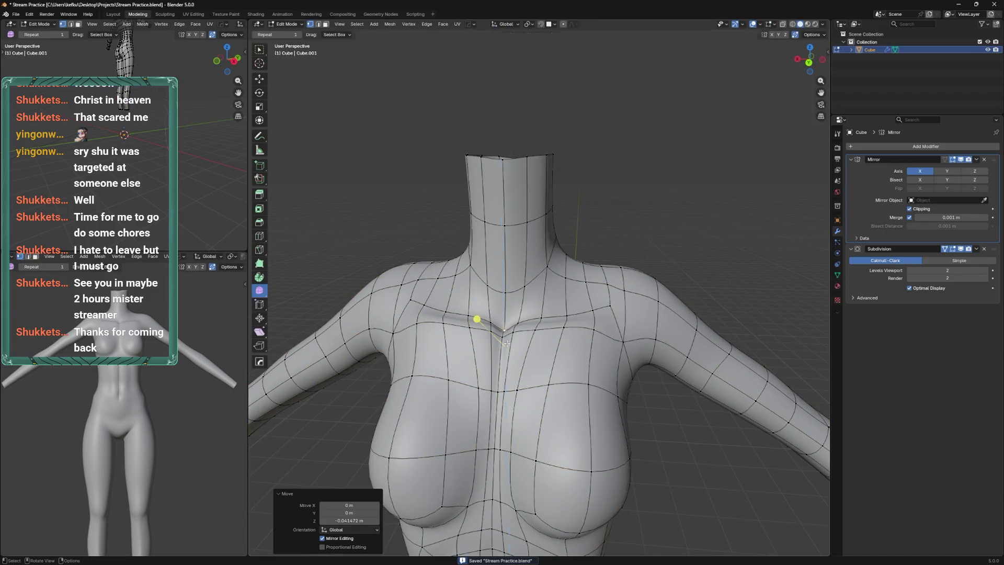
{"action": "key", "text": "g"}
{"action": "left_click", "coordinate": [515, 335]}
Save again and switch the body to Sculpt Mode with Elastic Grab
{"action": "left_click", "coordinate": [541, 318]}
{"action": "left_click_drag", "start_coordinate": [593, 308], "coordinate": [558, 337]}
{"action": "key", "text": "ctrl+s"}
{"action": "key", "text": "ctrl+Tab"}
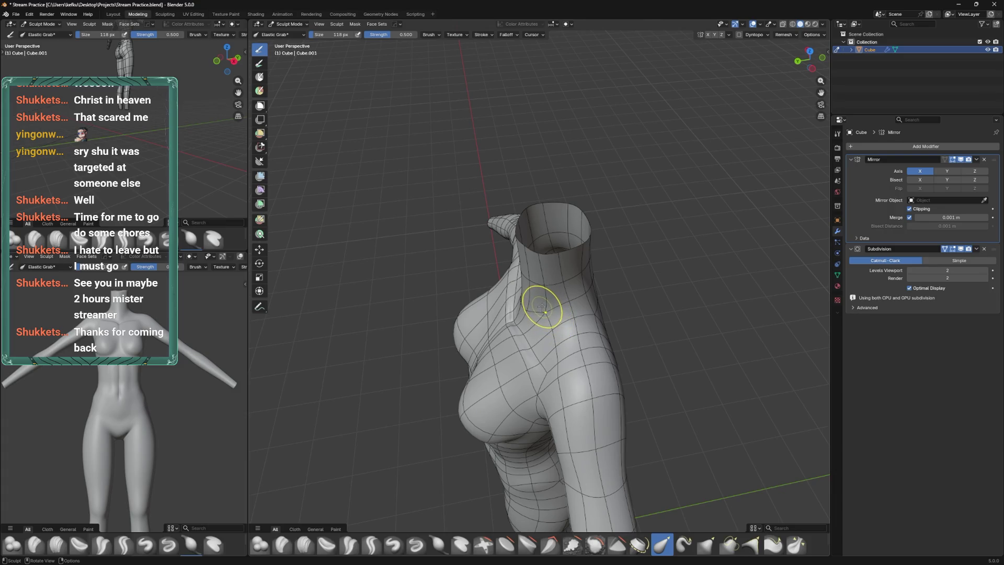
Resize the Elastic Grab brush and pull the armpit mesh into a smoother shape
{"action": "left_click_drag", "start_coordinate": [539, 305], "coordinate": [553, 332]}
{"action": "key", "text": "f"}
{"action": "left_click", "coordinate": [555, 340]}
{"action": "key", "text": "f"}
{"action": "left_click", "coordinate": [523, 359]}
{"action": "left_click_drag", "start_coordinate": [522, 359], "coordinate": [546, 403]}
{"action": "key", "text": "f"}
{"action": "left_click", "coordinate": [549, 399]}
{"action": "left_click_drag", "start_coordinate": [548, 399], "coordinate": [544, 382]}
Leave Sculpt Mode, save the file, and enter Edit Mode to select a shoulder edge
{"action": "key", "text": "ctrl+Tab"}
{"action": "left_click_drag", "start_coordinate": [544, 382], "coordinate": [582, 304]}
{"action": "key", "text": "ctrl+s"}
{"action": "key", "text": "Tab"}
{"action": "left_click", "coordinate": [532, 336]}
Dissolve the stray shoulder edge, add a centred loop across the upper chest, and slide a vertex
{"action": "key", "text": "x"}
{"action": "left_click", "coordinate": [532, 336]}
{"action": "right_click", "coordinate": [578, 328]}
{"action": "left_click", "coordinate": [578, 329]}
{"action": "left_click", "coordinate": [587, 350]}
{"action": "right_click", "coordinate": [587, 350]}
{"action": "key", "text": "1"}
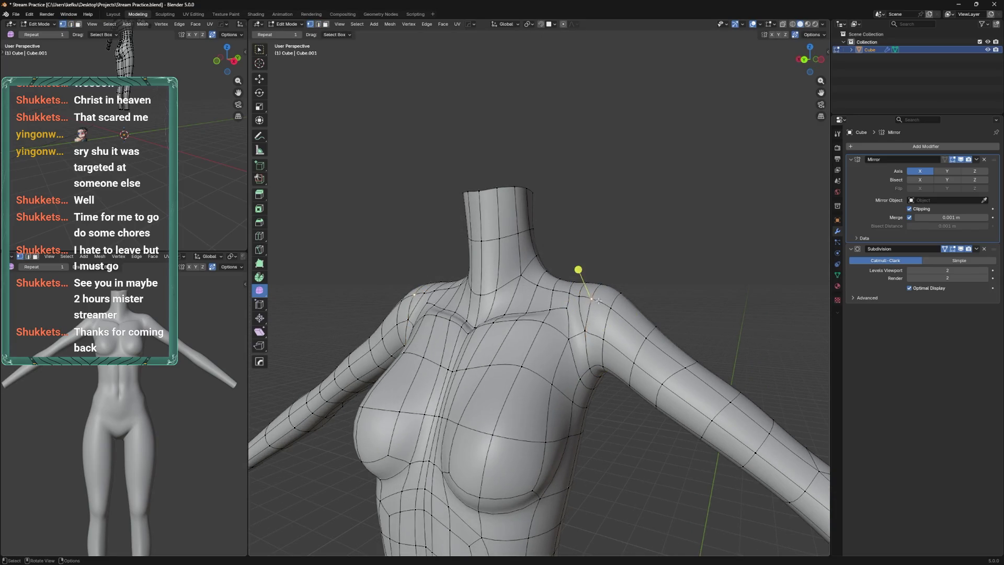
{"action": "left_click", "coordinate": [576, 292]}
Save the file and switch between Sculpt and Edit Mode to inspect the chest
{"action": "left_click_drag", "start_coordinate": [569, 308], "coordinate": [583, 294]}
{"action": "key", "text": "ctrl+s"}
{"action": "key", "text": "ctrl+Tab"}
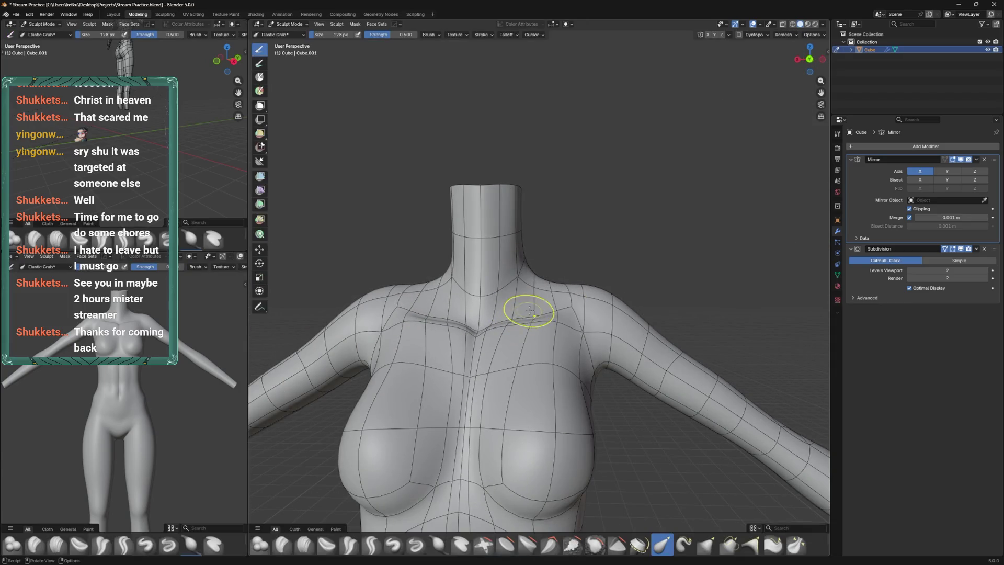
{"action": "left_click_drag", "start_coordinate": [536, 313], "coordinate": [572, 329]}
{"action": "key", "text": "ctrl+Tab"}
{"action": "key", "text": "ctrl+s"}
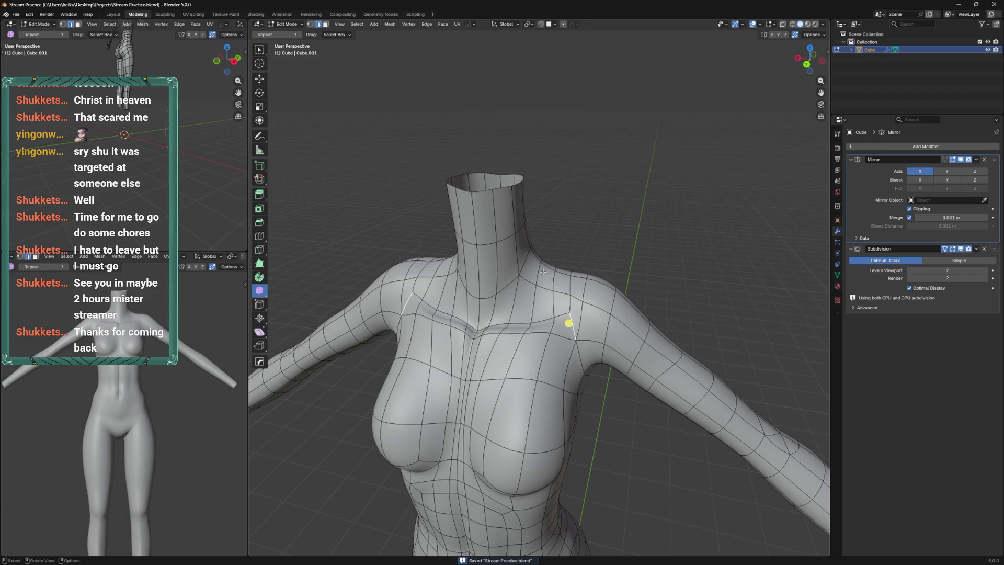
{"action": "left_click_drag", "start_coordinate": [556, 331], "coordinate": [575, 349]}
Bevel the selected shoulder loops into two parallel loops around the upper arm
{"action": "key", "text": "ctrl+Tab"}
{"action": "key", "text": "ctrl+Tab"}
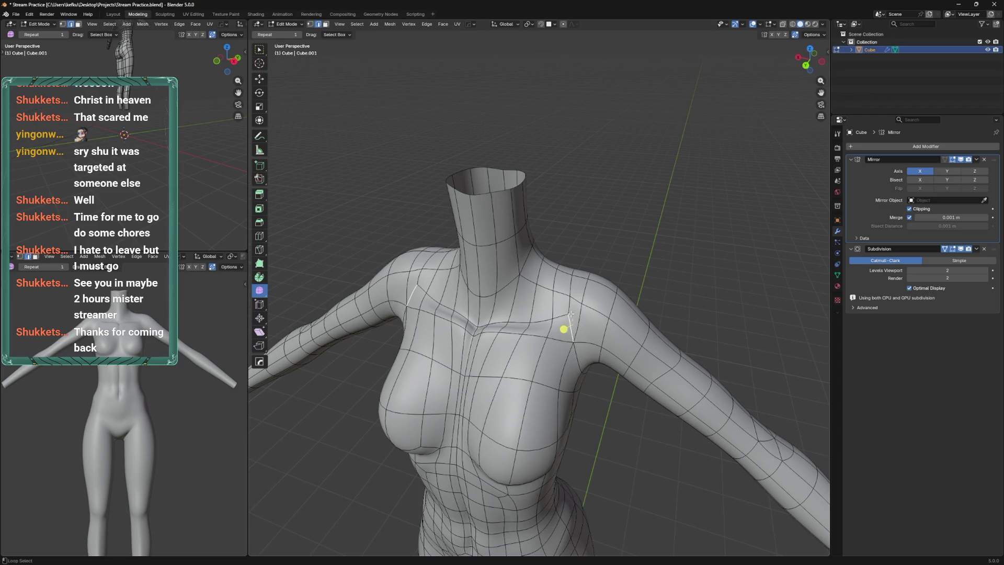
{"action": "left_click_drag", "start_coordinate": [596, 311], "coordinate": [580, 329]}
{"action": "key", "text": "ctrl+b"}
Confirm the shoulder bevel and slide a shoulder vertex along its edges several times
{"action": "left_click", "coordinate": [582, 269]}
{"action": "key", "text": "1"}
{"action": "left_click", "coordinate": [580, 330]}
{"action": "key", "text": "shift+v"}
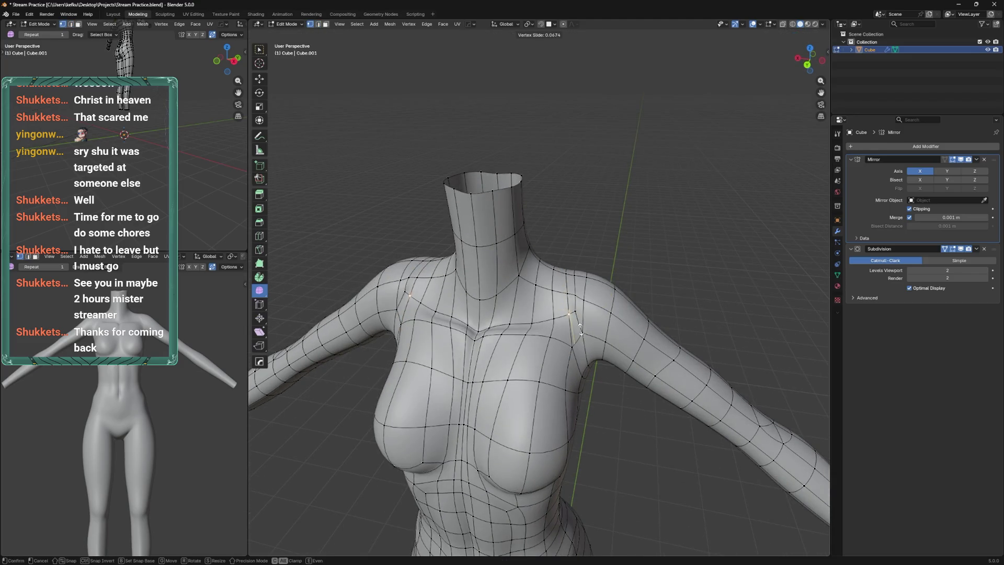
{"action": "left_click", "coordinate": [580, 327]}
{"action": "key", "text": "shift+v"}
{"action": "left_click", "coordinate": [560, 311]}
{"action": "key", "text": "shift+v"}
{"action": "left_click", "coordinate": [558, 311]}
{"action": "key", "text": "shift+v"}
{"action": "left_click", "coordinate": [595, 304]}
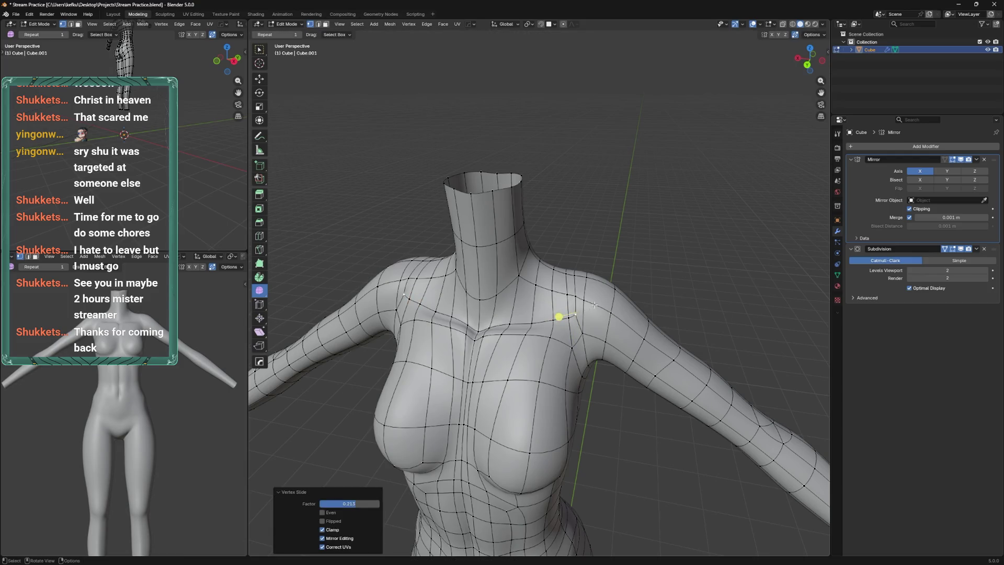
Slide the selected shoulder edges into new positions
{"action": "left_click", "coordinate": [577, 298]}
{"action": "key", "text": "g"}
{"action": "key", "text": "g"}
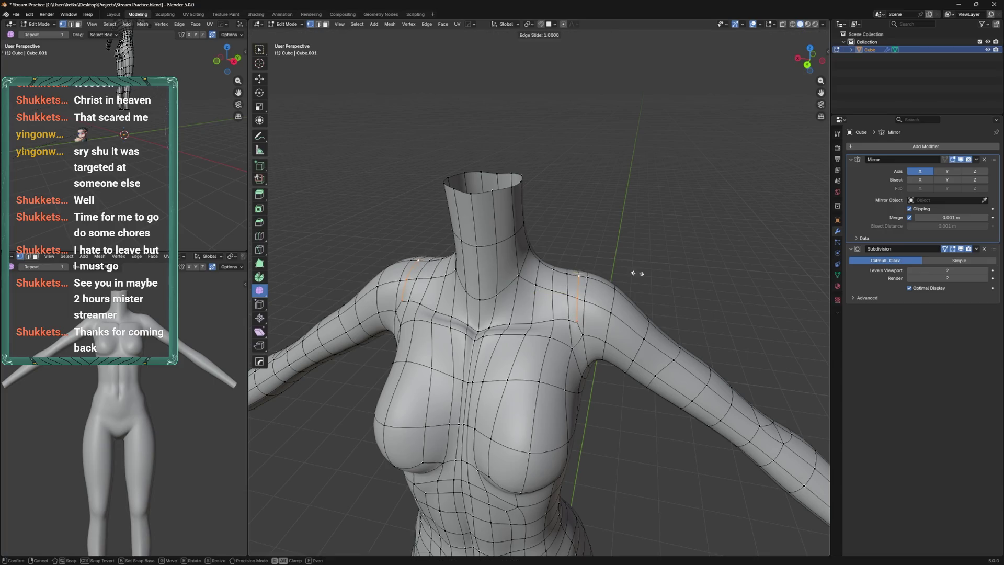
{"action": "left_click", "coordinate": [633, 274]}
{"action": "left_click_drag", "start_coordinate": [616, 274], "coordinate": [491, 275]}
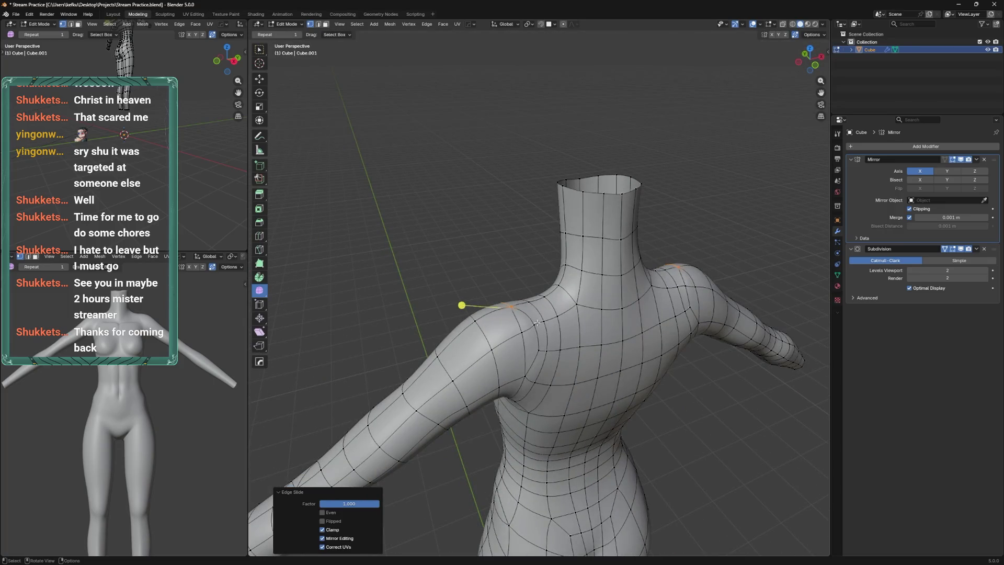
{"action": "left_click", "coordinate": [539, 325]}
{"action": "key", "text": "g"}
{"action": "key", "text": "g"}
{"action": "left_click", "coordinate": [544, 345]}
{"action": "left_click_drag", "start_coordinate": [544, 345], "coordinate": [522, 317]}
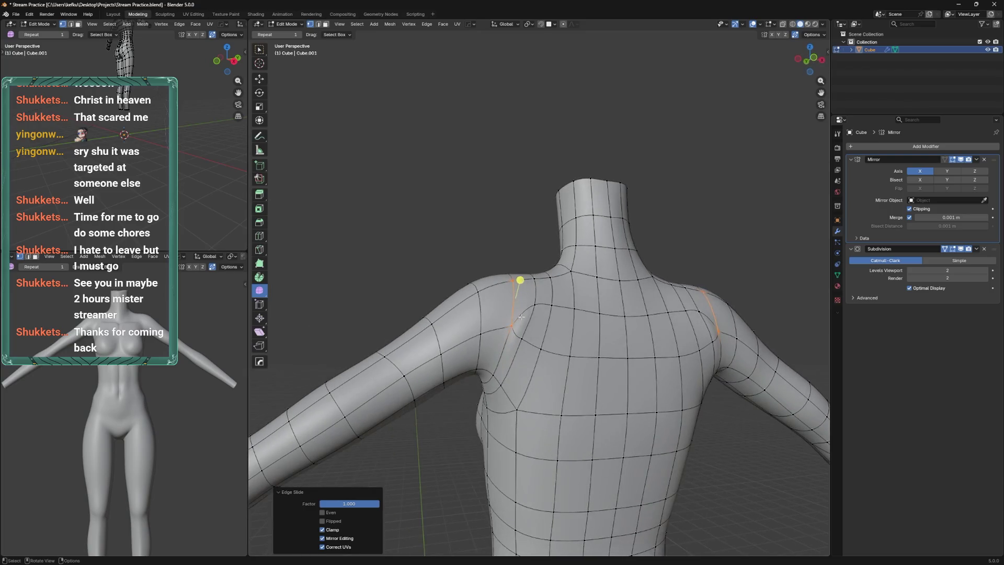
Dissolve the extra shoulder edge loops and slide a shoulder vertex along its loop
{"action": "key", "text": "x"}
{"action": "left_click", "coordinate": [560, 311]}
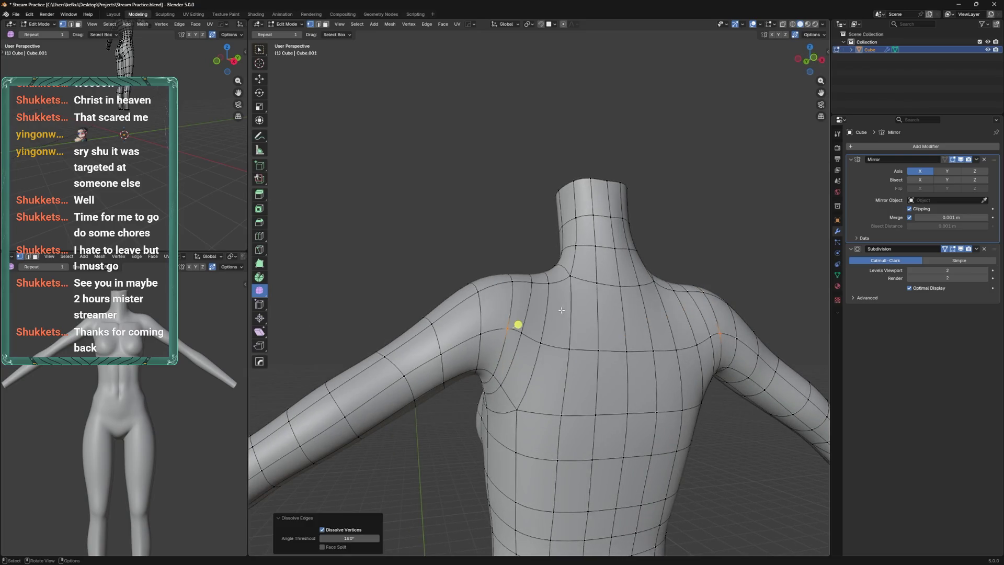
{"action": "left_click", "coordinate": [525, 328]}
{"action": "key", "text": "g"}
{"action": "key", "text": "g"}
{"action": "left_click", "coordinate": [547, 342]}
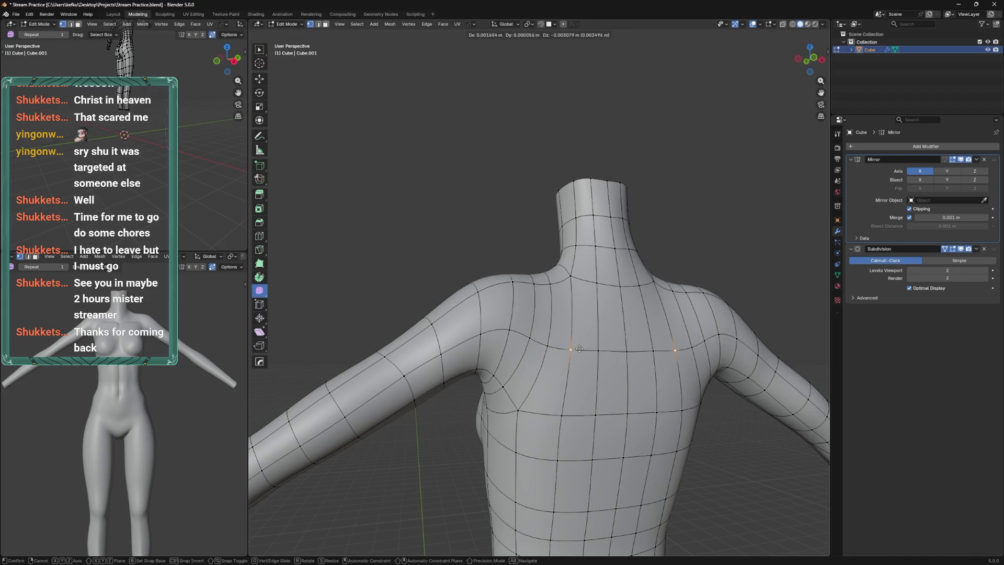
Readjust the shoulder vertex slide to factor 0.329, then grab the mesh near the neck in Sculpt Mode
{"action": "left_click_drag", "start_coordinate": [580, 351], "coordinate": [535, 322]}
{"action": "key", "text": "g"}
{"action": "key", "text": "g"}
{"action": "left_click", "coordinate": [594, 333]}
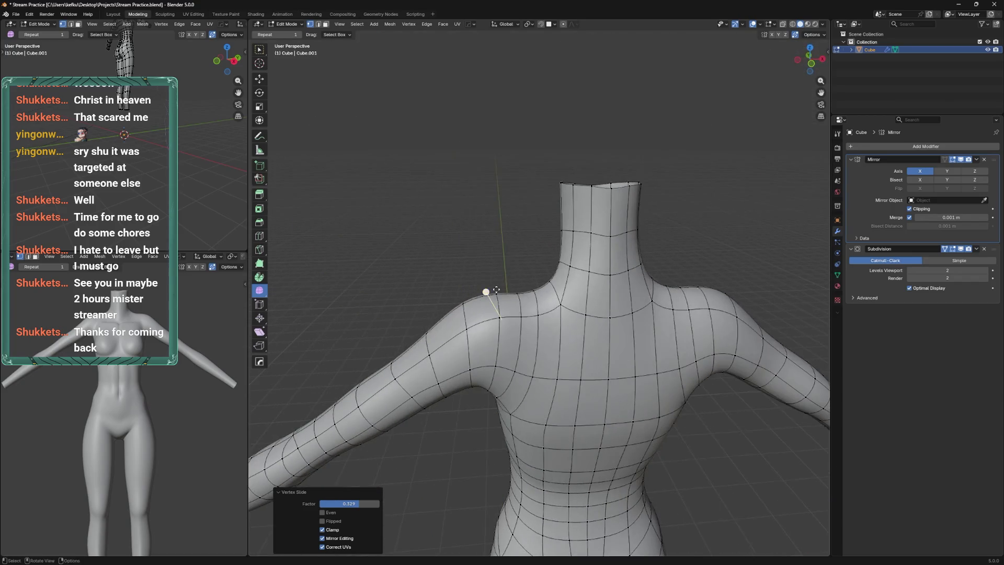
{"action": "key", "text": "ctrl+Tab"}
{"action": "left_click_drag", "start_coordinate": [536, 320], "coordinate": [506, 297]}
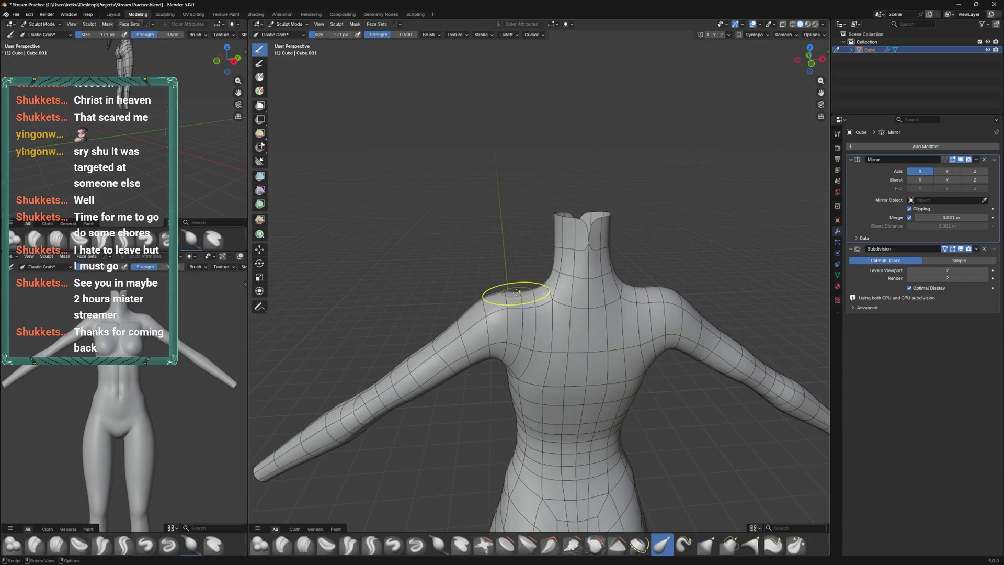
Shrink the Elastic Grab brush to 127 px and return the torso to Edit Mode
{"action": "left_click_drag", "start_coordinate": [539, 288], "coordinate": [539, 380]}
{"action": "left_click_drag", "start_coordinate": [531, 307], "coordinate": [557, 360]}
{"action": "key", "text": "f"}
{"action": "left_click", "coordinate": [544, 360]}
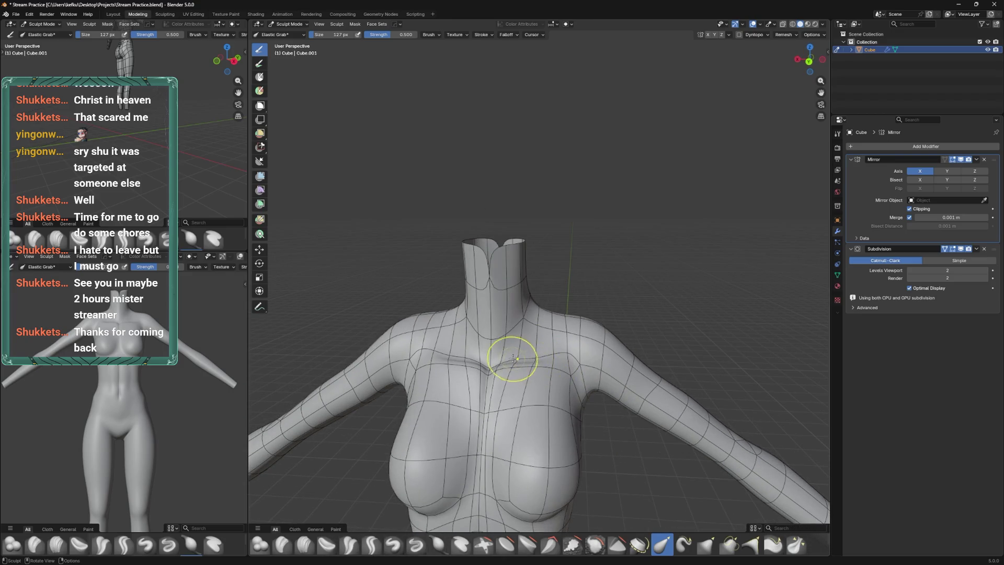
{"action": "key", "text": "Tab"}
Undo a collarbone vertex slide, save, and raise the vertex slightly along Z
{"action": "key", "text": "g"}
{"action": "key", "text": "g"}
{"action": "left_click", "coordinate": [560, 368]}
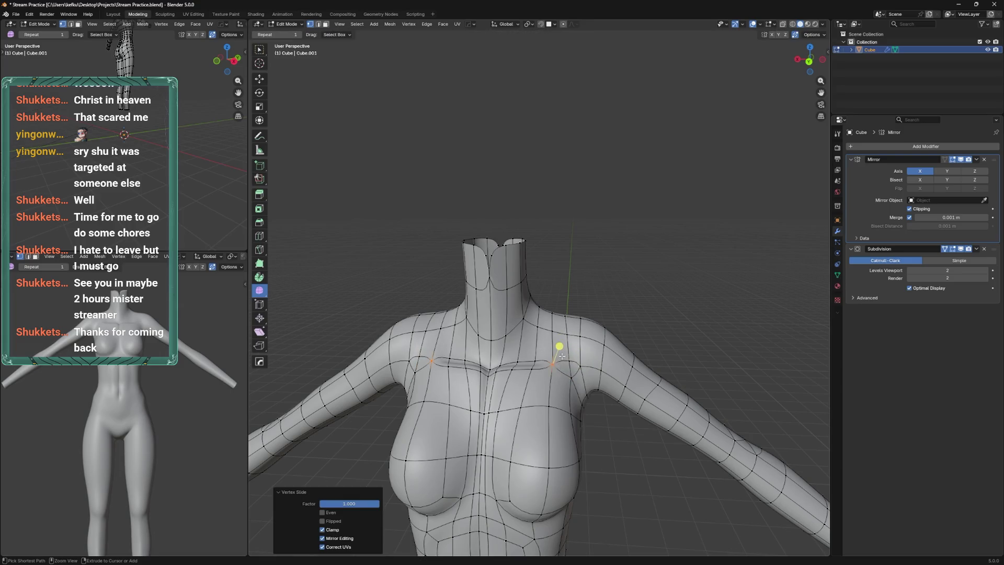
{"action": "key", "text": "ctrl+z"}
{"action": "key", "text": "ctrl+s"}
{"action": "key", "text": "g"}
{"action": "key", "text": "z"}
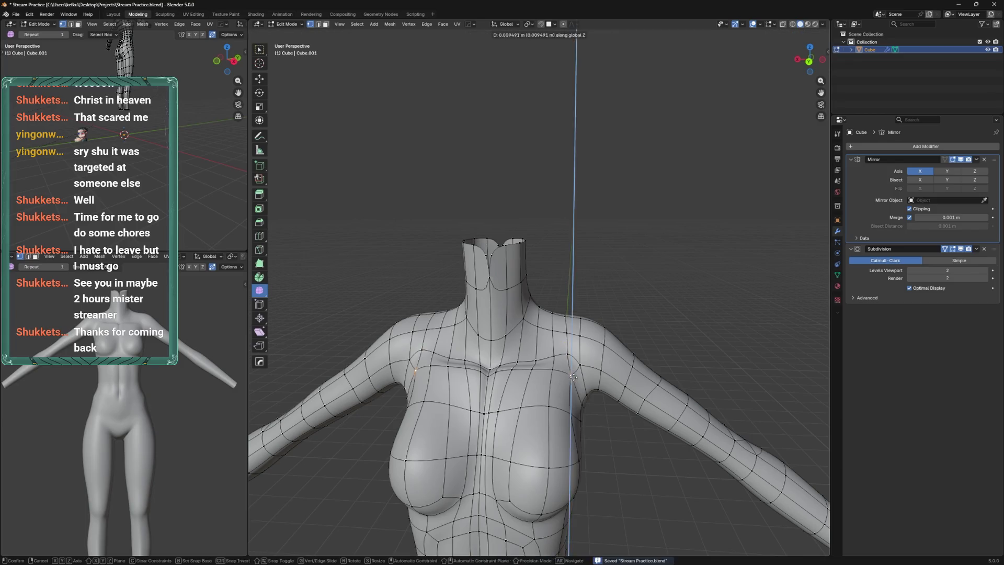
{"action": "left_click", "coordinate": [578, 352]}
Slide several shoulder-front vertices along their edges
{"action": "left_click_drag", "start_coordinate": [581, 355], "coordinate": [550, 329]}
{"action": "left_click_drag", "start_coordinate": [528, 266], "coordinate": [600, 266]}
{"action": "left_click", "coordinate": [568, 304]}
{"action": "key", "text": "shift+v"}
{"action": "left_click", "coordinate": [574, 312]}
{"action": "key", "text": "shift+v"}
{"action": "left_click", "coordinate": [522, 307]}
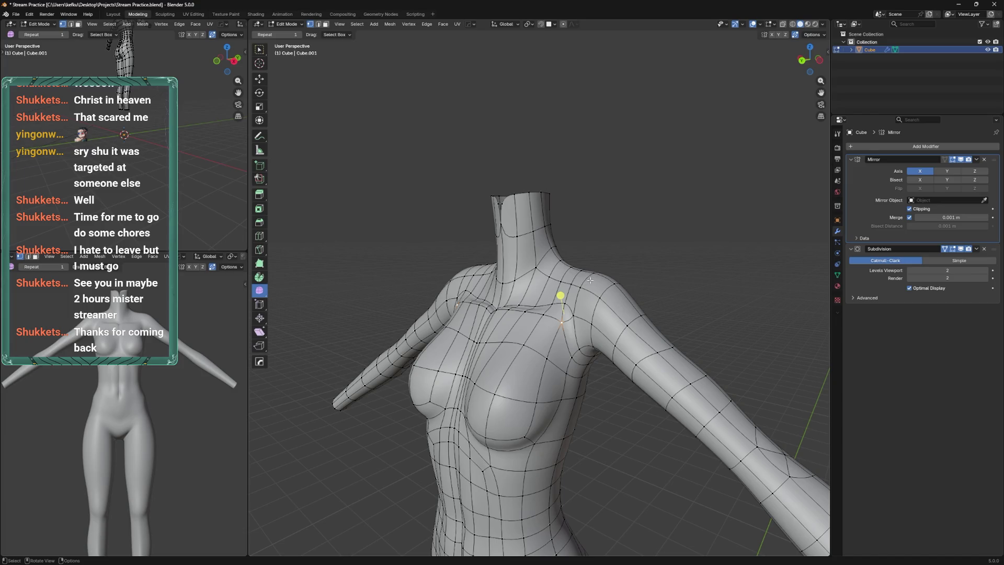
{"action": "left_click_drag", "start_coordinate": [580, 292], "coordinate": [548, 277]}
{"action": "left_click", "coordinate": [595, 324]}
{"action": "left_click", "coordinate": [545, 316]}
{"action": "left_click", "coordinate": [627, 193]}
{"action": "scroll", "scroll_direction": "up", "scroll_amount": 3}
Smooth the shoulder-front vertices with Smooth Vertices, adjusting the smoothing amount
{"action": "left_click_drag", "start_coordinate": [564, 334], "coordinate": [564, 334]}
{"action": "left_click", "coordinate": [601, 313]}
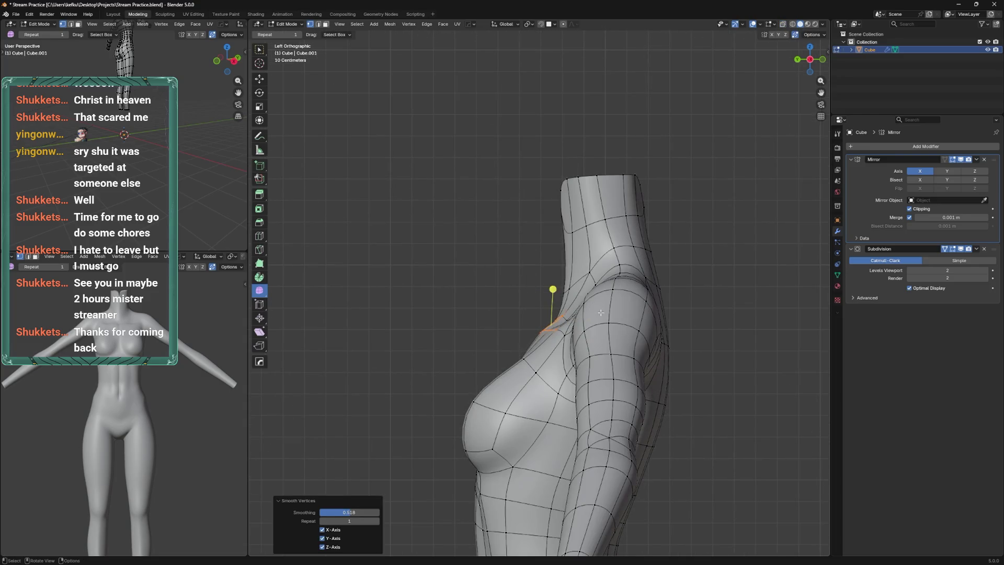
{"action": "left_click_drag", "start_coordinate": [572, 263], "coordinate": [546, 303]}
{"action": "left_click_drag", "start_coordinate": [591, 253], "coordinate": [612, 290]}
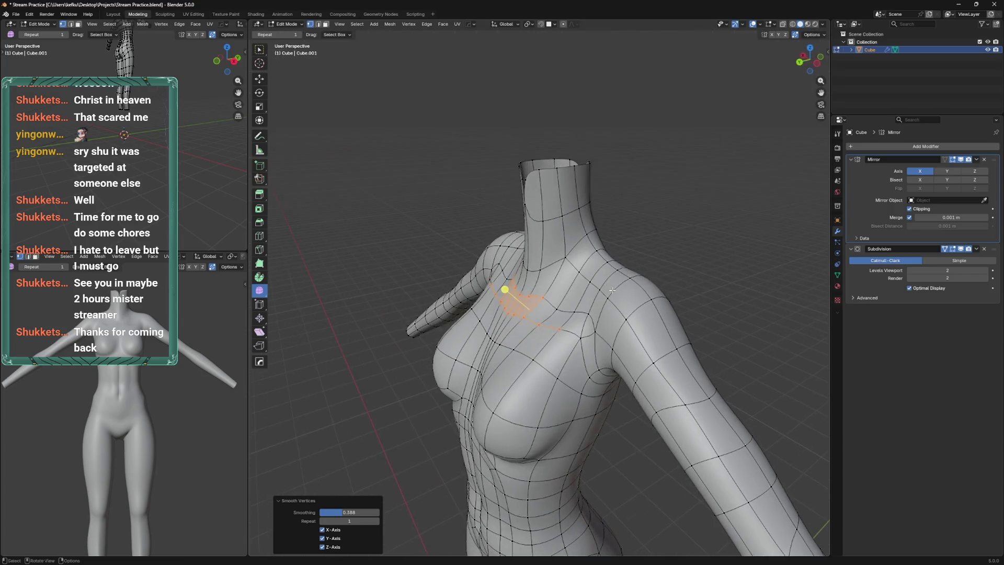
{"action": "left_click_drag", "start_coordinate": [562, 300], "coordinate": [665, 170]}
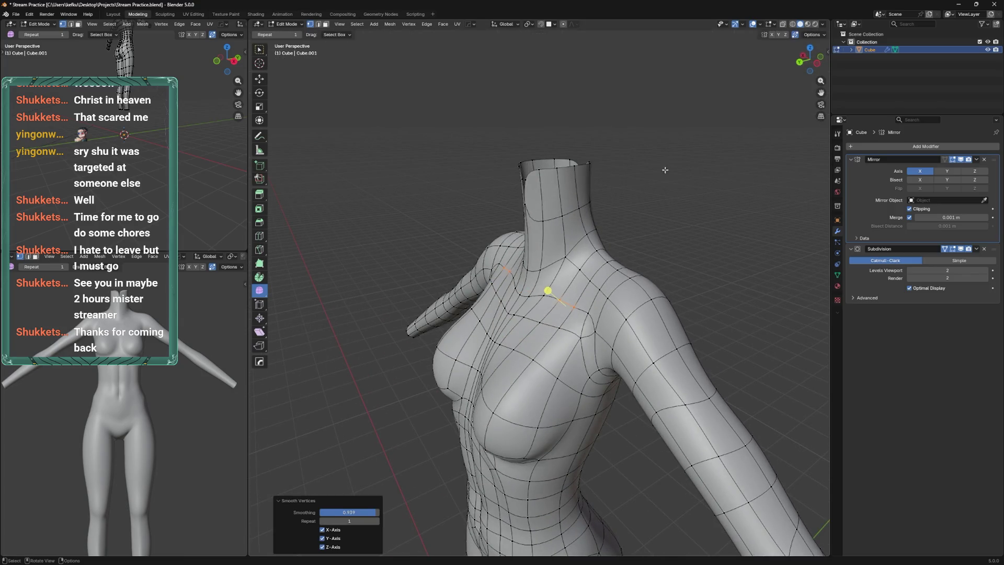
{"action": "left_click_drag", "start_coordinate": [547, 283], "coordinate": [544, 287]}
{"action": "left_click_drag", "start_coordinate": [544, 287], "coordinate": [504, 323]}
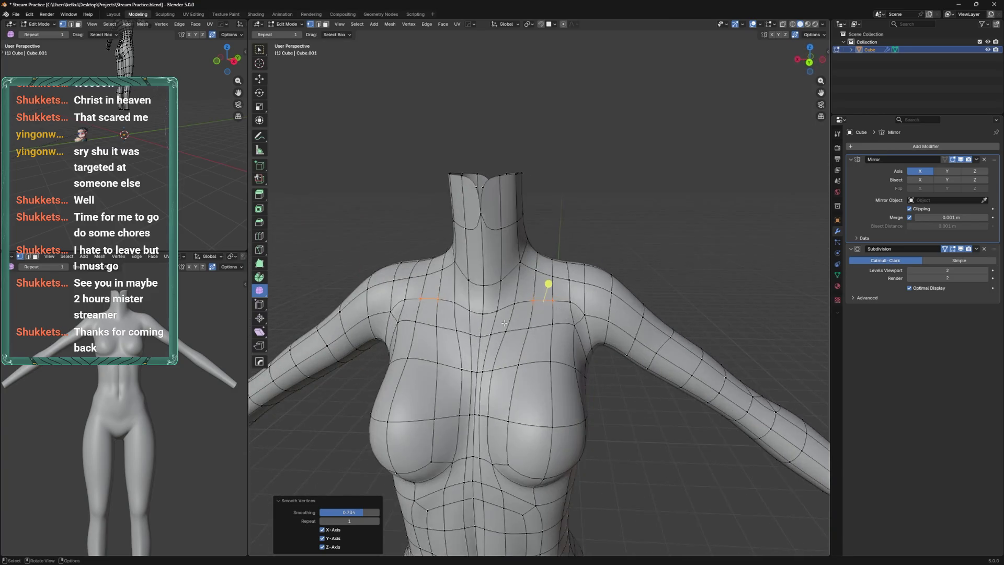
Select the upper-chest loops and smooth the chest band
{"action": "left_click_drag", "start_coordinate": [536, 346], "coordinate": [539, 346]}
{"action": "left_click", "coordinate": [578, 328]}
{"action": "left_click", "coordinate": [664, 183]}
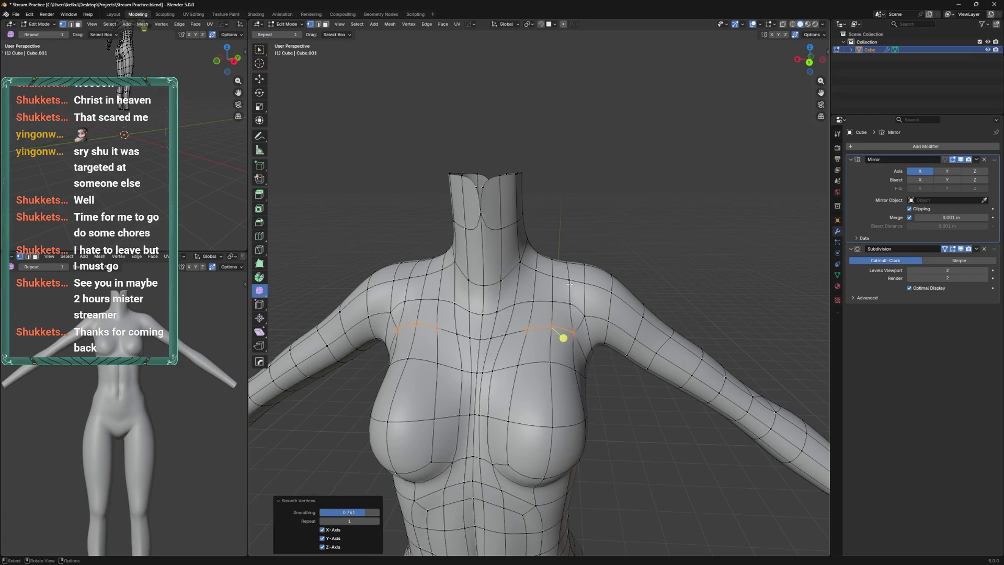
{"action": "left_click_drag", "start_coordinate": [628, 319], "coordinate": [551, 329]}
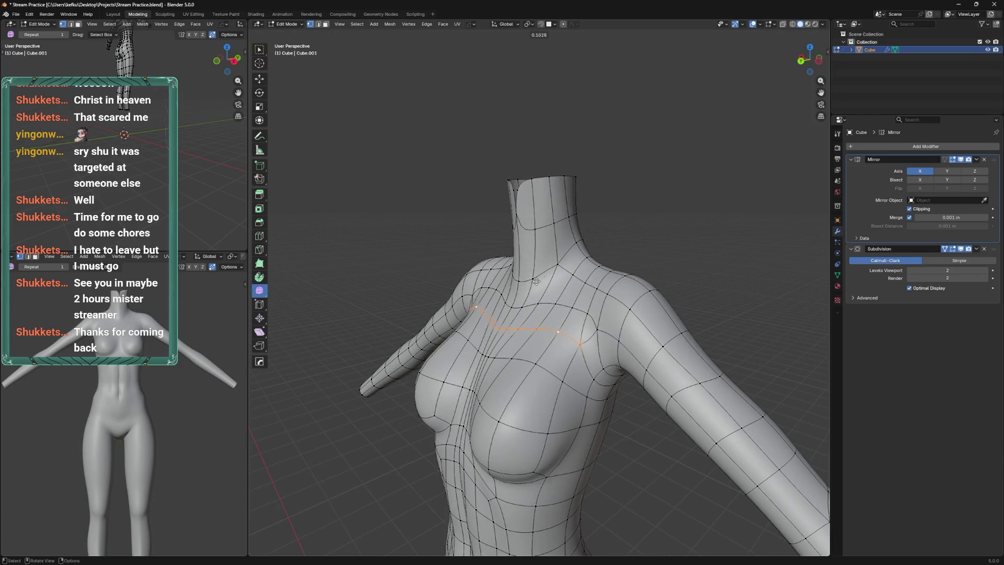
{"action": "left_click_drag", "start_coordinate": [536, 282], "coordinate": [539, 285]}
{"action": "left_click_drag", "start_coordinate": [539, 285], "coordinate": [575, 301]}
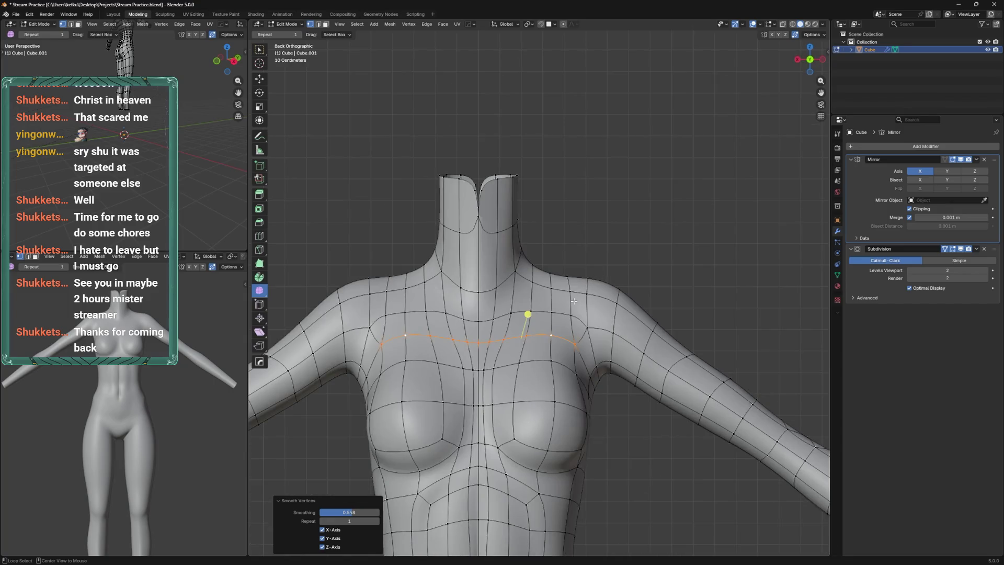
{"action": "left_click", "coordinate": [564, 310]}
{"action": "left_click_drag", "start_coordinate": [556, 305], "coordinate": [541, 304]}
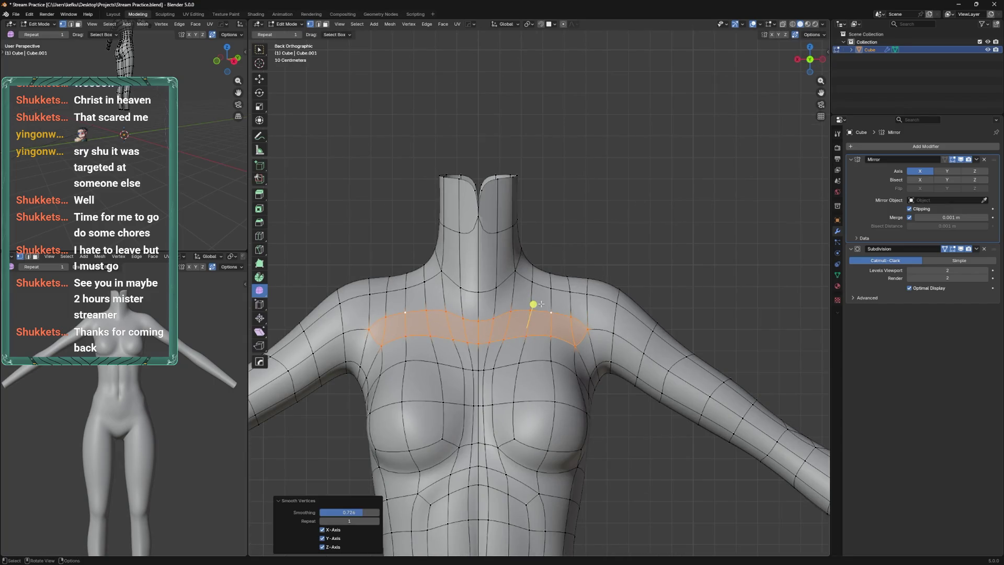
Add a centred loop cut across the chest band and save the file
{"action": "key", "text": "ctrl+r"}
{"action": "left_click", "coordinate": [579, 333]}
{"action": "right_click", "coordinate": [580, 333]}
{"action": "left_click_drag", "start_coordinate": [579, 333], "coordinate": [518, 291]}
{"action": "key", "text": "ctrl+s"}
Lower the new chest loop along Z and nudge the neck vertices slightly
{"action": "key", "text": "g"}
{"action": "key", "text": "z"}
{"action": "left_click", "coordinate": [512, 287]}
{"action": "key", "text": "g"}
{"action": "left_click", "coordinate": [488, 293]}
{"action": "left_click", "coordinate": [475, 300]}
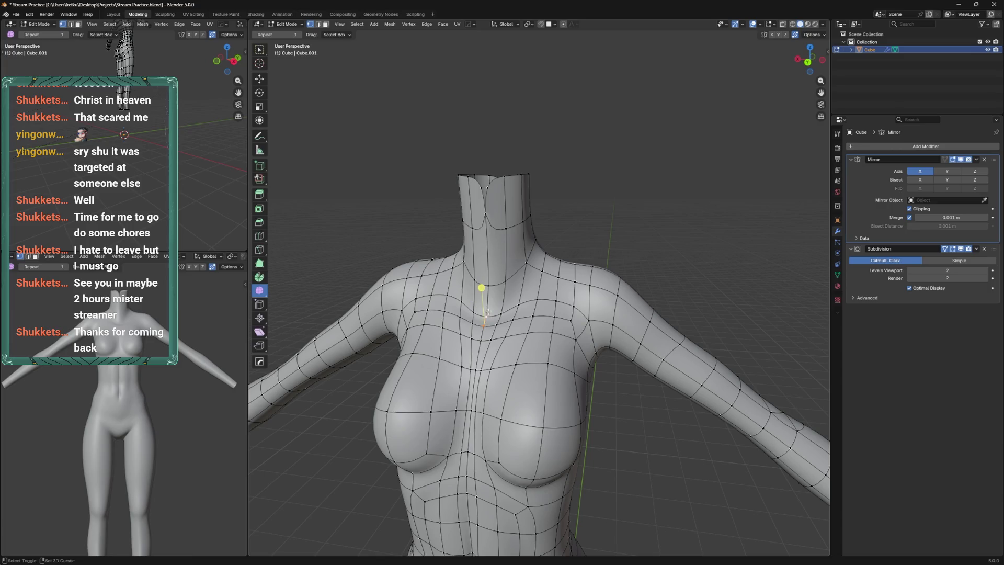
{"action": "left_click", "coordinate": [488, 313]}
Check the surface in Object Mode, then lower the collarbone vertex along Z
{"action": "key", "text": "Tab"}
{"action": "left_click_drag", "start_coordinate": [488, 312], "coordinate": [527, 296]}
{"action": "key", "text": "Tab"}
{"action": "key", "text": "g"}
{"action": "key", "text": "z"}
{"action": "left_click", "coordinate": [542, 290]}
Fine-tune the collarbone vertex height along Z and review it in Object Mode
{"action": "key", "text": "g"}
{"action": "key", "text": "z"}
{"action": "left_click", "coordinate": [549, 287]}
{"action": "key", "text": "g"}
{"action": "key", "text": "z"}
{"action": "left_click", "coordinate": [550, 289]}
{"action": "key", "text": "Tab"}
{"action": "left_click_drag", "start_coordinate": [550, 288], "coordinate": [599, 333]}
{"action": "key", "text": "Tab"}
Return to a front view of the torso and switch the body to Sculpt Mode
{"action": "left_click_drag", "start_coordinate": [548, 389], "coordinate": [565, 304]}
{"action": "scroll", "scroll_direction": "up", "scroll_amount": 3}
{"action": "key", "text": "ctrl+Tab"}
{"action": "left_click", "coordinate": [570, 296]}
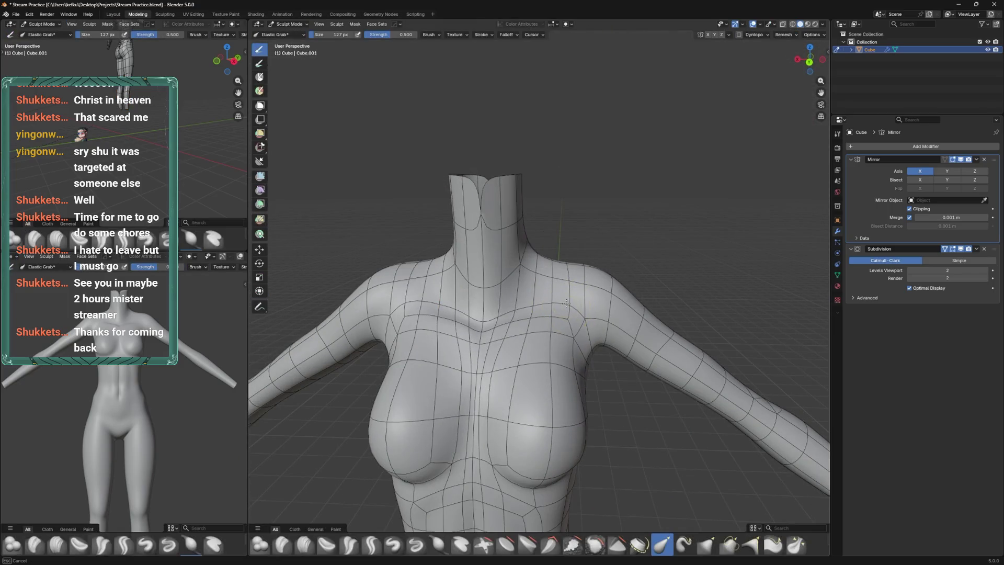
Save the file and orbit around the figure to inspect the back of the body
{"action": "key", "text": "ctrl+Tab"}
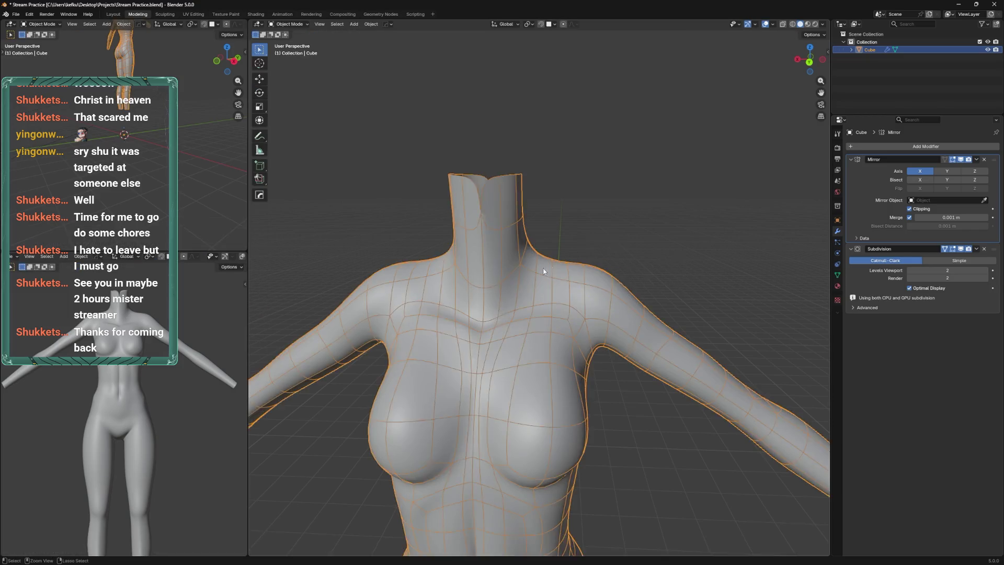
{"action": "scroll", "scroll_direction": "down", "scroll_amount": 3}
{"action": "key", "text": "ctrl+s"}
{"action": "left_click_drag", "start_coordinate": [605, 257], "coordinate": [570, 233]}
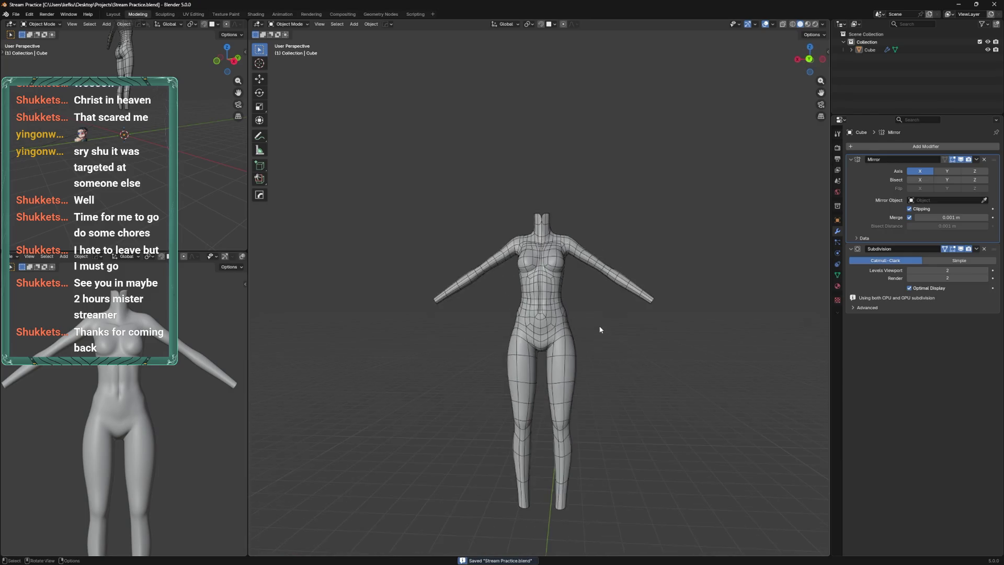
{"action": "scroll", "scroll_direction": "up", "scroll_amount": 3}
{"action": "scroll", "scroll_direction": "up", "scroll_amount": 3}
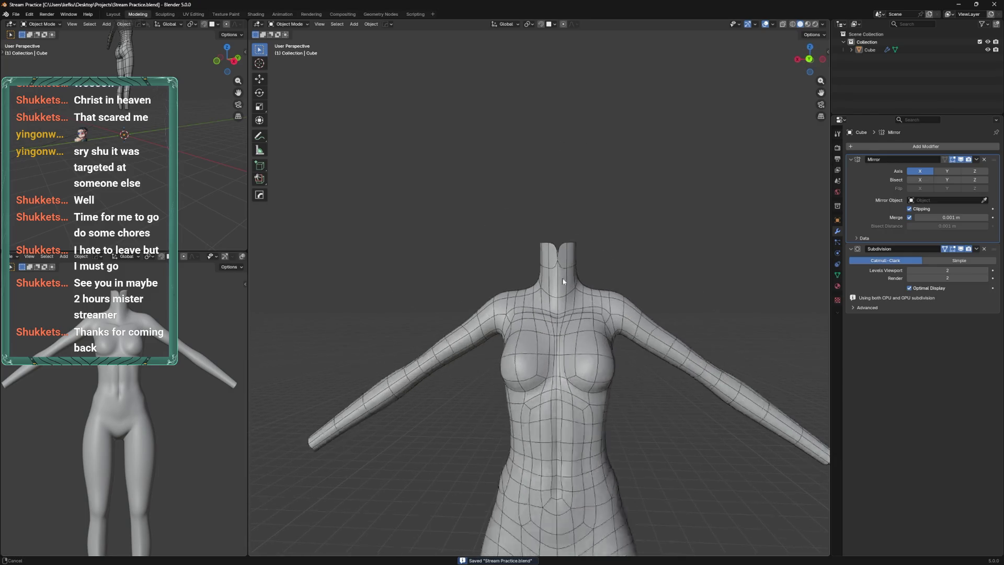
{"action": "key", "text": "Tab"}
{"action": "left_click", "coordinate": [580, 230]}
{"action": "left_click_drag", "start_coordinate": [580, 230], "coordinate": [536, 265]}
{"action": "key", "text": "ctrl+s"}
{"action": "key", "text": "Tab"}
Sculpt the upper chest up and outward with Elastic Grab at 290 px
{"action": "left_click_drag", "start_coordinate": [460, 331], "coordinate": [580, 280]}
{"action": "scroll", "scroll_direction": "up", "scroll_amount": 3}
{"action": "left_click", "coordinate": [607, 240]}
{"action": "left_click_drag", "start_coordinate": [607, 240], "coordinate": [565, 255]}
{"action": "key", "text": "ctrl+Tab"}
{"action": "left_click", "coordinate": [582, 255]}
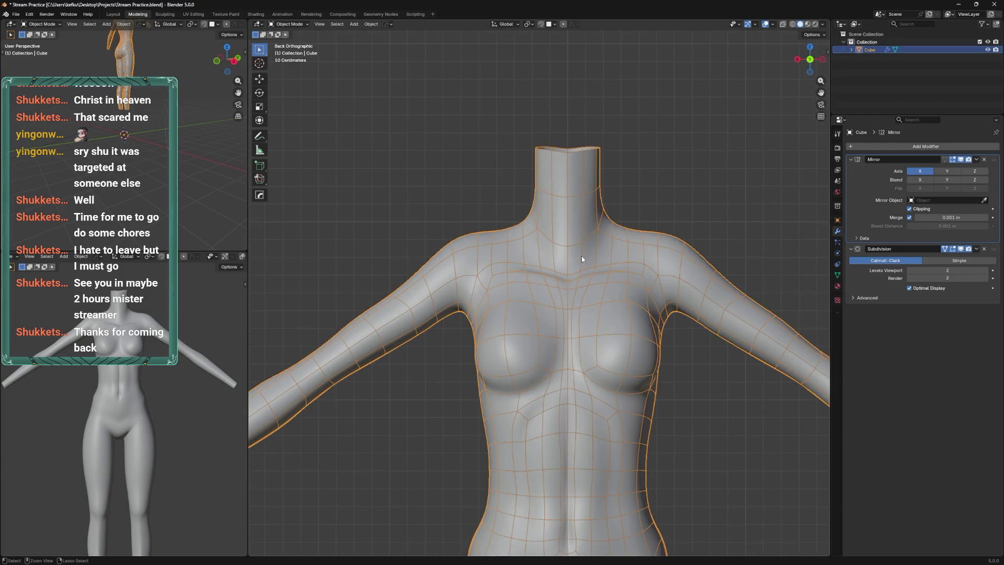
{"action": "left_click", "coordinate": [594, 251]}
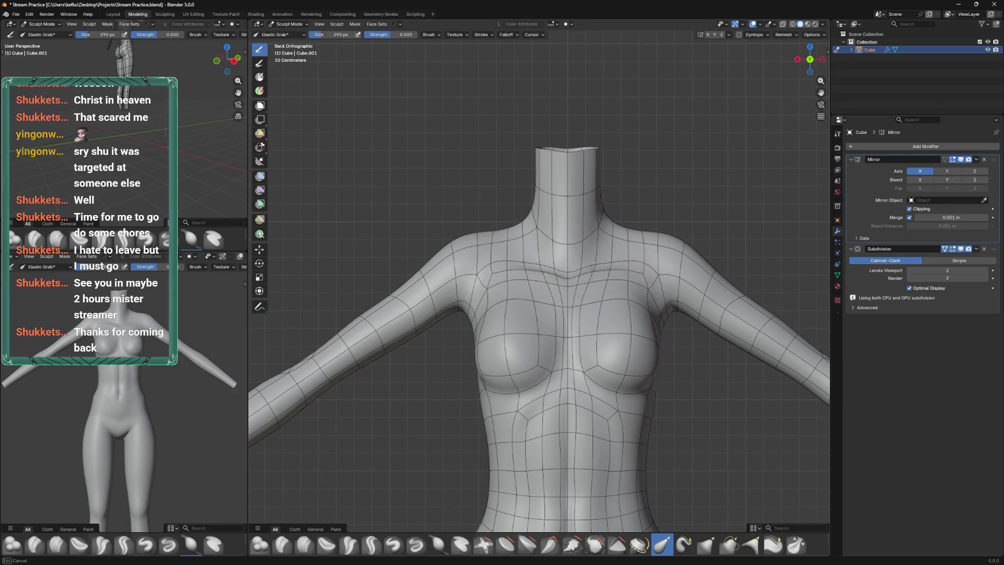
{"action": "left_click_drag", "start_coordinate": [606, 268], "coordinate": [627, 266]}
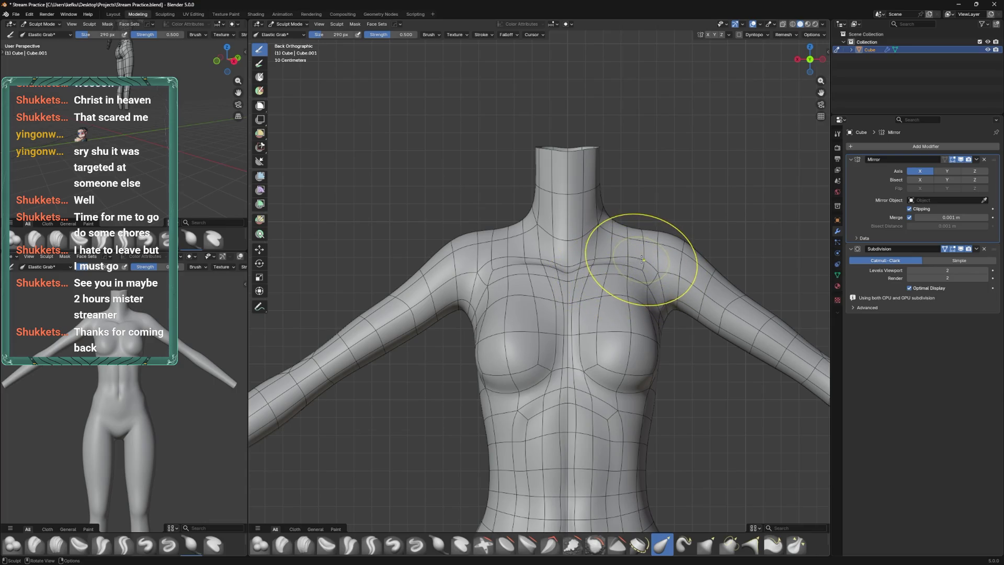
In Edit Mode, raise the shoulder vertices vertically with G Z
{"action": "key", "text": "ctrl+Tab"}
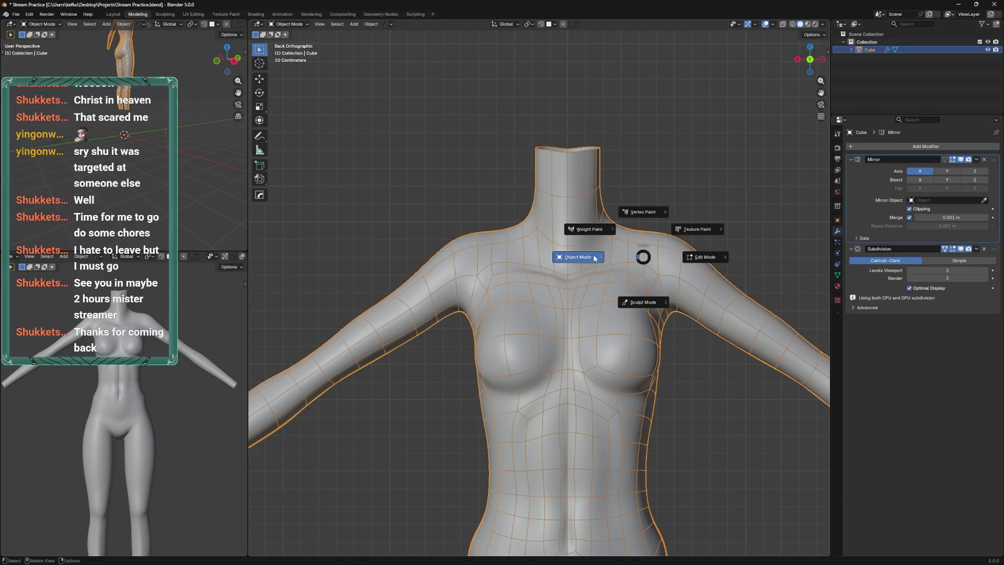
{"action": "left_click", "coordinate": [635, 255]}
{"action": "key", "text": "g"}
{"action": "key", "text": "z"}
{"action": "key", "text": "ctrl+Tab"}
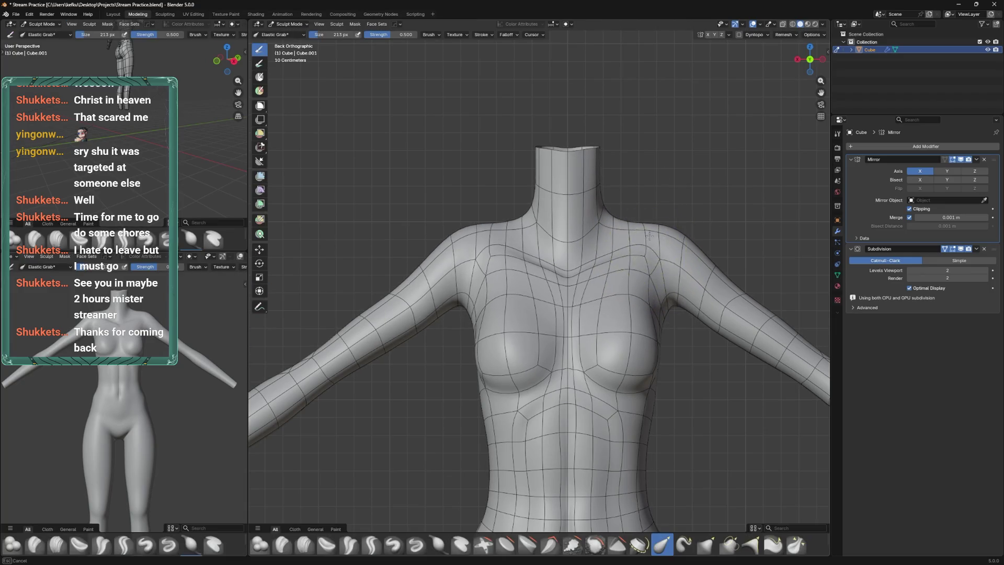
Raise the collarbone edge band and push it slightly forward
{"action": "key", "text": "Tab"}
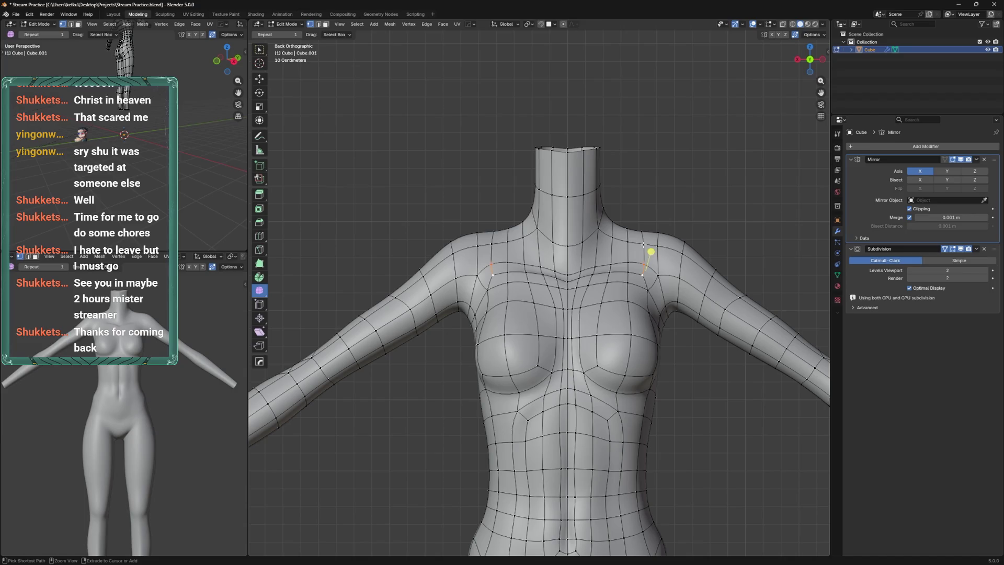
{"action": "key", "text": "Tab"}
{"action": "left_click", "coordinate": [623, 256]}
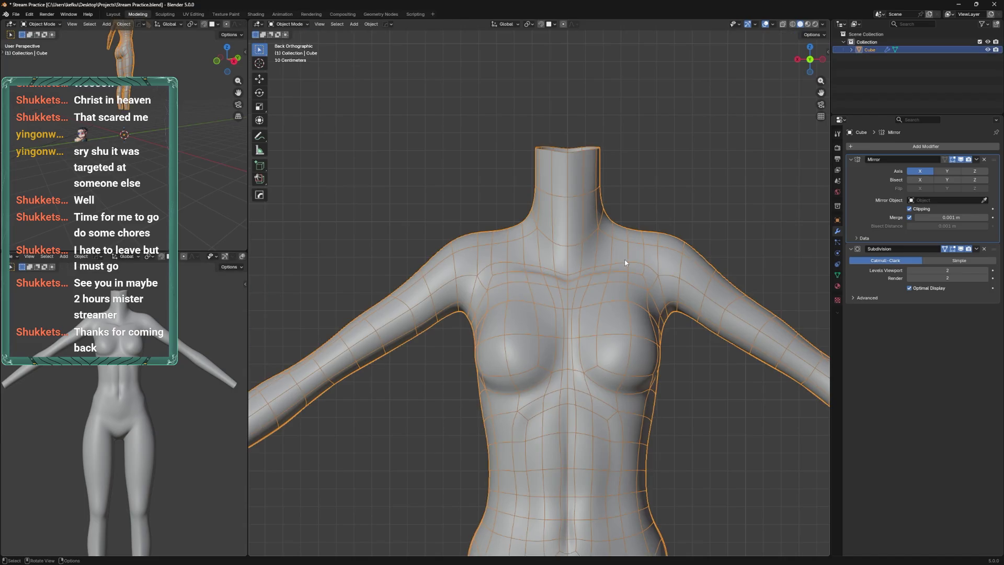
{"action": "key", "text": "Tab"}
{"action": "key", "text": "alt+z"}
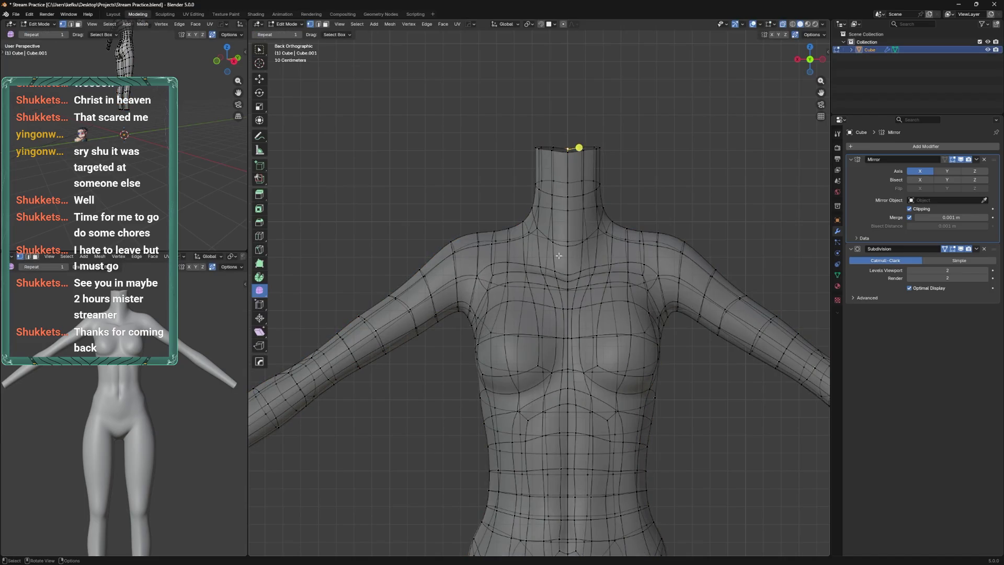
{"action": "key", "text": "alt+z"}
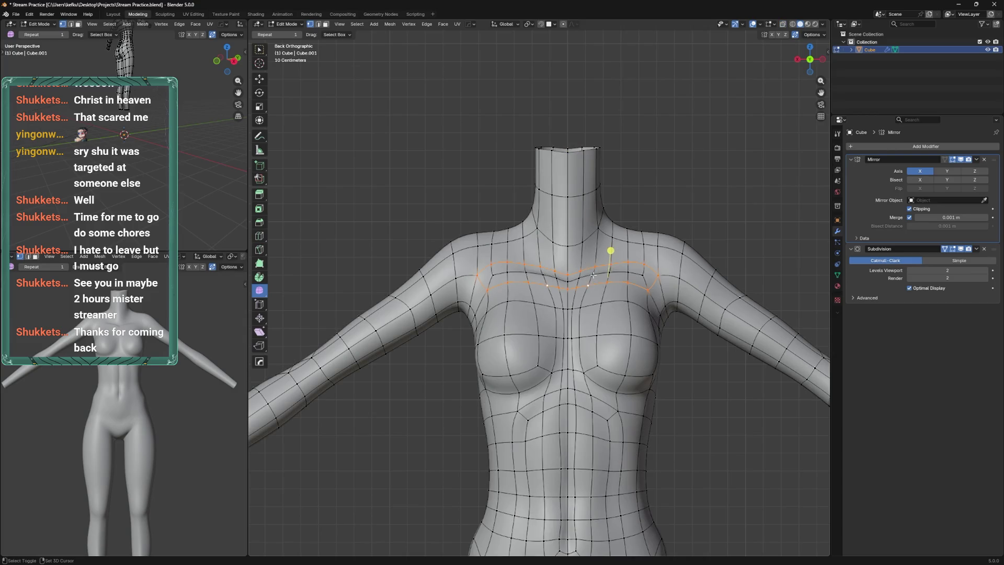
{"action": "left_click_drag", "start_coordinate": [610, 268], "coordinate": [617, 244]}
{"action": "left_click_drag", "start_coordinate": [617, 243], "coordinate": [585, 247]}
{"action": "left_click_drag", "start_coordinate": [584, 247], "coordinate": [596, 243]}
Lower the neck-base edge loop along Z, then save the file
{"action": "left_click_drag", "start_coordinate": [607, 255], "coordinate": [621, 270]}
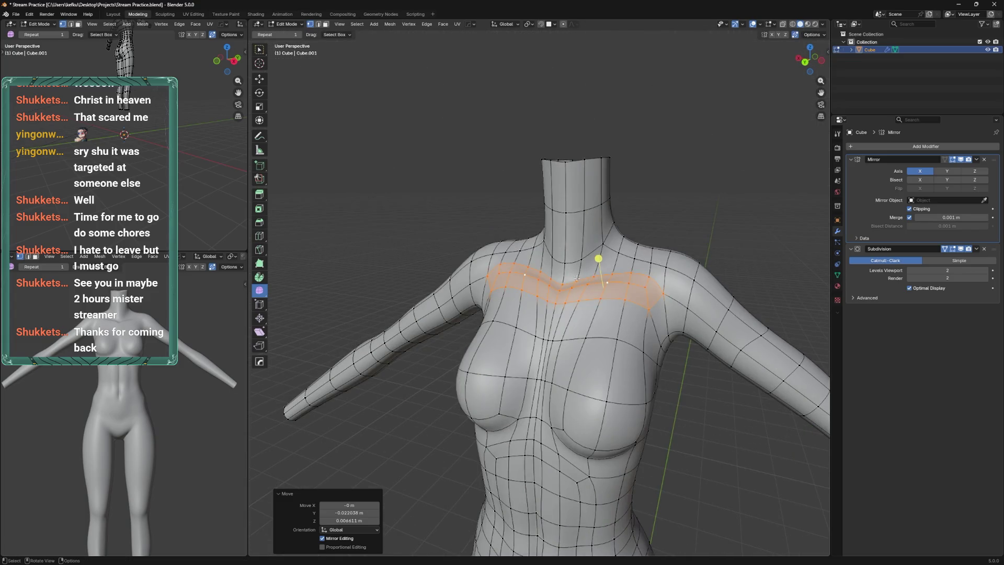
{"action": "left_click", "coordinate": [577, 278]}
{"action": "left_click_drag", "start_coordinate": [604, 273], "coordinate": [612, 276]}
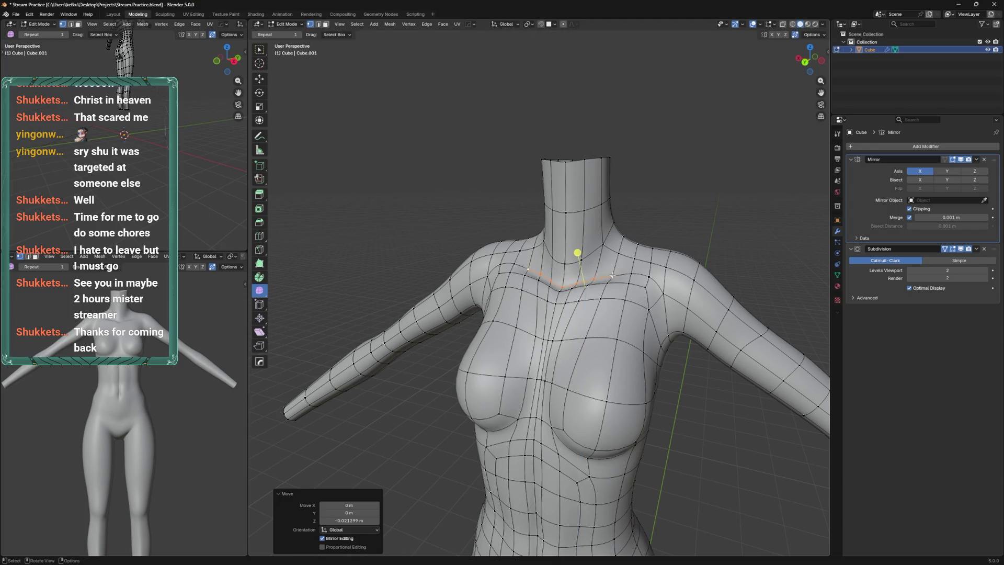
{"action": "key", "text": "g"}
{"action": "key", "text": "z"}
{"action": "key", "text": "Return"}
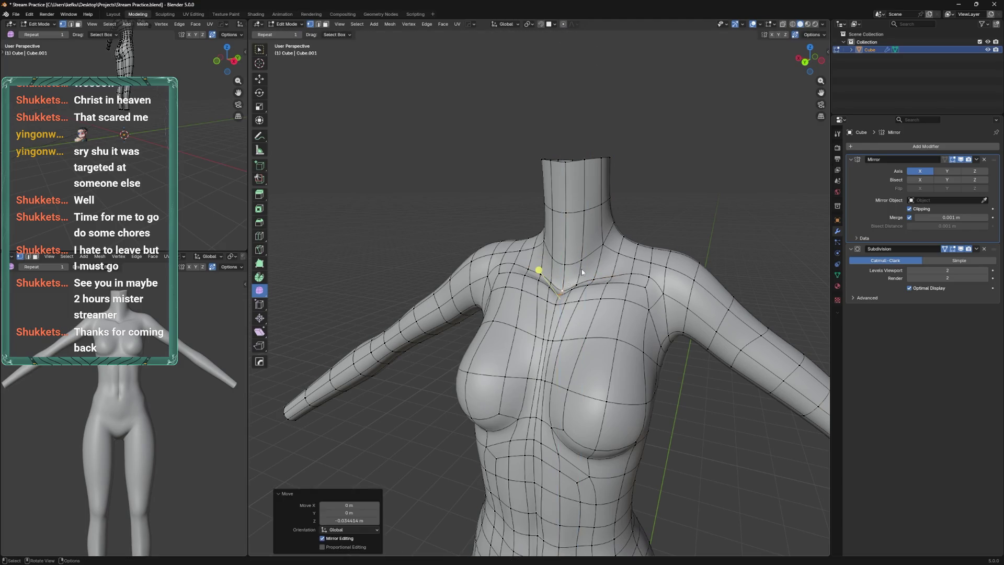
{"action": "key", "text": "Tab"}
{"action": "scroll", "scroll_direction": "up", "scroll_amount": 3}
{"action": "key", "text": "ctrl+s"}
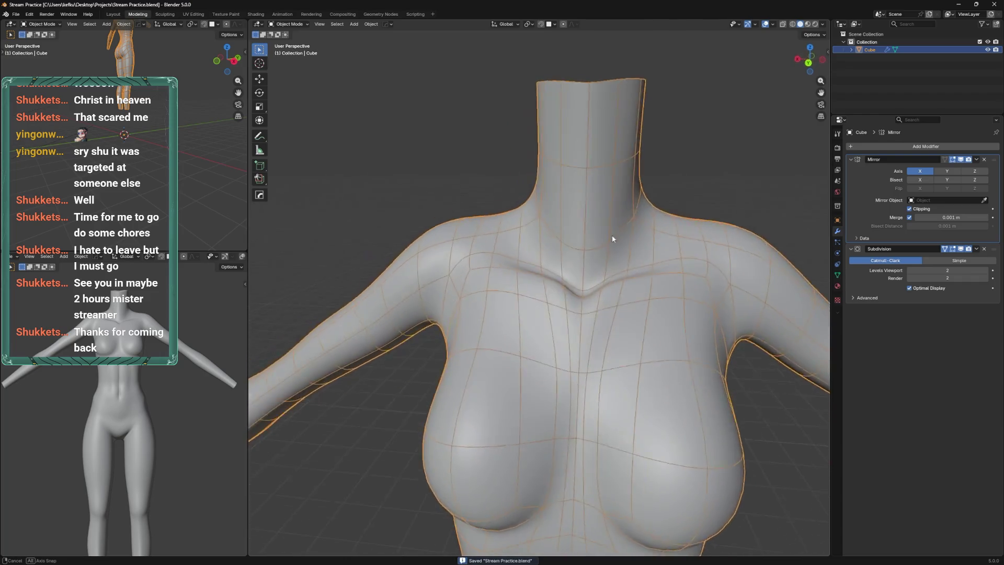
Move the selected neck vertex into a new position with G
{"action": "key", "text": "Tab"}
{"action": "scroll", "scroll_direction": "down", "scroll_amount": 3}
{"action": "key", "text": "ctrl+Tab"}
{"action": "left_click_drag", "start_coordinate": [543, 268], "coordinate": [531, 267]}
{"action": "left_click", "coordinate": [595, 292]}
{"action": "key", "text": "Tab"}
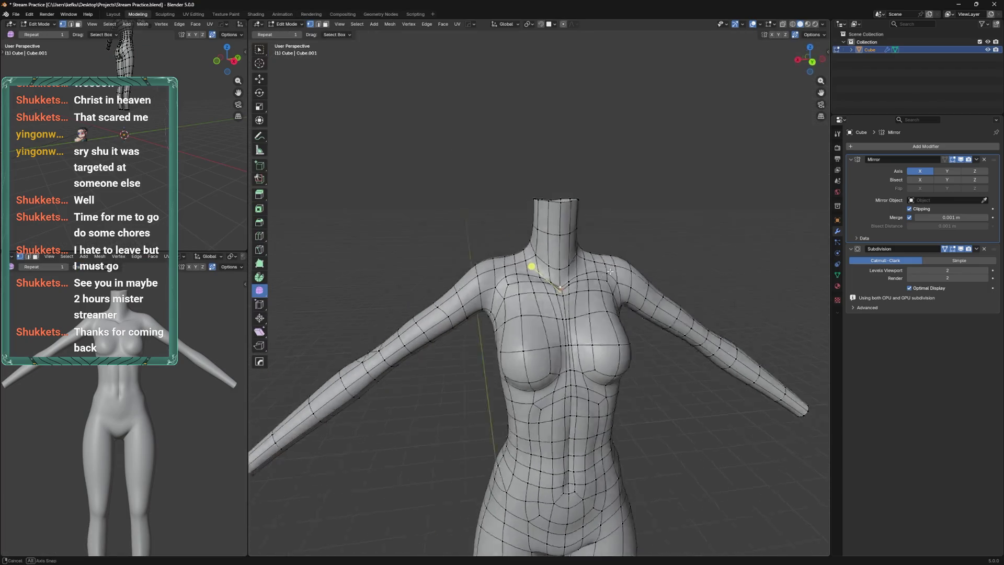
{"action": "scroll", "scroll_direction": "up", "scroll_amount": 3}
{"action": "left_click_drag", "start_coordinate": [610, 271], "coordinate": [541, 268]}
{"action": "key", "text": "Tab"}
{"action": "key", "text": "Tab"}
{"action": "key", "text": "g"}
{"action": "left_click", "coordinate": [591, 256]}
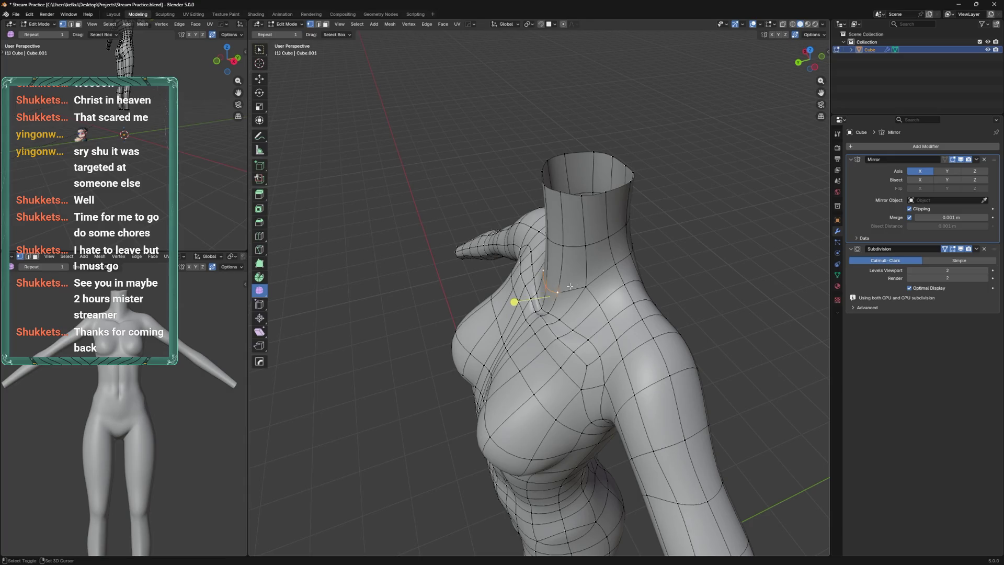
{"action": "left_click", "coordinate": [570, 286]}
Snap a shoulder vertex onto the body surface
{"action": "left_click_drag", "start_coordinate": [569, 286], "coordinate": [630, 262]}
{"action": "key", "text": "Tab"}
{"action": "key", "text": "ctrl+Tab"}
{"action": "left_click", "coordinate": [572, 286]}
{"action": "right_click", "coordinate": [571, 286]}
{"action": "mouse_move", "coordinate": [572, 285]}
{"action": "left_click", "coordinate": [602, 307]}
{"action": "left_click_drag", "start_coordinate": [601, 308], "coordinate": [633, 276]}
{"action": "key", "text": "Tab"}
{"action": "left_click_drag", "start_coordinate": [636, 269], "coordinate": [644, 268]}
{"action": "key", "text": "Tab"}
{"action": "left_click_drag", "start_coordinate": [644, 268], "coordinate": [634, 277]}
Pull a neckline vertex backward in two passes, saving in between
{"action": "key", "text": "Tab"}
{"action": "left_click_drag", "start_coordinate": [579, 272], "coordinate": [621, 226]}
{"action": "key", "text": "Tab"}
{"action": "left_click_drag", "start_coordinate": [621, 227], "coordinate": [601, 230]}
{"action": "key", "text": "ctrl+s"}
{"action": "key", "text": "Tab"}
{"action": "left_click_drag", "start_coordinate": [566, 300], "coordinate": [583, 283]}
{"action": "key", "text": "Tab"}
{"action": "left_click_drag", "start_coordinate": [583, 284], "coordinate": [586, 290]}
Smooth the vertices along the collarbone and save the file
{"action": "key", "text": "Tab"}
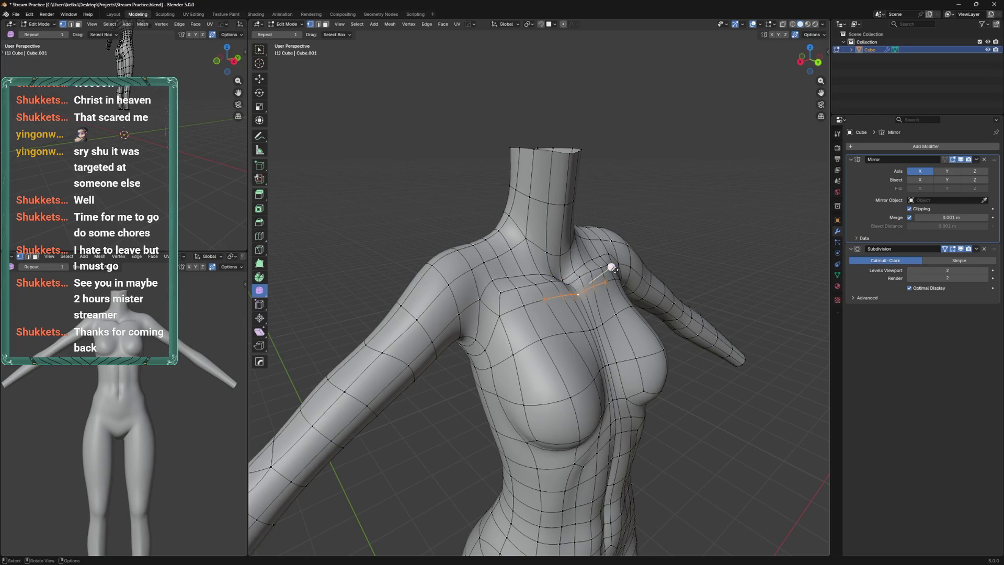
{"action": "left_click_drag", "start_coordinate": [645, 242], "coordinate": [647, 241]}
{"action": "left_click_drag", "start_coordinate": [647, 241], "coordinate": [622, 218]}
{"action": "key", "text": "ctrl+s"}
{"action": "key", "text": "Tab"}
{"action": "scroll", "scroll_direction": "up", "scroll_amount": 3}
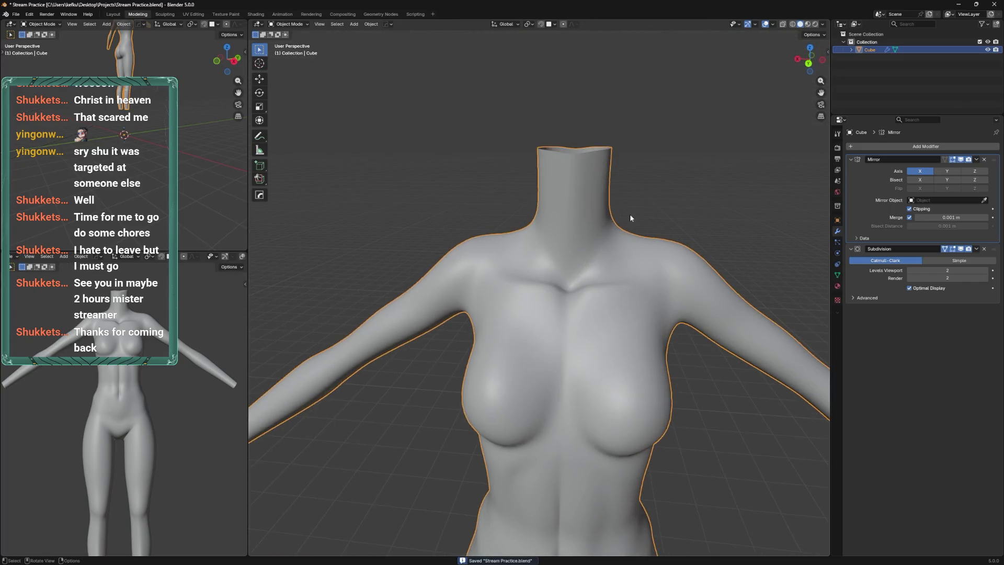
Slide a chest vertex along its edge and smooth the selected vertices
{"action": "key", "text": "Tab"}
{"action": "left_click", "coordinate": [659, 267]}
{"action": "left_click_drag", "start_coordinate": [659, 267], "coordinate": [612, 300]}
{"action": "key", "text": "shift+v"}
{"action": "left_click", "coordinate": [582, 309]}
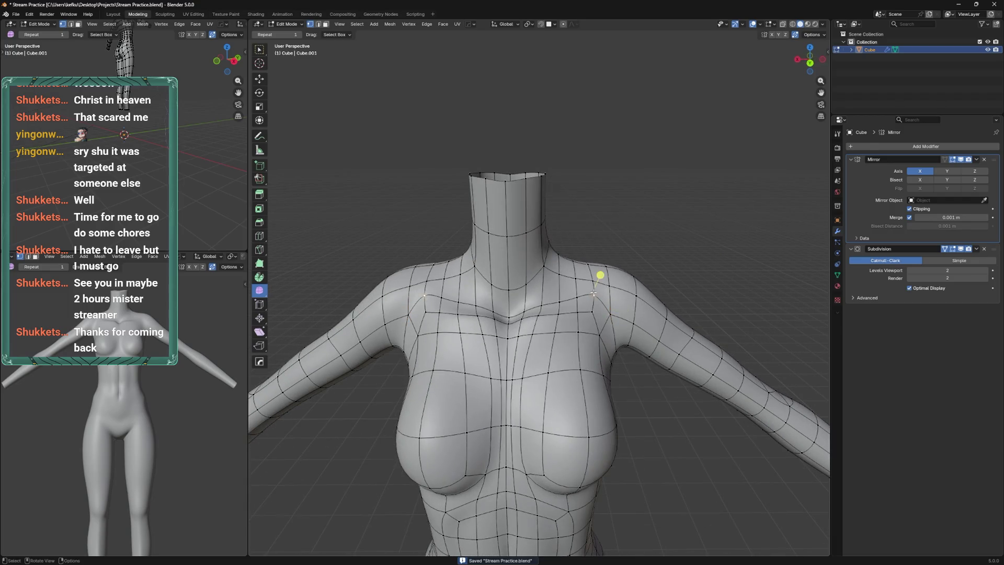
{"action": "key", "text": "Tab"}
{"action": "left_click_drag", "start_coordinate": [588, 290], "coordinate": [576, 324]}
{"action": "key", "text": "Tab"}
{"action": "left_click", "coordinate": [551, 341]}
{"action": "key", "text": "Tab"}
{"action": "key", "text": "Tab"}
Slide a shoulder vertex along its edge and save the file
{"action": "left_click", "coordinate": [578, 292]}
{"action": "key", "text": "shift+v"}
{"action": "left_click", "coordinate": [581, 334]}
{"action": "key", "text": "ctrl+Tab"}
{"action": "left_click_drag", "start_coordinate": [521, 293], "coordinate": [643, 244]}
{"action": "key", "text": "ctrl+s"}
{"action": "key", "text": "grave"}
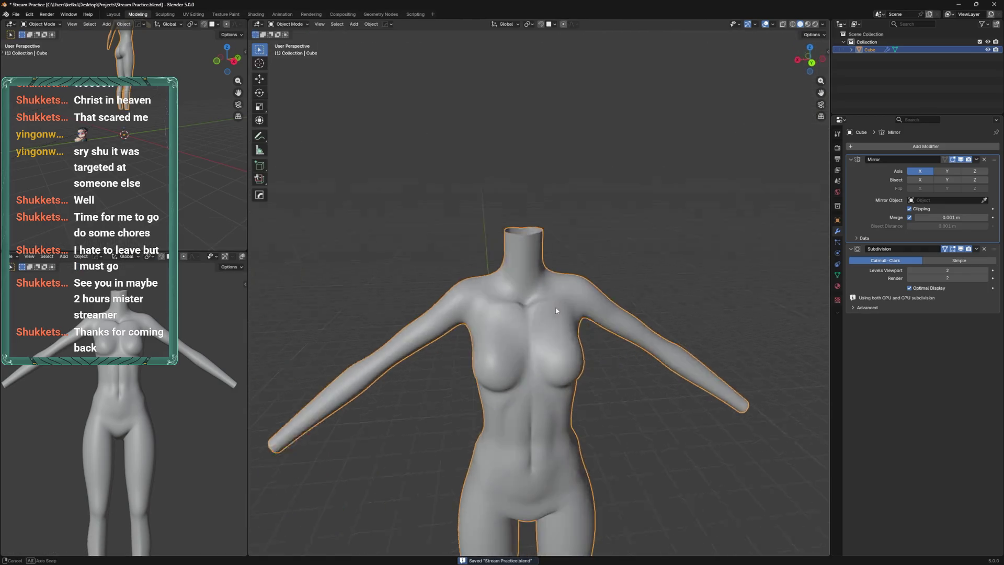
{"action": "key", "text": "grave"}
Open the HardOps quick menu and switch the mesh from Edit Mode to Sculpt Mode
{"action": "key", "text": "Tab"}
{"action": "left_click_drag", "start_coordinate": [563, 341], "coordinate": [548, 351]}
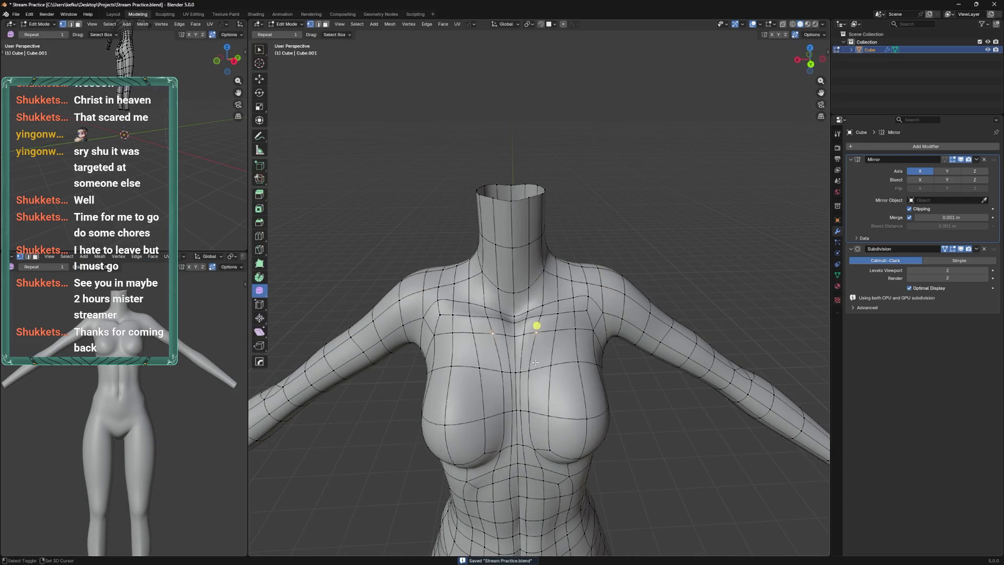
{"action": "key", "text": "q"}
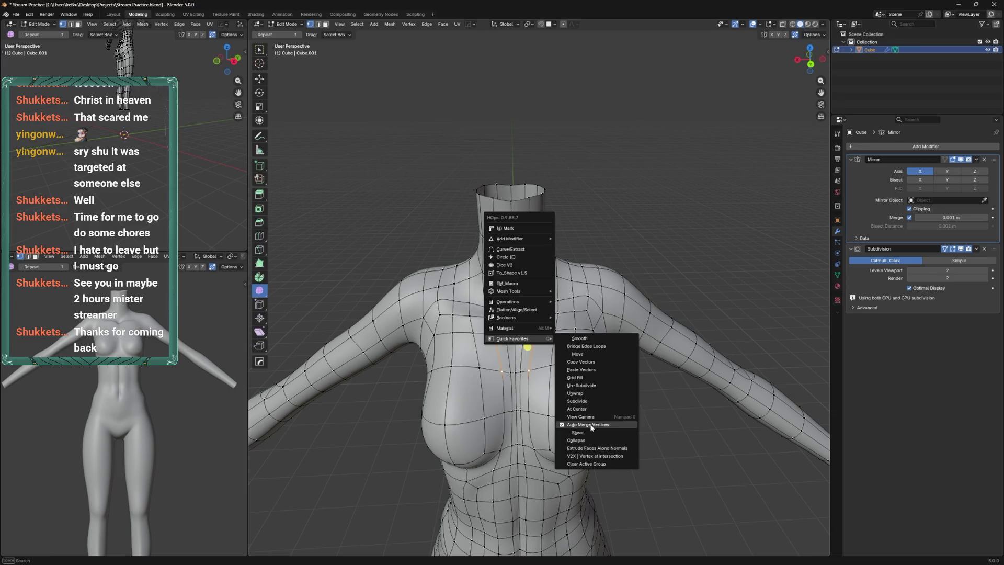
{"action": "key", "text": "Escape"}
{"action": "key", "text": "Tab"}
Select the Relax Slide brush and set its size to 111 px
{"action": "key", "text": "q"}
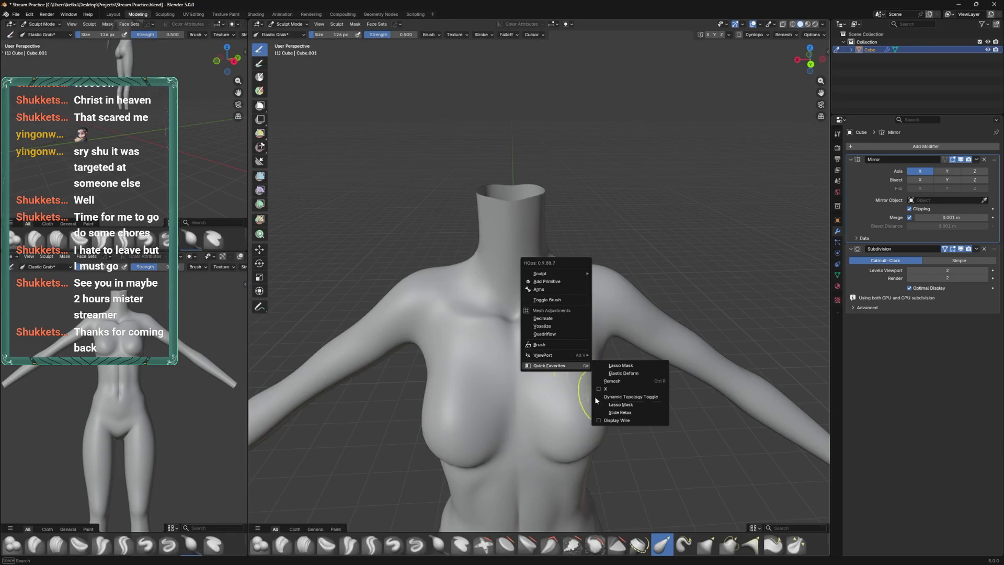
{"action": "key", "text": "Escape"}
{"action": "key", "text": "f"}
{"action": "left_click", "coordinate": [596, 374]}
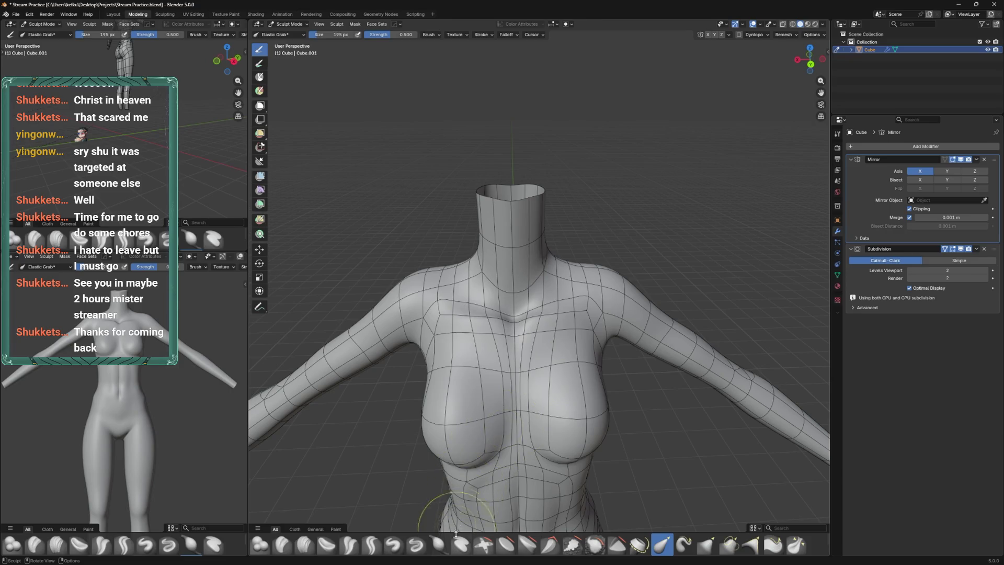
{"action": "scroll", "scroll_direction": "down", "scroll_amount": 3}
{"action": "left_click", "coordinate": [326, 545]}
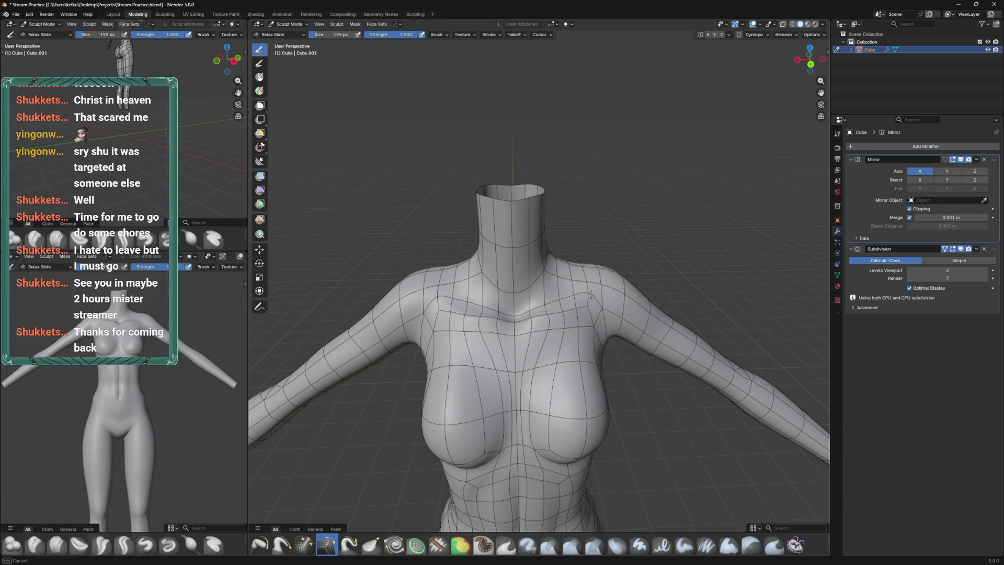
{"action": "key", "text": "f"}
{"action": "left_click", "coordinate": [564, 303]}
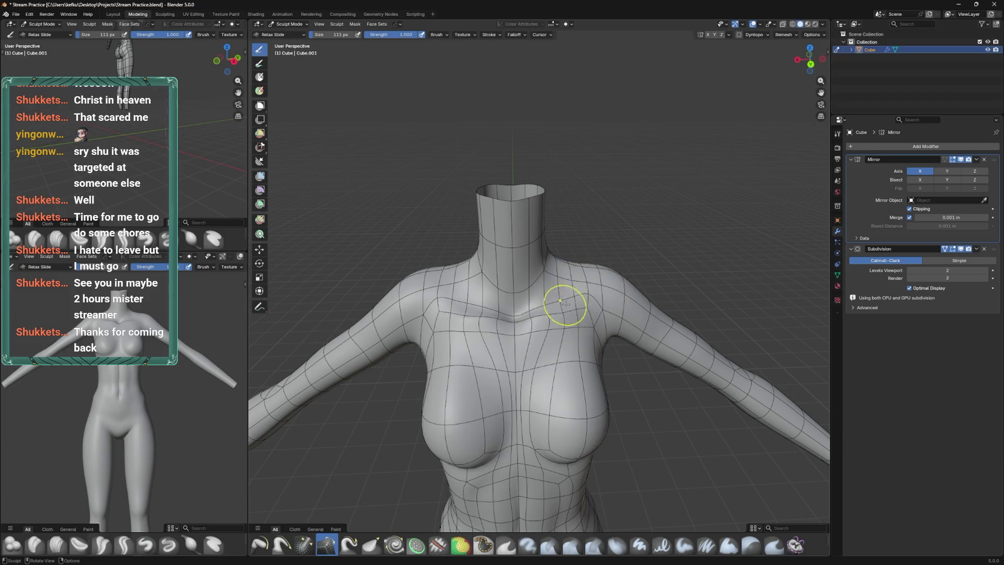
Relax the chest edge flow with the Relax Slide brush at 154 px
{"action": "left_click_drag", "start_coordinate": [583, 291], "coordinate": [500, 346]}
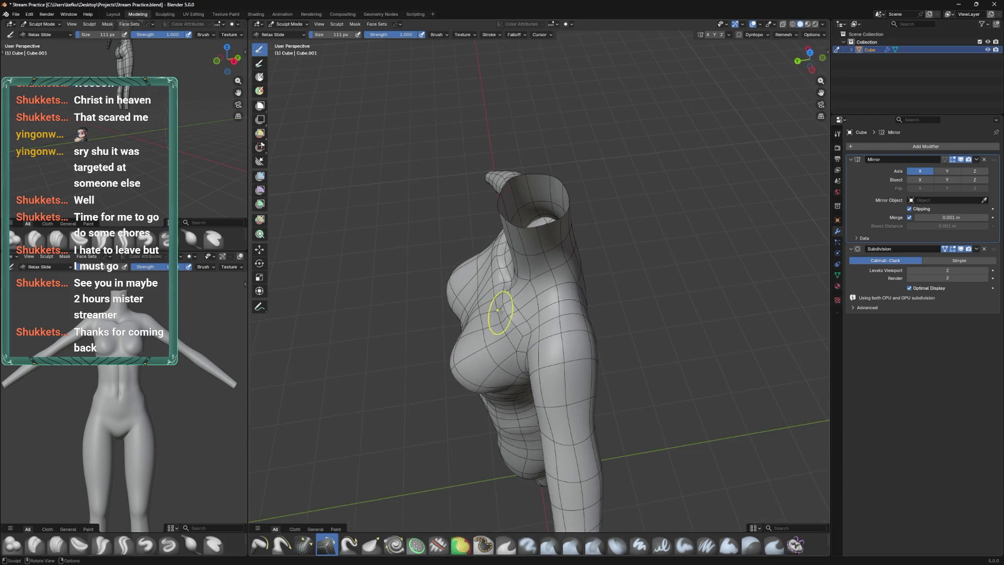
{"action": "left_click_drag", "start_coordinate": [496, 311], "coordinate": [539, 358]}
{"action": "key", "text": "f"}
{"action": "left_click", "coordinate": [529, 306]}
{"action": "left_click_drag", "start_coordinate": [530, 355], "coordinate": [550, 356]}
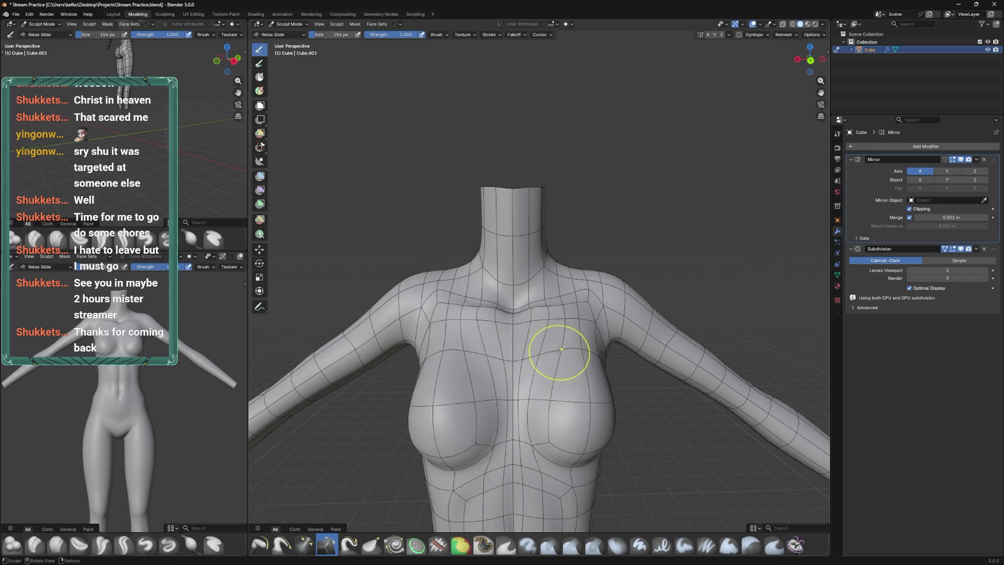
Slide a chest vertex lower along its edge in Edit Mode and save
{"action": "key", "text": "Tab"}
{"action": "left_click_drag", "start_coordinate": [531, 313], "coordinate": [530, 329]}
{"action": "left_click", "coordinate": [523, 335]}
{"action": "key", "text": "shift+v"}
{"action": "left_click", "coordinate": [533, 351]}
{"action": "key", "text": "Tab"}
{"action": "left_click_drag", "start_coordinate": [532, 351], "coordinate": [604, 314]}
{"action": "key", "text": "ctrl+s"}
Hide the body's wireframe display and return the body to Sculpt Mode
{"action": "left_click", "coordinate": [604, 314]}
{"action": "right_click", "coordinate": [605, 314]}
{"action": "left_click", "coordinate": [624, 335]}
{"action": "left_click", "coordinate": [597, 269]}
{"action": "left_click_drag", "start_coordinate": [598, 269], "coordinate": [634, 259]}
{"action": "left_click_drag", "start_coordinate": [567, 179], "coordinate": [449, 436]}
{"action": "left_click", "coordinate": [578, 298]}
{"action": "key", "text": "ctrl+Tab"}
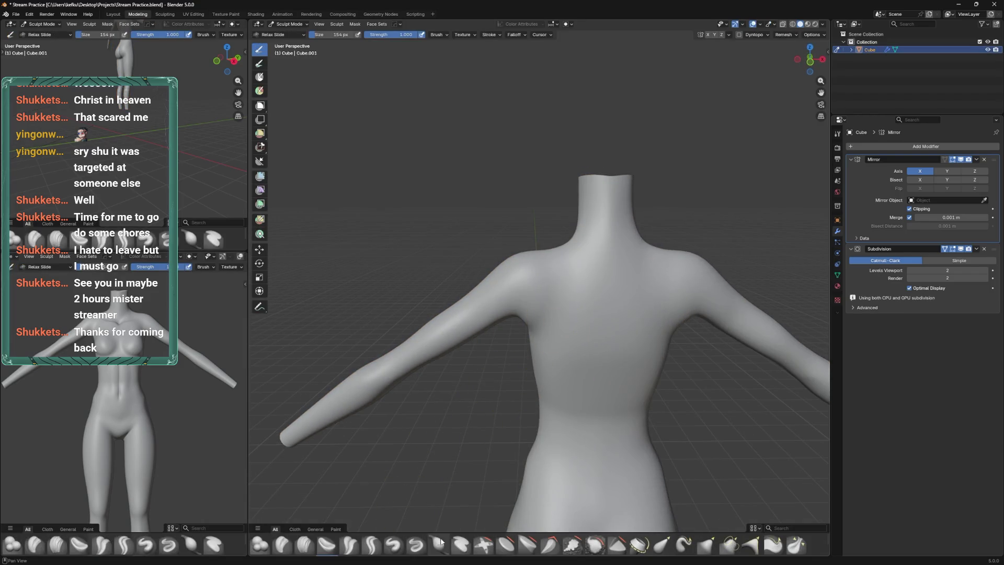
Switch the torso sculpt to the Inflate/Deflate brush, resize its radius, and orbit around the torso
{"action": "left_click", "coordinate": [439, 544]}
{"action": "left_click_drag", "start_coordinate": [539, 319], "coordinate": [555, 295]}
{"action": "right_click", "coordinate": [565, 273]}
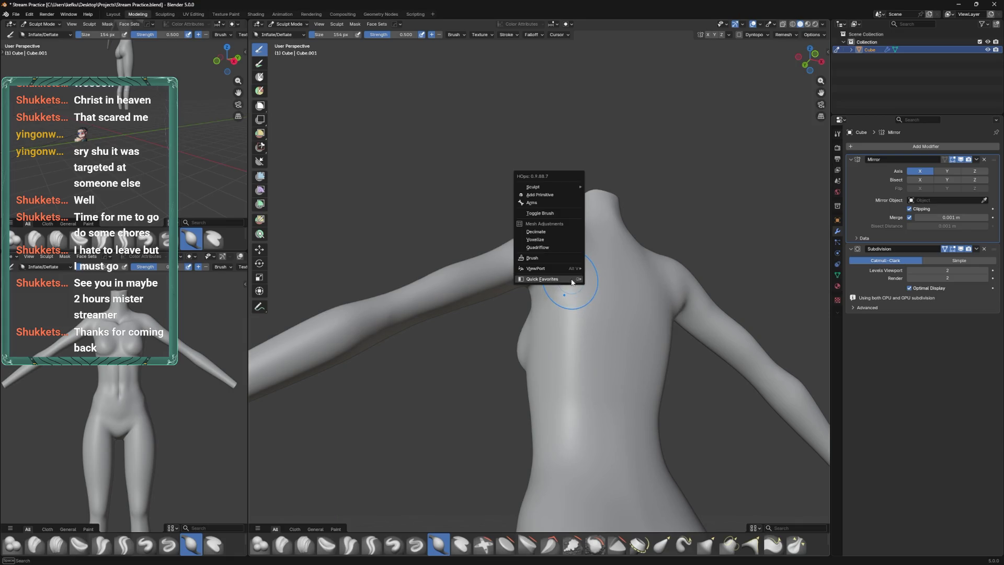
{"action": "key", "text": "f"}
{"action": "left_click", "coordinate": [573, 264]}
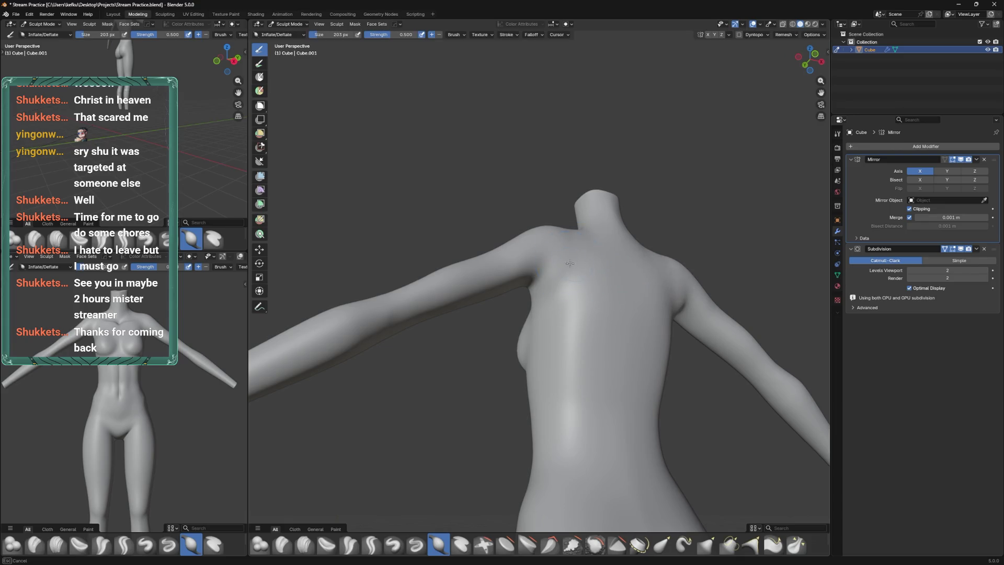
{"action": "left_click_drag", "start_coordinate": [561, 283], "coordinate": [554, 290]}
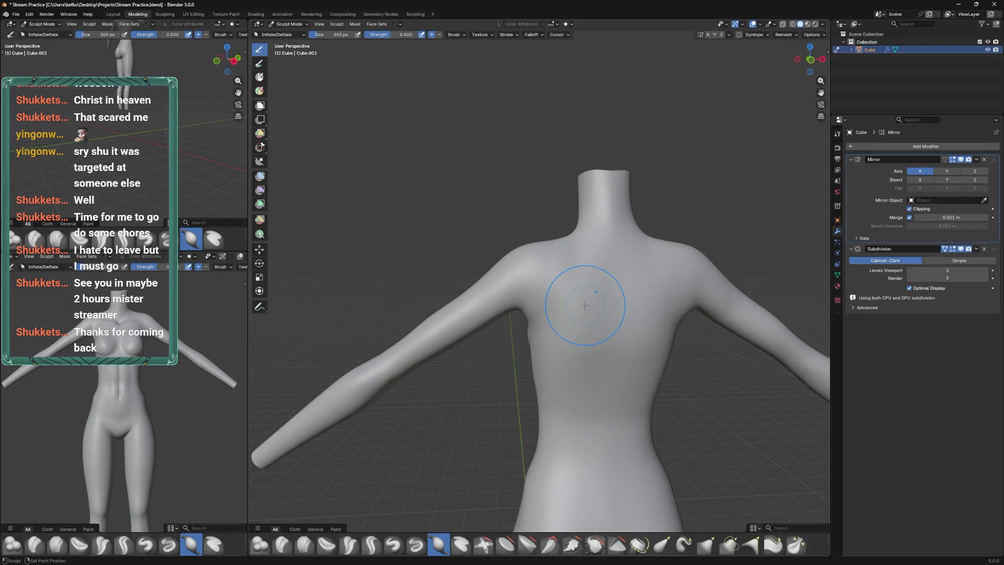
{"action": "left_click_drag", "start_coordinate": [547, 323], "coordinate": [565, 282]}
{"action": "key", "text": "Tab"}
{"action": "key", "text": "Tab"}
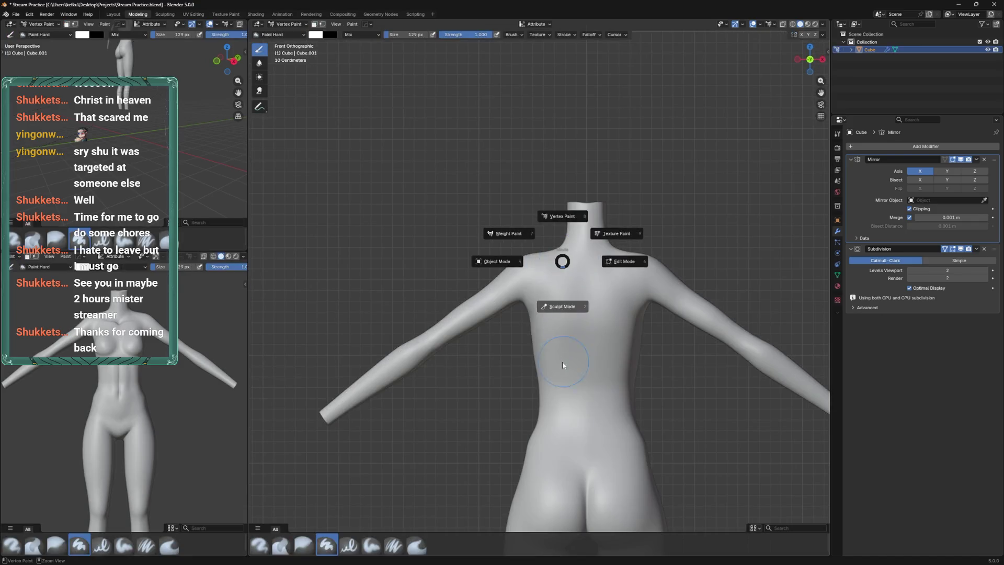
Switch to the Elastic Grab brush and shrink it to 103 px
{"action": "scroll", "scroll_direction": "up", "scroll_amount": 3}
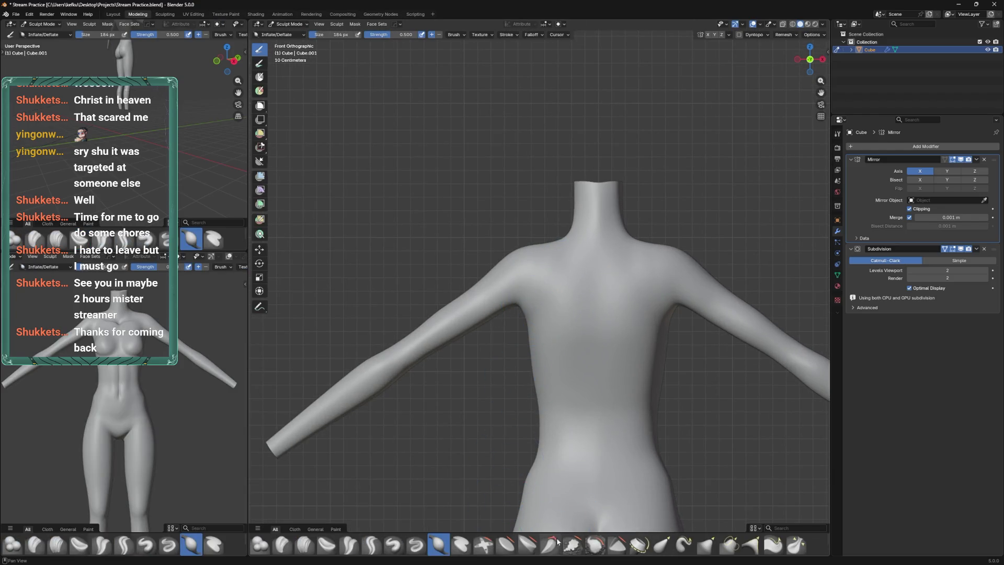
{"action": "left_click", "coordinate": [662, 545]}
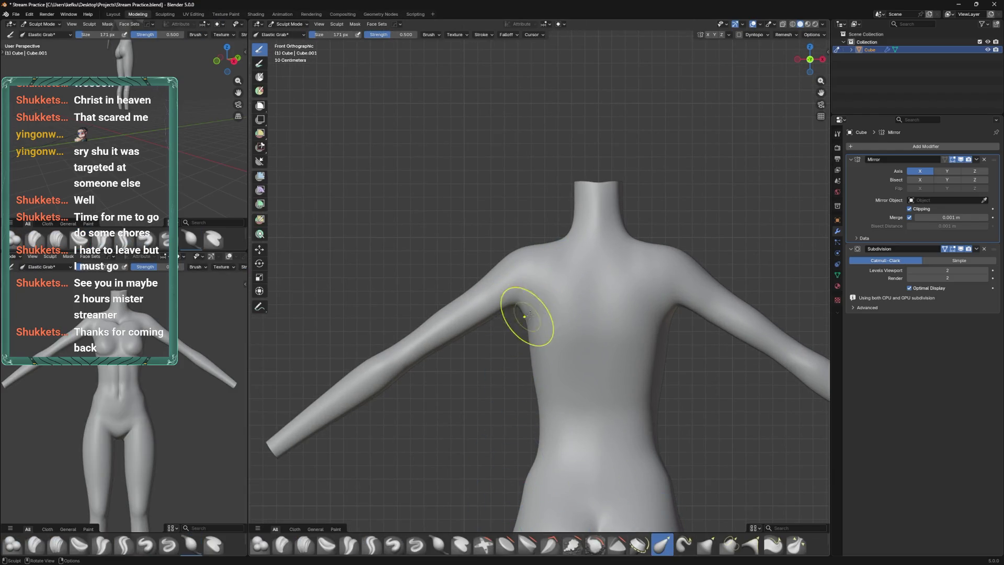
{"action": "key", "text": "f"}
{"action": "left_click", "coordinate": [536, 321]}
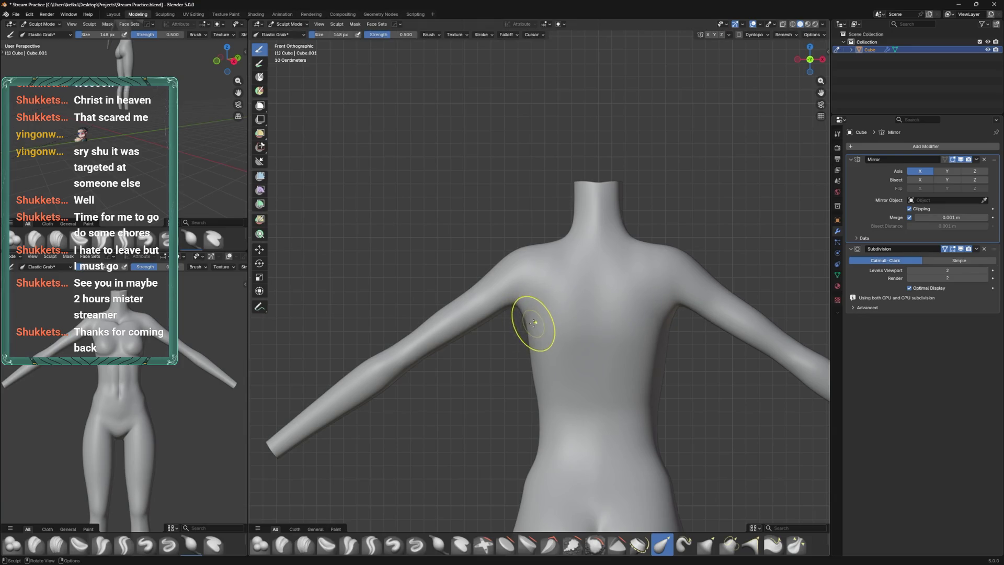
{"action": "key", "text": "f"}
{"action": "left_click", "coordinate": [521, 304]}
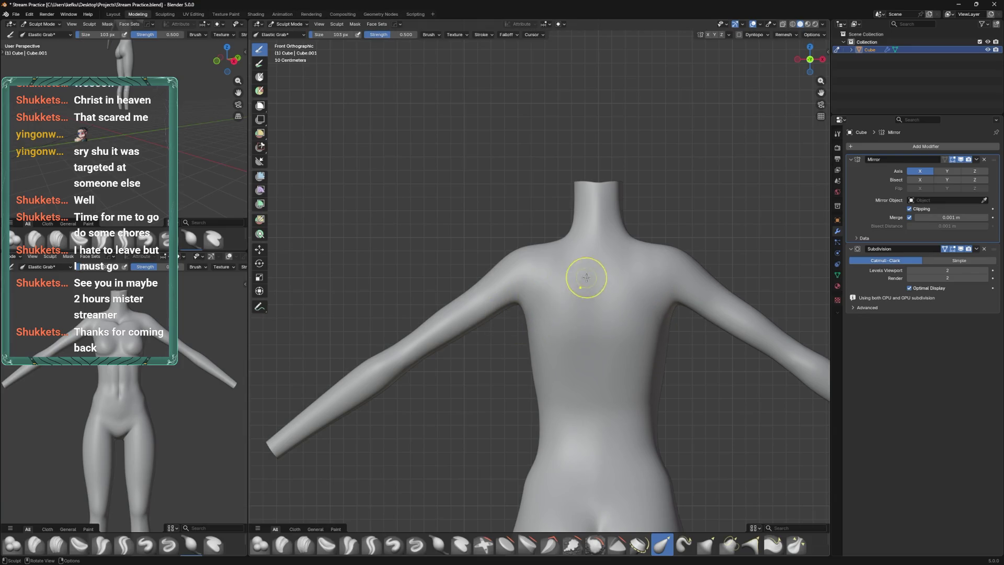
Save, then pull the left side of the waist with a 243 px Elastic Grab brush
{"action": "scroll", "scroll_direction": "down", "scroll_amount": 3}
{"action": "key", "text": "ctrl+s"}
{"action": "key", "text": "f"}
{"action": "left_click", "coordinate": [538, 382]}
{"action": "left_click_drag", "start_coordinate": [538, 382], "coordinate": [537, 370]}
{"action": "key", "text": "f"}
{"action": "left_click", "coordinate": [533, 361]}
{"action": "key", "text": "f"}
Check the back and left side orthographic views in solid shading, then save
{"action": "key", "text": "ctrl+KP_1"}
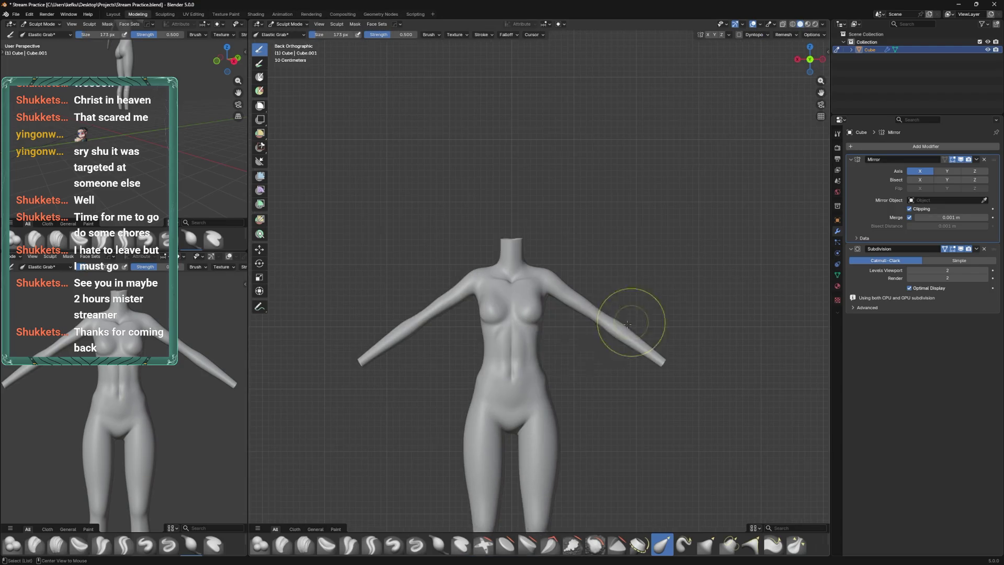
{"action": "key", "text": "z"}
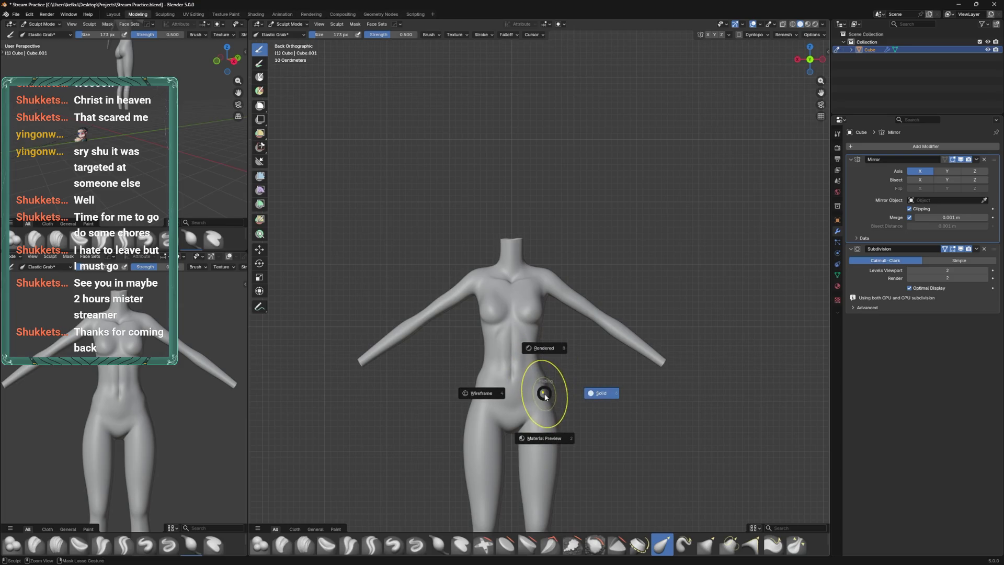
{"action": "left_click", "coordinate": [585, 396]}
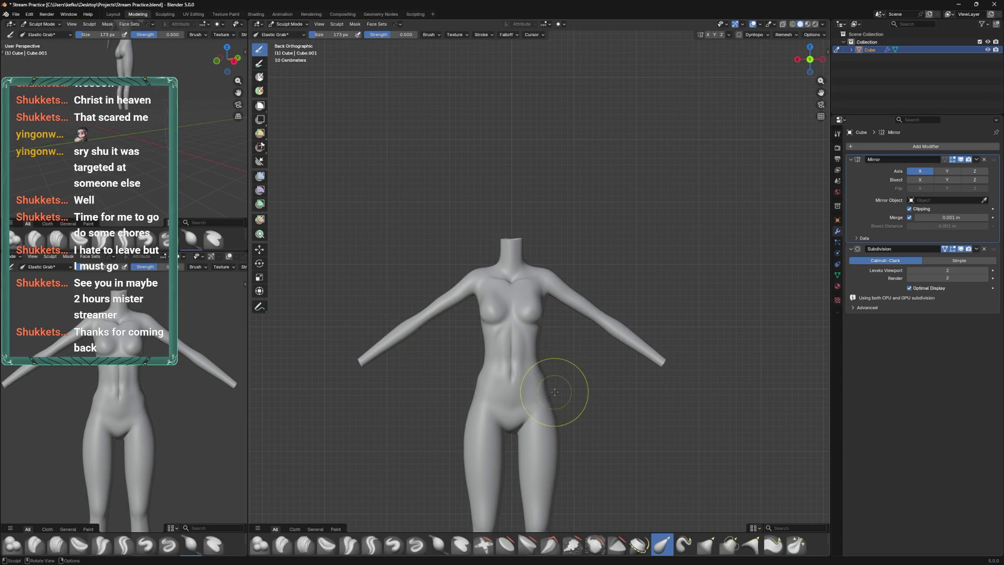
{"action": "key", "text": "ctrl+KP_3"}
{"action": "left_click_drag", "start_coordinate": [567, 377], "coordinate": [520, 355]}
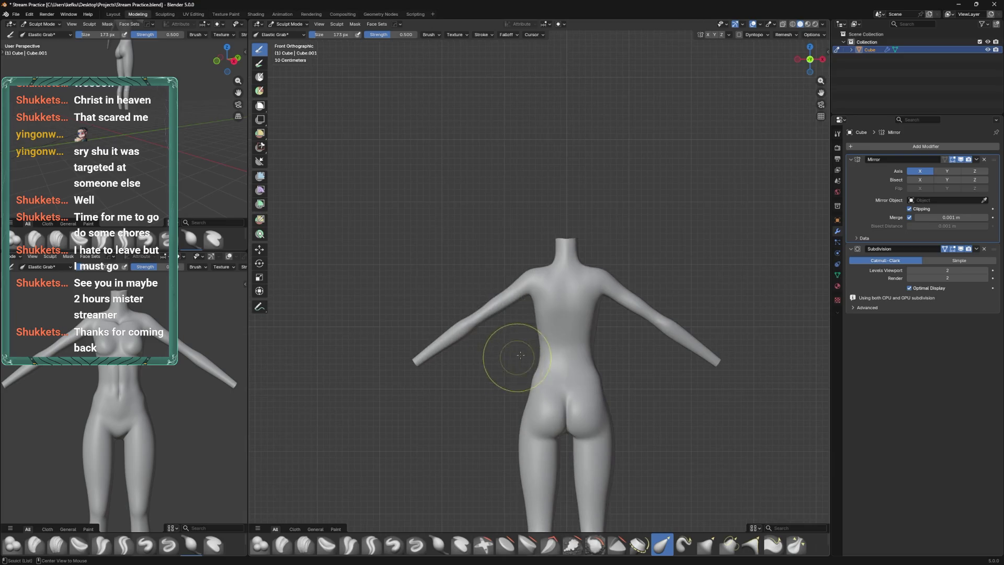
{"action": "key", "text": "ctrl+s"}
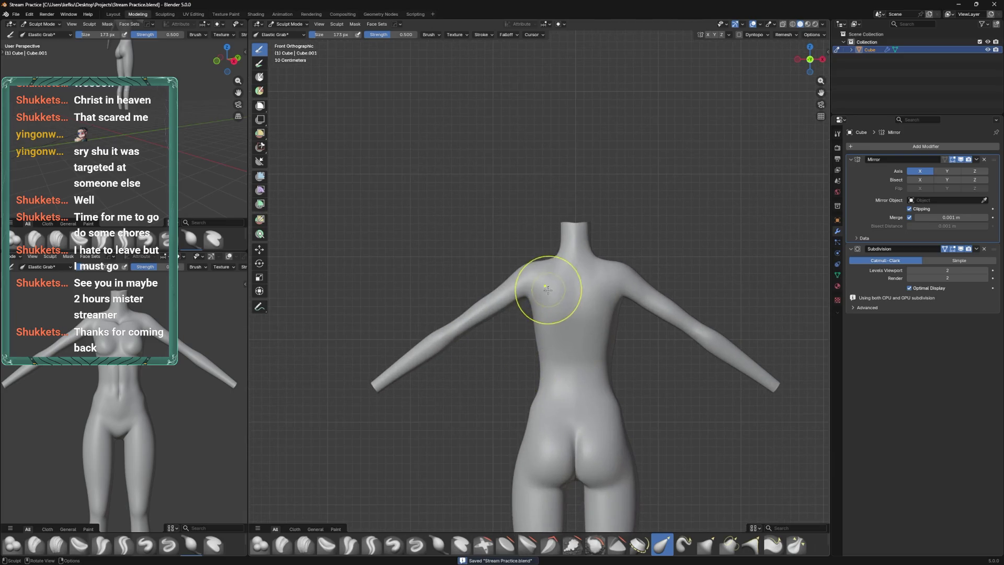
Leave sculpting for Object Mode, look over the body in perspective, and save
{"action": "key", "text": "ctrl+Tab"}
{"action": "left_click_drag", "start_coordinate": [549, 295], "coordinate": [533, 309]}
{"action": "scroll", "scroll_direction": "up", "scroll_amount": 3}
{"action": "scroll", "scroll_direction": "down", "scroll_amount": 3}
{"action": "scroll", "scroll_direction": "down", "scroll_amount": 3}
{"action": "scroll", "scroll_direction": "up", "scroll_amount": 3}
{"action": "key", "text": "ctrl+s"}
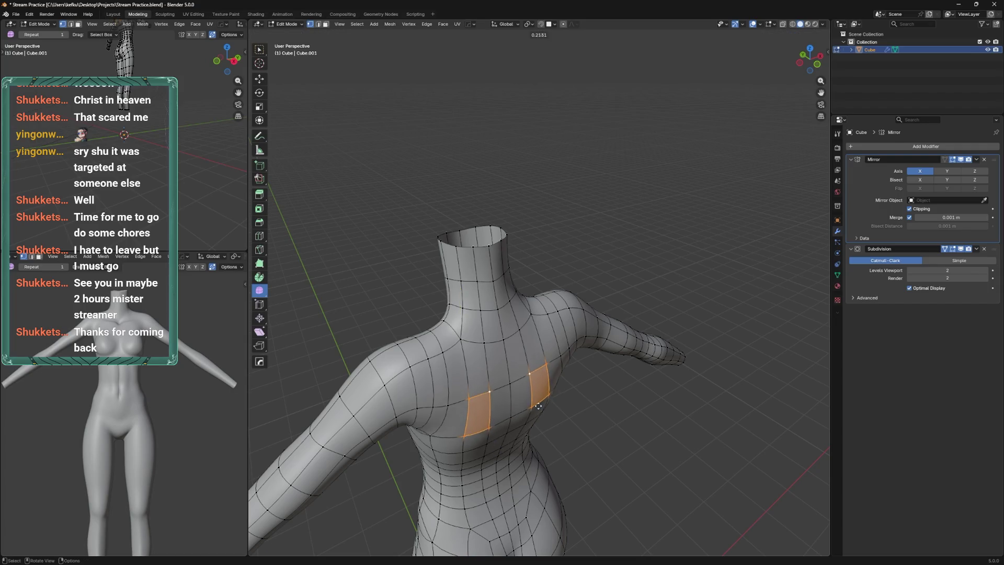
Circle-select the chest and shoulder faces and smooth the shoulder vertices
{"action": "left_click_drag", "start_coordinate": [492, 440], "coordinate": [477, 305]}
{"action": "key", "text": "c"}
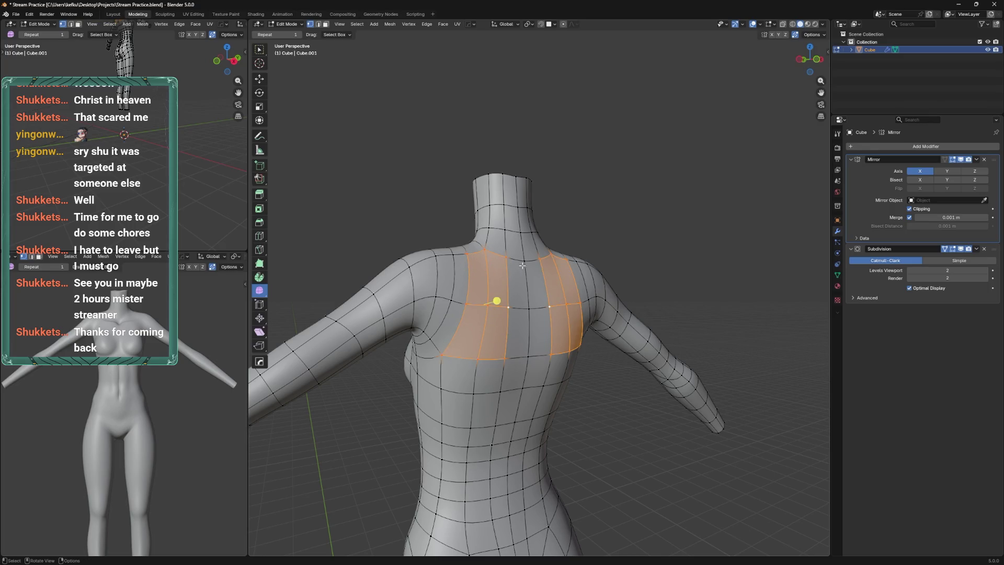
{"action": "left_click_drag", "start_coordinate": [498, 297], "coordinate": [574, 204]}
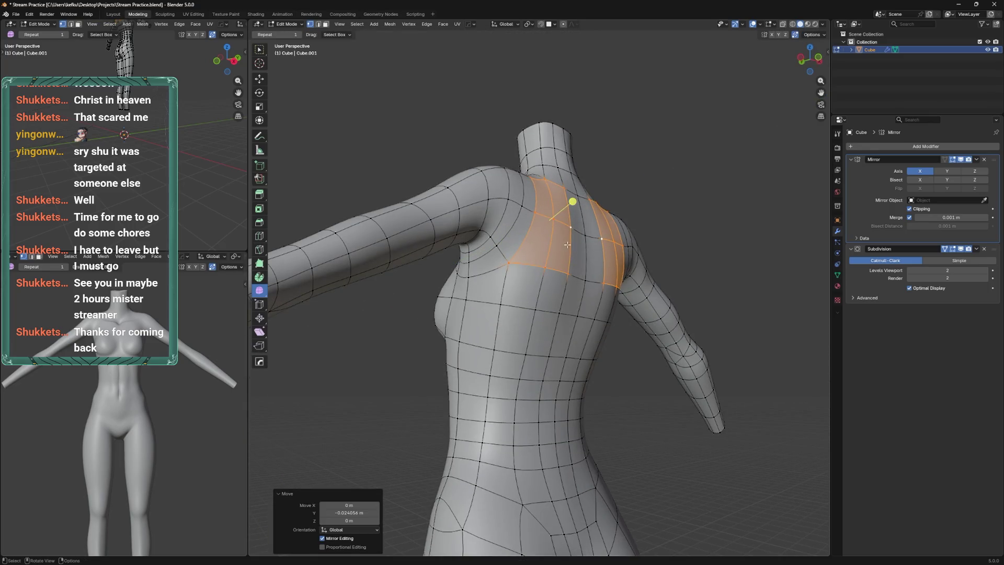
{"action": "left_click_drag", "start_coordinate": [502, 182], "coordinate": [515, 212]}
{"action": "left_click_drag", "start_coordinate": [515, 212], "coordinate": [512, 275]}
Clear the shoulder selection, save, and confirm the knife cut around the neck base
{"action": "key", "text": "Tab"}
{"action": "key", "text": "Tab"}
{"action": "key", "text": "alt+a"}
{"action": "key", "text": "ctrl+s"}
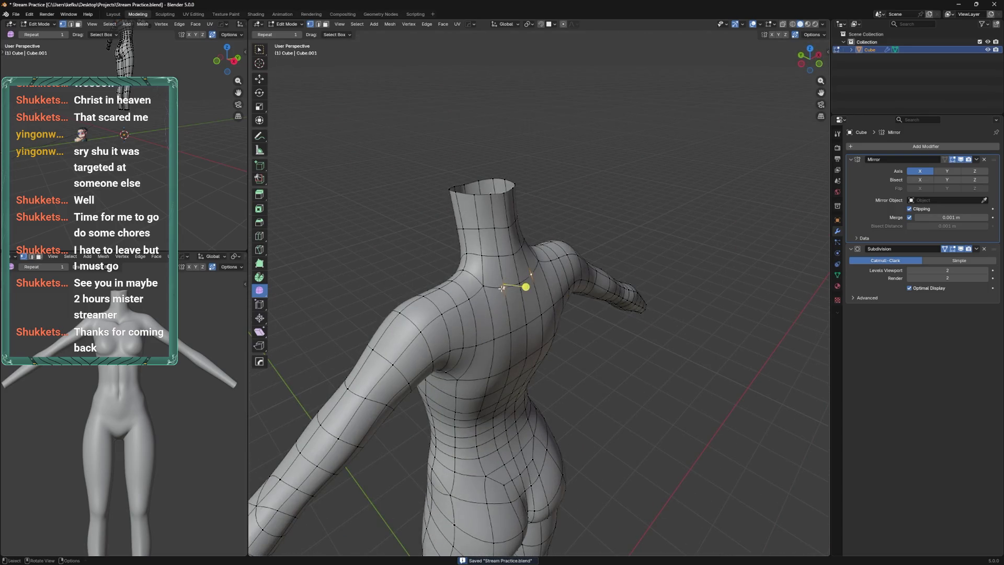
{"action": "key", "text": "Return"}
Knife a new path around the neck base, sliding a vertex along its edge on the way
{"action": "key", "text": "k"}
{"action": "left_click_drag", "start_coordinate": [510, 260], "coordinate": [531, 241]}
{"action": "left_click", "coordinate": [501, 256]}
{"action": "key", "text": "shift+v"}
{"action": "left_click", "coordinate": [523, 284]}
{"action": "left_click_drag", "start_coordinate": [524, 284], "coordinate": [598, 267]}
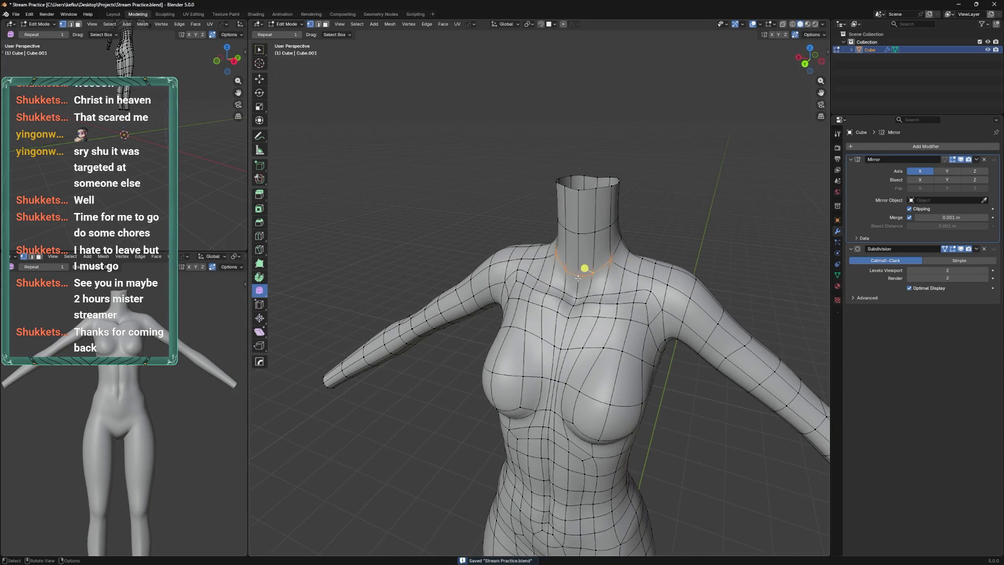
{"action": "key", "text": "Return"}
Add a new loop cut running over the shoulder
{"action": "key", "text": "k"}
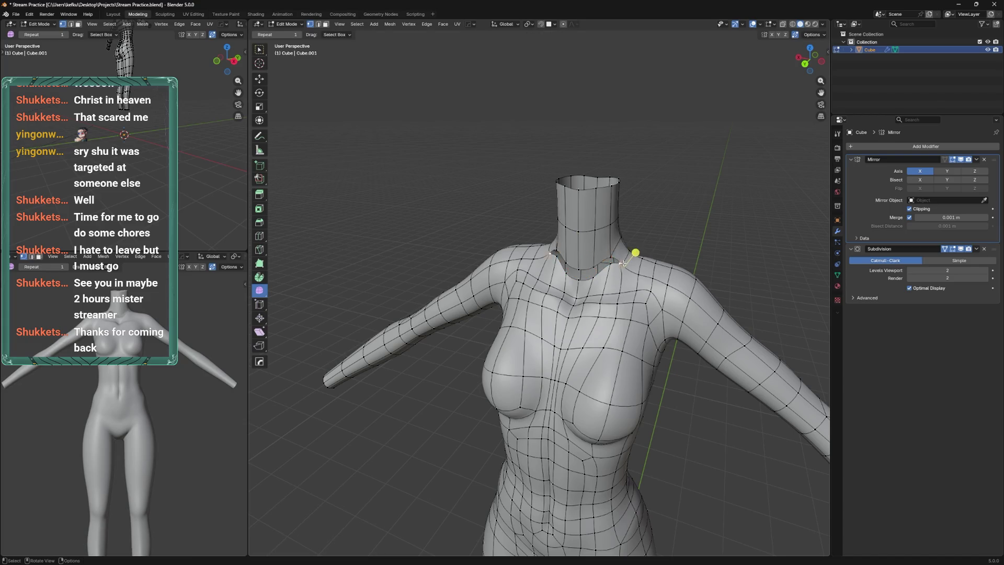
{"action": "left_click_drag", "start_coordinate": [623, 263], "coordinate": [589, 277]}
{"action": "left_click", "coordinate": [537, 299]}
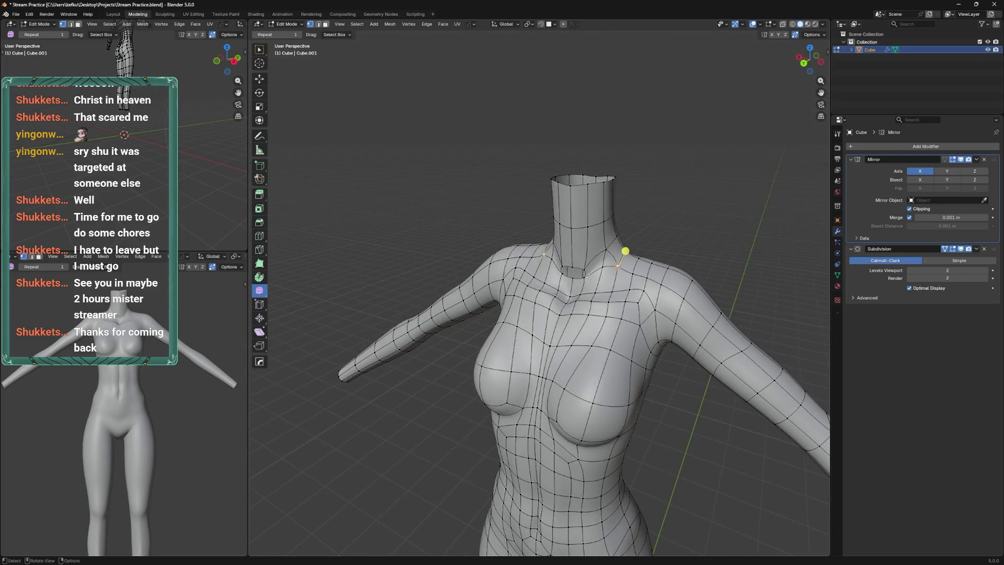
Edge-slide the new neck loop into place, checking the shoulder from several angles
{"action": "left_click_drag", "start_coordinate": [585, 273], "coordinate": [608, 261]}
{"action": "left_click_drag", "start_coordinate": [619, 260], "coordinate": [557, 295]}
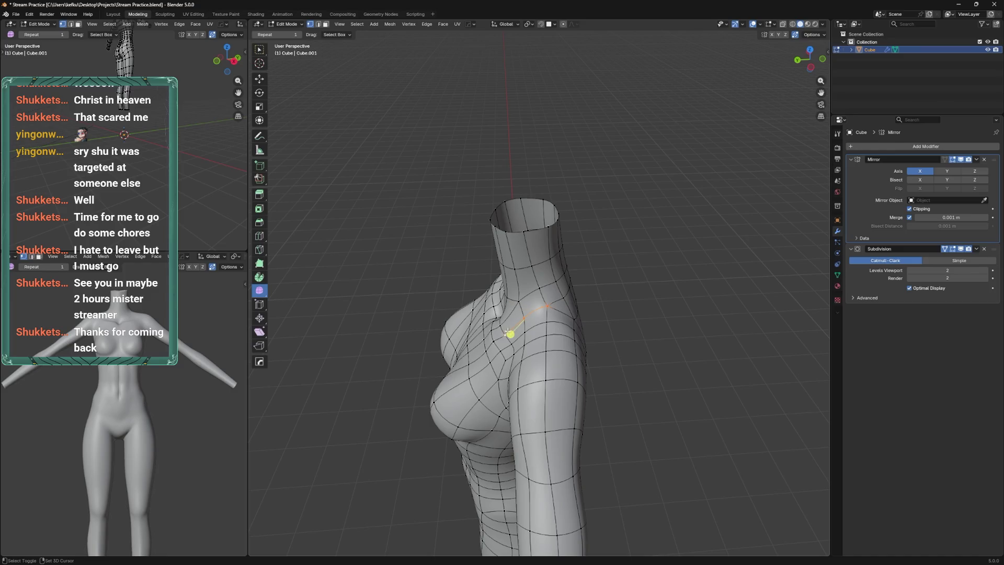
{"action": "left_click_drag", "start_coordinate": [508, 318], "coordinate": [575, 304]}
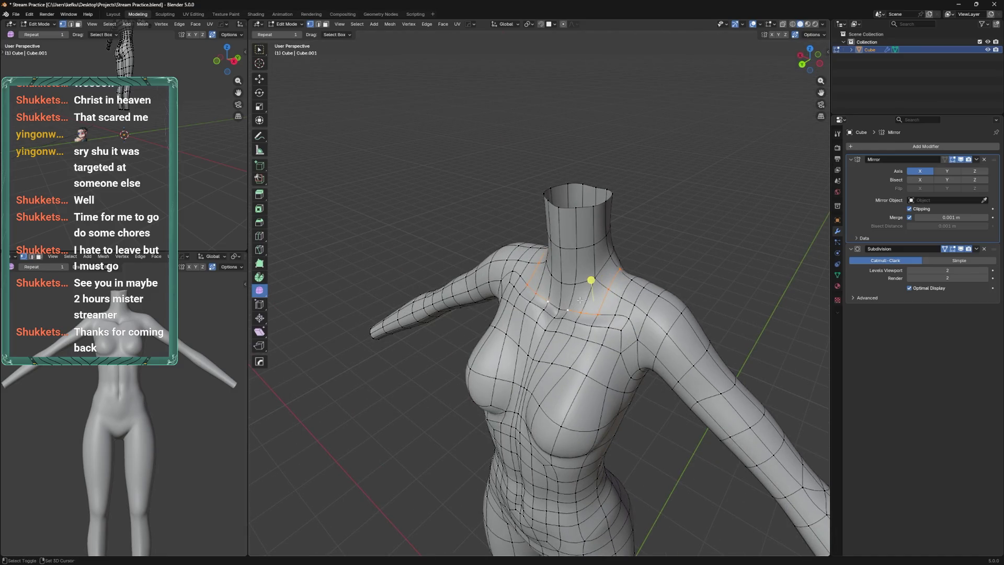
{"action": "left_click_drag", "start_coordinate": [590, 286], "coordinate": [591, 285]}
{"action": "left_click", "coordinate": [590, 280]}
{"action": "left_click_drag", "start_coordinate": [589, 280], "coordinate": [526, 298]}
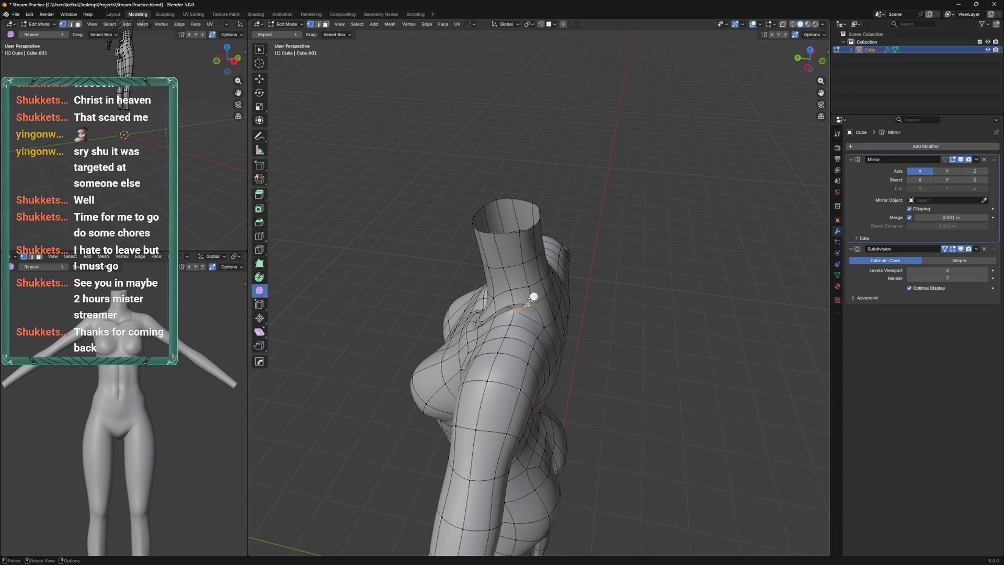
{"action": "left_click_drag", "start_coordinate": [442, 318], "coordinate": [473, 290]}
Apply a vertex operation at the neck base and save the file
{"action": "right_click", "coordinate": [531, 303]}
{"action": "left_click", "coordinate": [527, 315]}
{"action": "left_click_drag", "start_coordinate": [528, 314], "coordinate": [571, 314]}
{"action": "key", "text": "ctrl+s"}
Slide several neck-base vertices along their edges into new positions
{"action": "key", "text": "shift+v"}
{"action": "left_click", "coordinate": [578, 321]}
{"action": "key", "text": "shift+v"}
{"action": "left_click", "coordinate": [590, 309]}
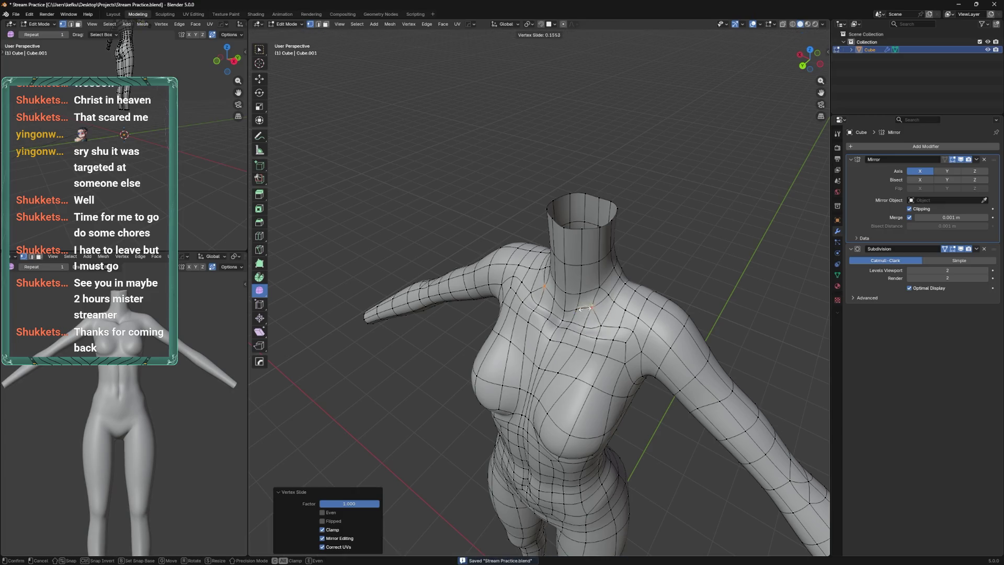
{"action": "key", "text": "shift+v"}
{"action": "left_click", "coordinate": [580, 311]}
{"action": "left_click", "coordinate": [607, 290]}
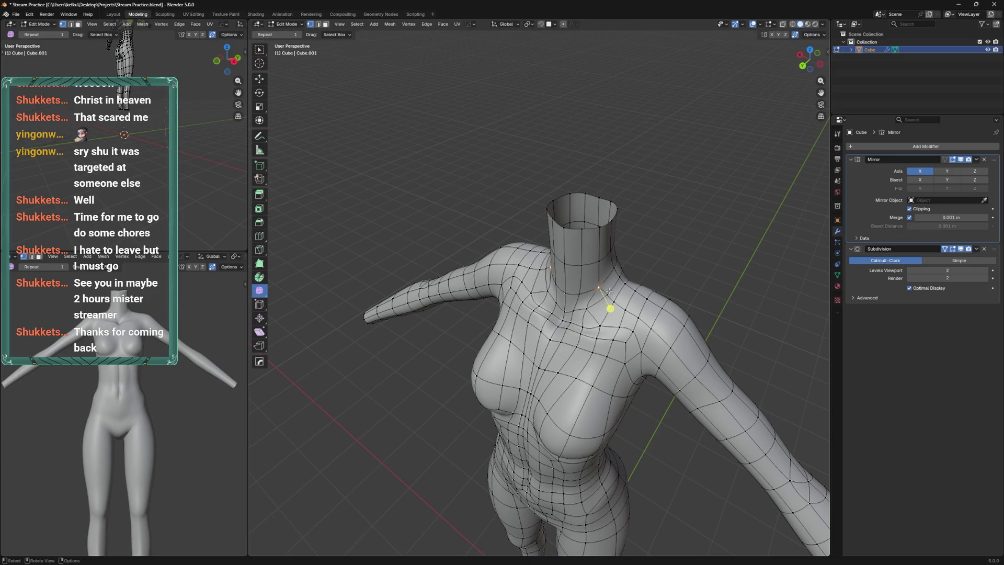
{"action": "left_click", "coordinate": [604, 293]}
{"action": "key", "text": "shift+v"}
{"action": "left_click", "coordinate": [610, 285]}
{"action": "key", "text": "shift+v"}
Dissolve the stray neck-base edges and surplus loop, slide a collarbone vertex, and save
{"action": "key", "text": "x"}
{"action": "left_click", "coordinate": [602, 280]}
{"action": "left_click_drag", "start_coordinate": [601, 280], "coordinate": [513, 270]}
{"action": "key", "text": "shift+v"}
{"action": "left_click", "coordinate": [627, 278]}
{"action": "left_click", "coordinate": [600, 294]}
{"action": "key", "text": "x"}
{"action": "left_click", "coordinate": [605, 296]}
{"action": "key", "text": "ctrl+s"}
Slide the neck-base and upper-back vertices and move the shoulder loop into smoother flow
{"action": "left_click_drag", "start_coordinate": [483, 307], "coordinate": [520, 313]}
{"action": "scroll", "scroll_direction": "up", "scroll_amount": 3}
{"action": "left_click", "coordinate": [520, 313]}
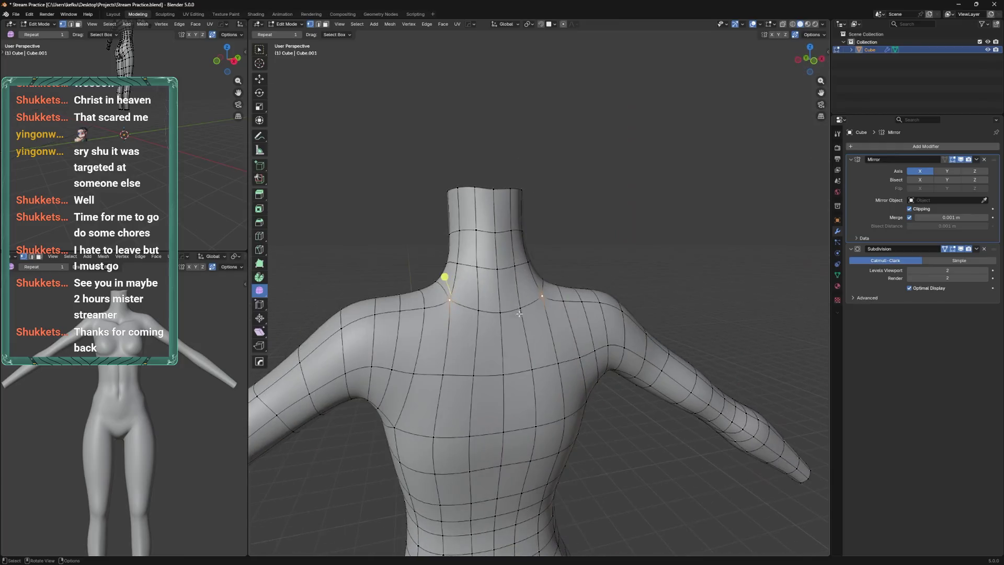
{"action": "left_click_drag", "start_coordinate": [519, 261], "coordinate": [519, 309]}
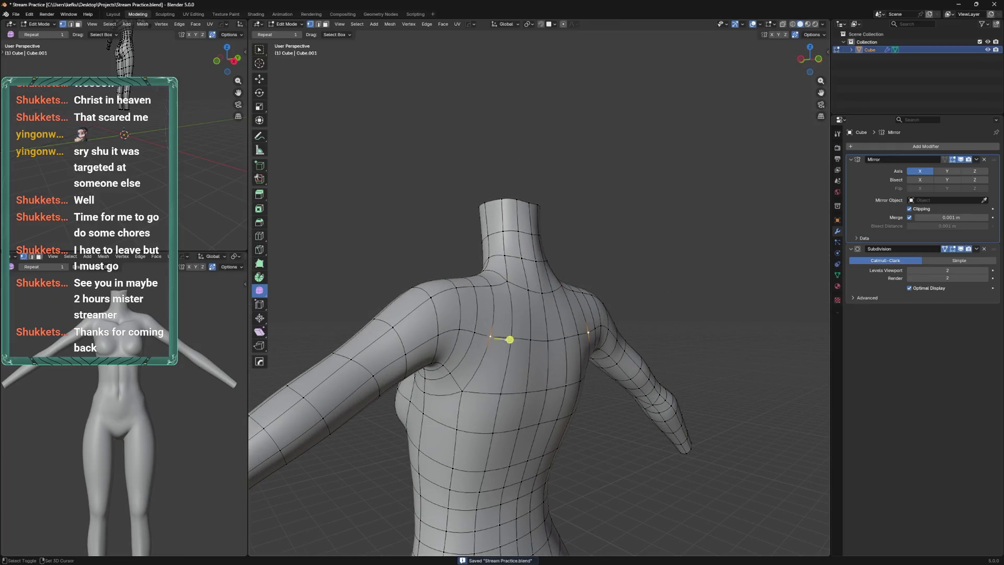
{"action": "left_click", "coordinate": [501, 329]}
{"action": "key", "text": "g"}
{"action": "key", "text": "g"}
{"action": "key", "text": "g"}
{"action": "key", "text": "g"}
{"action": "left_click", "coordinate": [489, 329]}
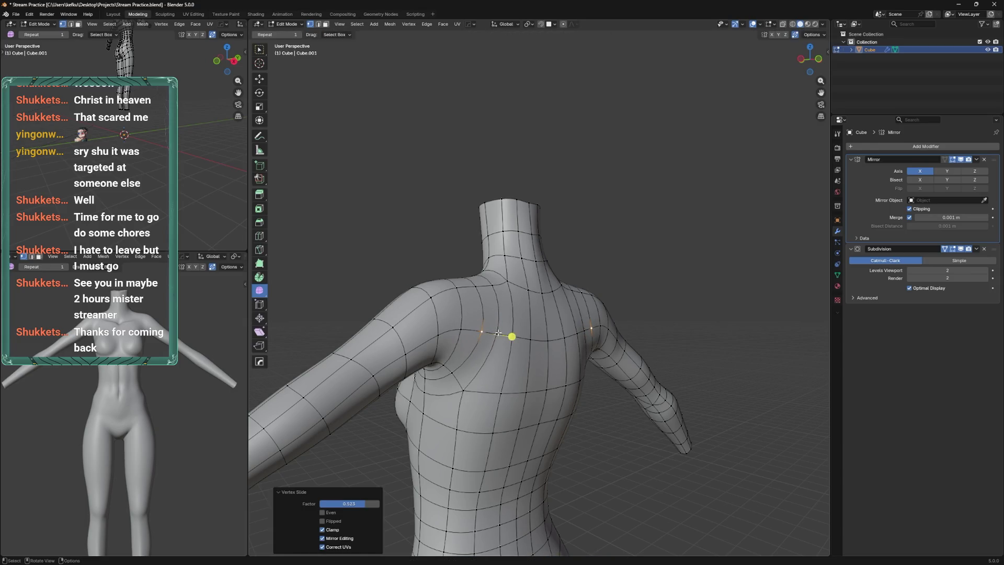
{"action": "left_click_drag", "start_coordinate": [487, 330], "coordinate": [554, 223]}
{"action": "key", "text": "Escape"}
{"action": "key", "text": "g"}
{"action": "left_click", "coordinate": [486, 318]}
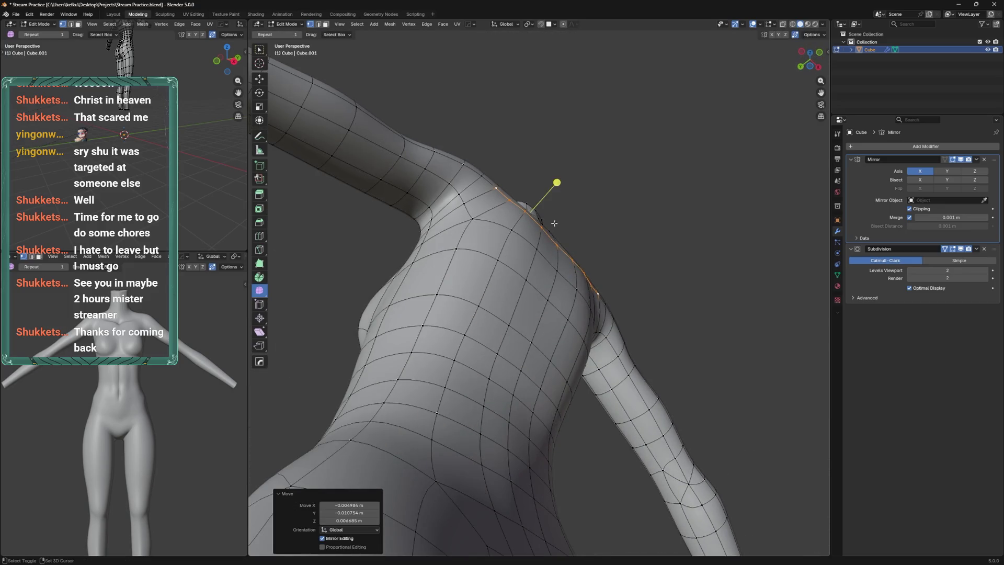
Edge-slide the shoulder edge near the neck
{"action": "left_click_drag", "start_coordinate": [583, 161], "coordinate": [517, 195]}
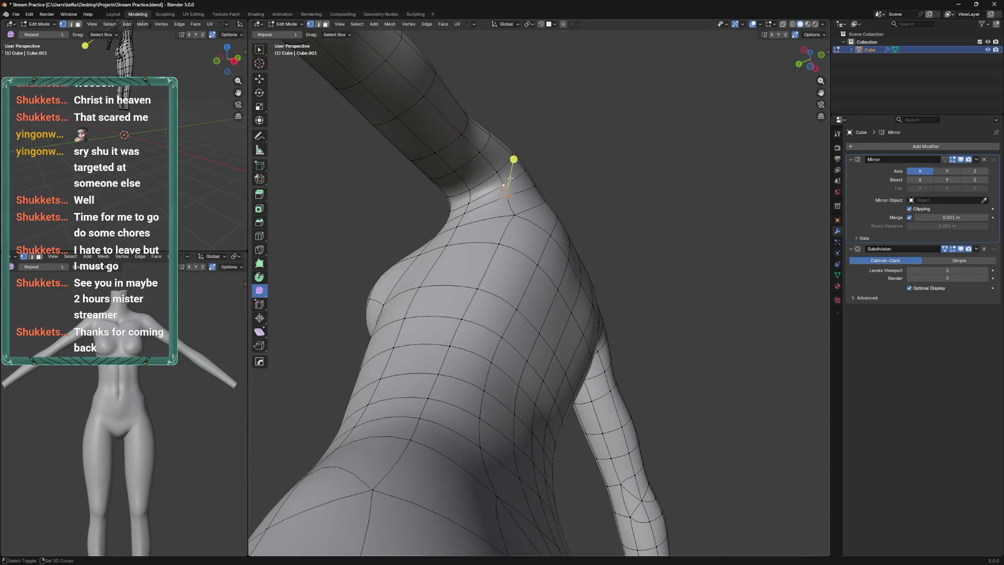
{"action": "key", "text": "ctrl"}
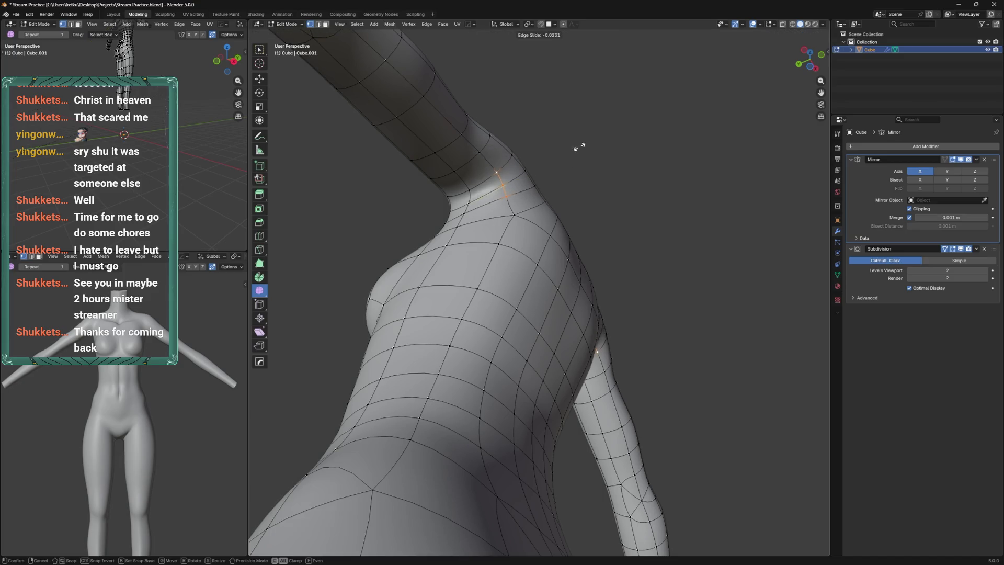
{"action": "left_click", "coordinate": [570, 152]}
{"action": "scroll", "scroll_direction": "down", "scroll_amount": 3}
{"action": "left_click_drag", "start_coordinate": [577, 163], "coordinate": [502, 263]}
Slide four back vertices, down to below the shoulder blades, along their edges
{"action": "key", "text": "shift+v"}
{"action": "left_click", "coordinate": [418, 348]}
{"action": "left_click_drag", "start_coordinate": [419, 348], "coordinate": [537, 333]}
{"action": "key", "text": "shift+v"}
{"action": "left_click", "coordinate": [437, 355]}
{"action": "key", "text": "shift+v"}
{"action": "left_click", "coordinate": [531, 387]}
{"action": "key", "text": "shift+v"}
{"action": "left_click", "coordinate": [538, 400]}
{"action": "left_click_drag", "start_coordinate": [538, 400], "coordinate": [570, 267]}
Switch to Object Mode to check the smooth body and save the file
{"action": "key", "text": "Tab"}
{"action": "key", "text": "ctrl+s"}
{"action": "key", "text": "Tab"}
{"action": "key", "text": "Tab"}
{"action": "key", "text": "ctrl+Tab"}
Smooth the back with the Inflate/Deflate brush, viewed level and three-quarter, then exit sculpting and save
{"action": "key", "text": "Tab"}
{"action": "scroll", "scroll_direction": "up", "scroll_amount": 3}
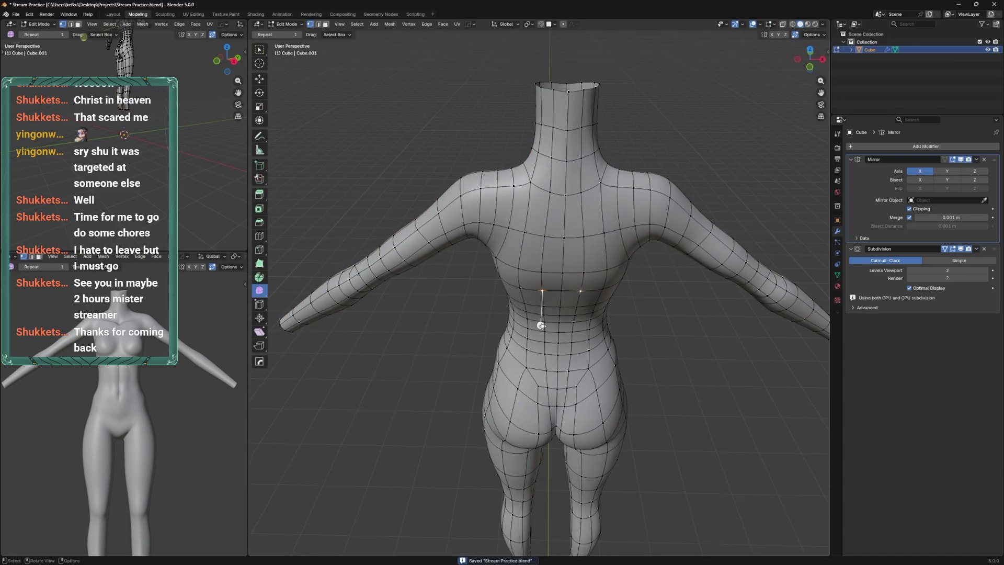
{"action": "key", "text": "Tab"}
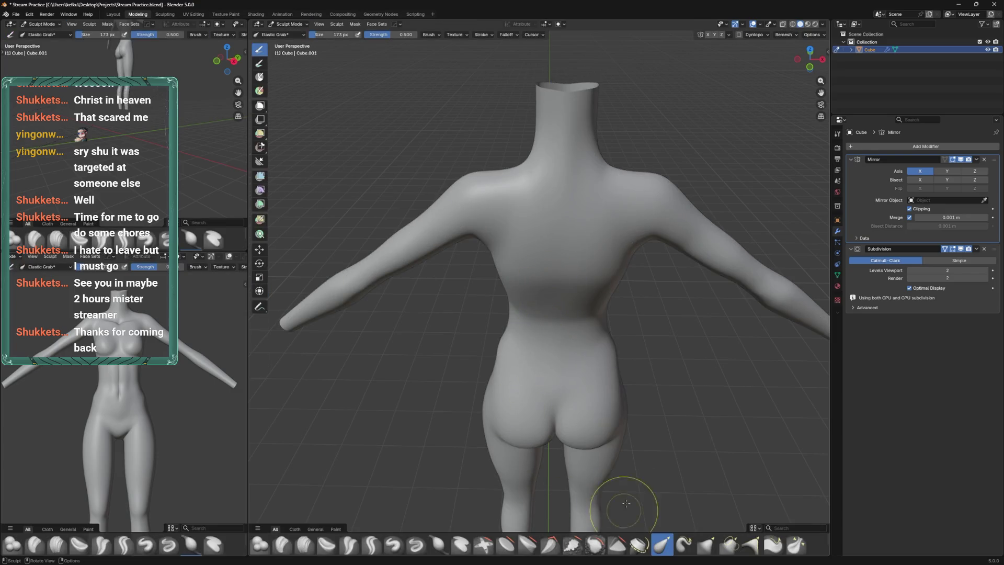
{"action": "key", "text": "i"}
{"action": "left_click_drag", "start_coordinate": [529, 236], "coordinate": [538, 223]}
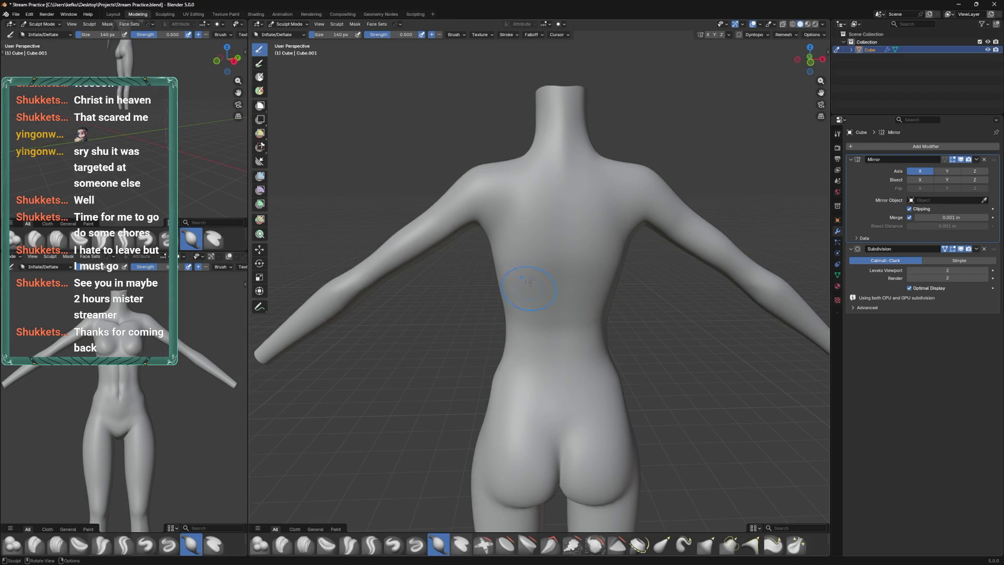
{"action": "left_click_drag", "start_coordinate": [531, 340], "coordinate": [557, 281]}
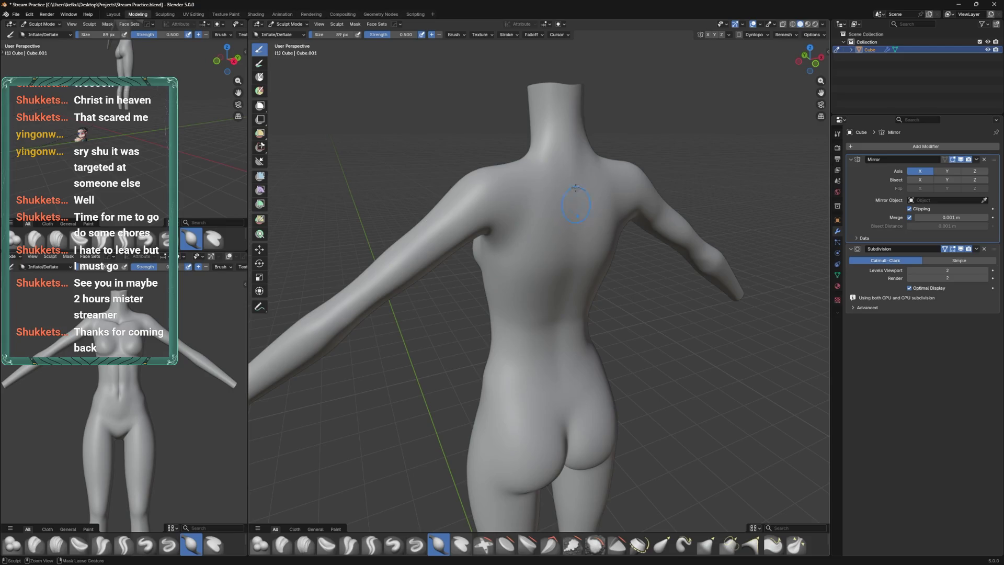
{"action": "key", "text": "Tab"}
{"action": "left_click_drag", "start_coordinate": [576, 204], "coordinate": [570, 332]}
{"action": "key", "text": "ctrl+s"}
{"action": "key", "text": "Tab"}
{"action": "key", "text": "Tab"}
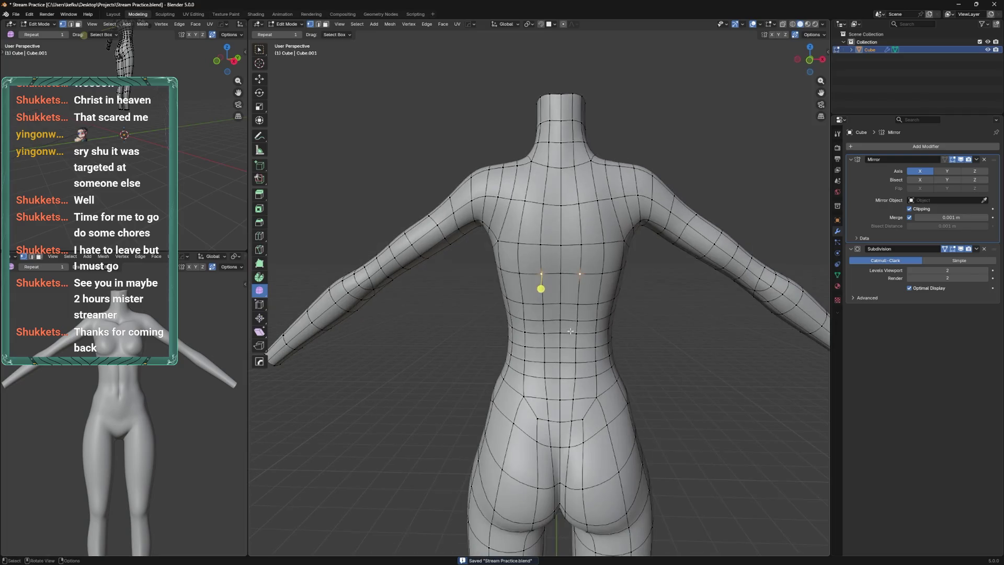
Slide the waist vertex on the lower back along its edge, then return to Object Mode
{"action": "scroll", "scroll_direction": "up", "scroll_amount": 3}
{"action": "left_click", "coordinate": [533, 344]}
{"action": "key", "text": "shift+v"}
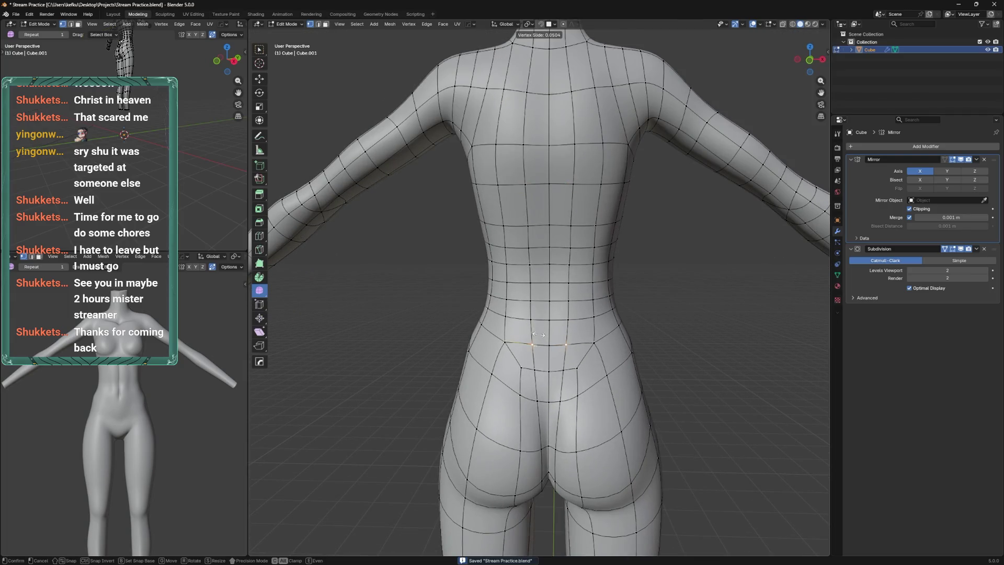
{"action": "left_click", "coordinate": [538, 335]}
{"action": "scroll", "scroll_direction": "down", "scroll_amount": 3}
{"action": "key", "text": "Tab"}
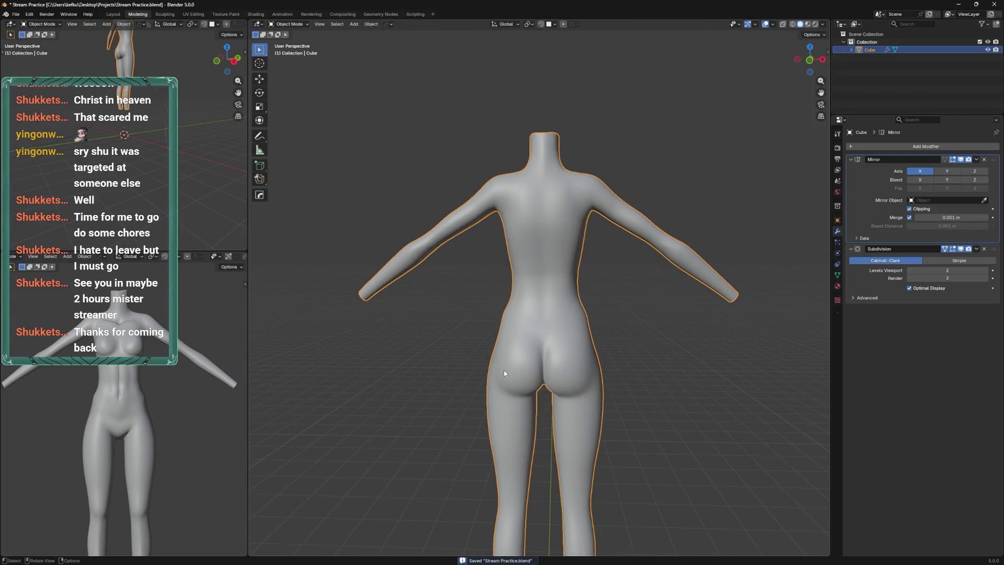